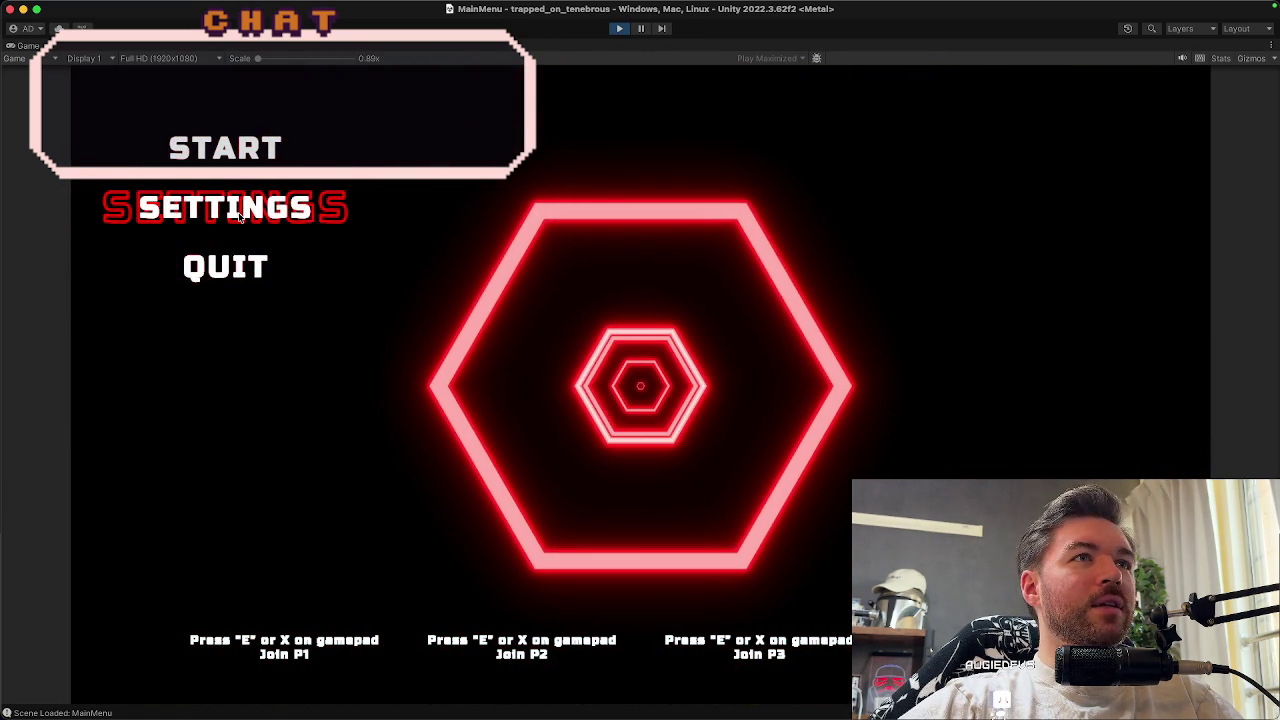
Launch TestLevel1 from the main menu, then exit Play mode back to the MainMenu scene
{"action": "key", "text": "Return"}
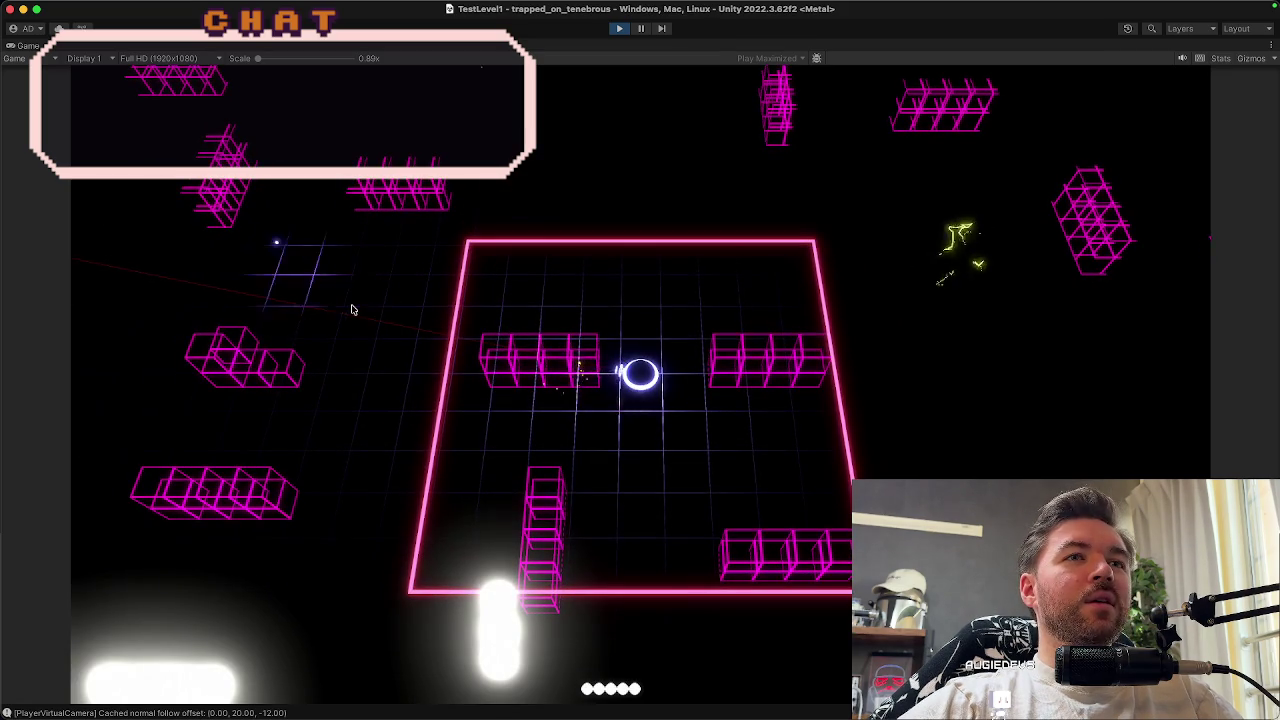
{"action": "key", "text": "super+p"}
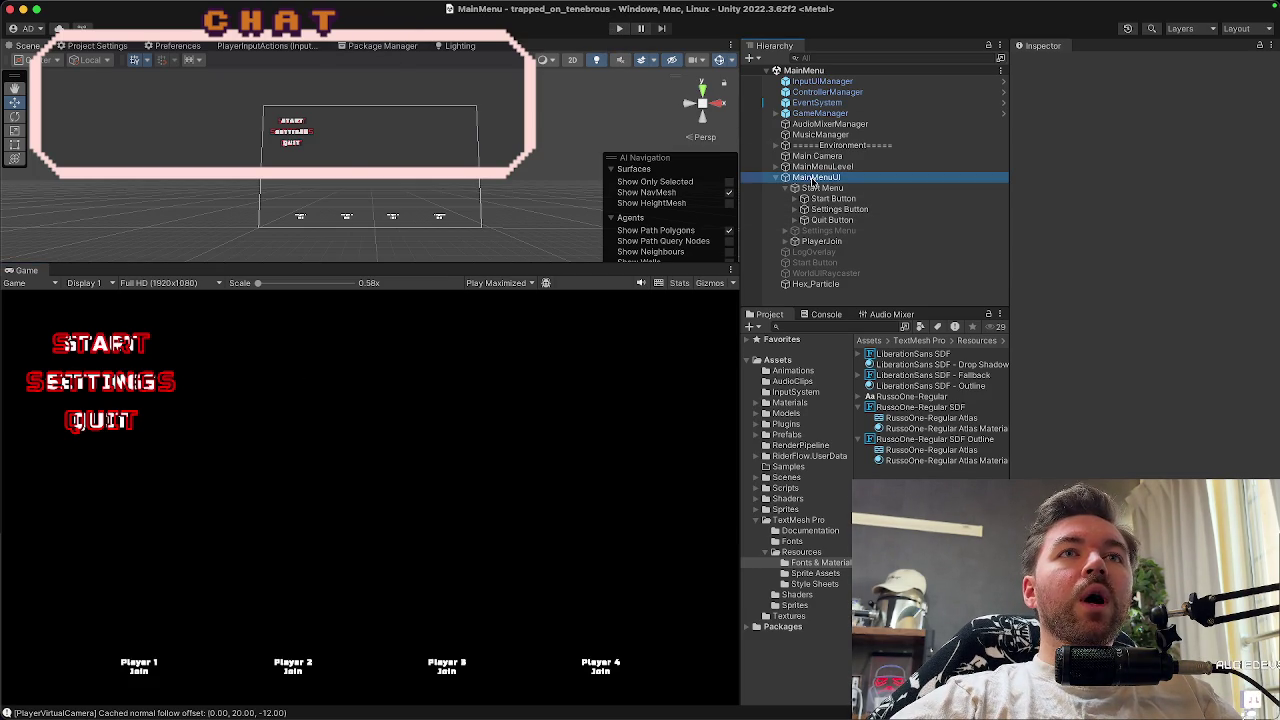
Rename MainMenuUI to MainMenuUICanvas and expand its Canvas component settings
{"action": "left_click", "coordinate": [813, 178]}
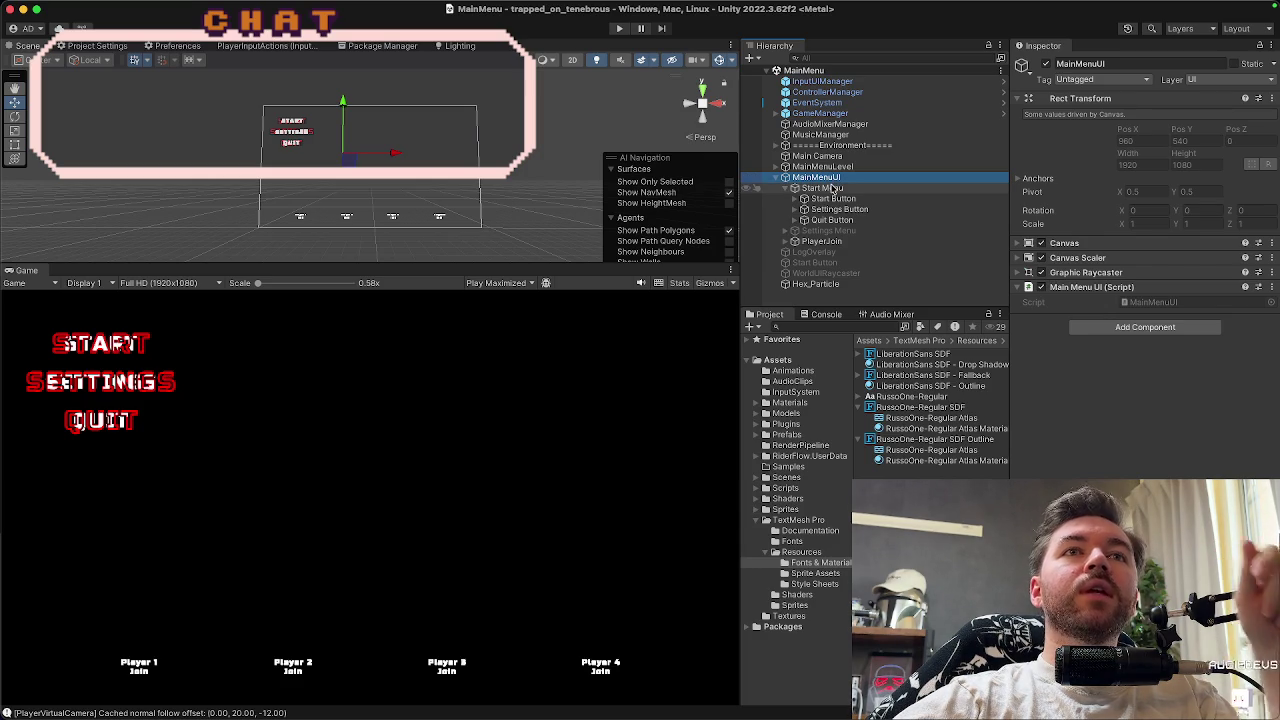
{"action": "left_click", "coordinate": [1129, 62]}
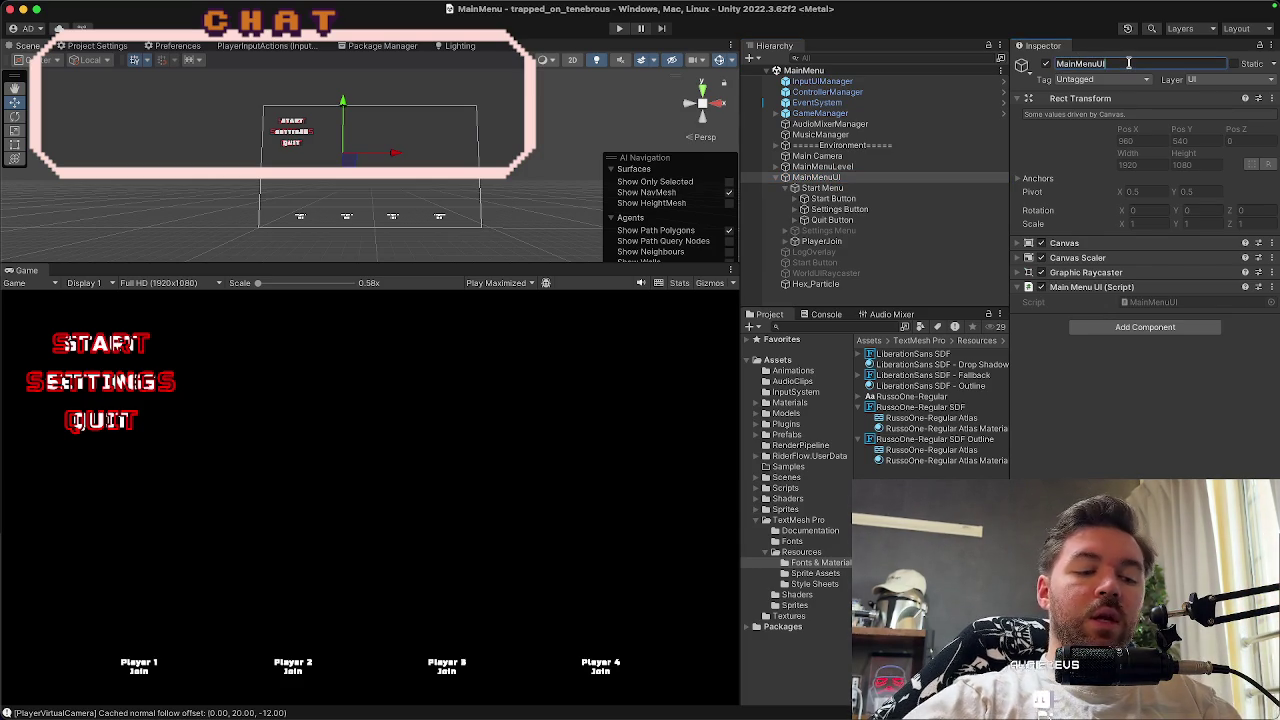
{"action": "key", "text": "Return"}
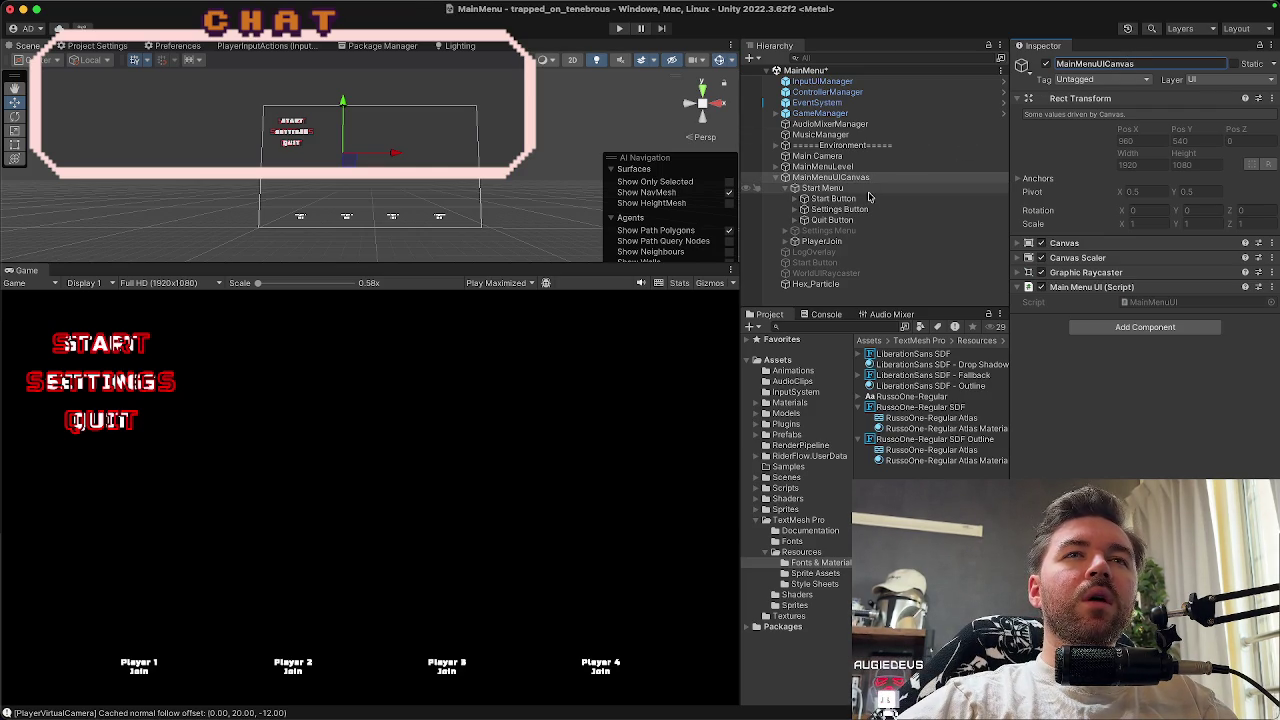
{"action": "left_click", "coordinate": [1095, 244]}
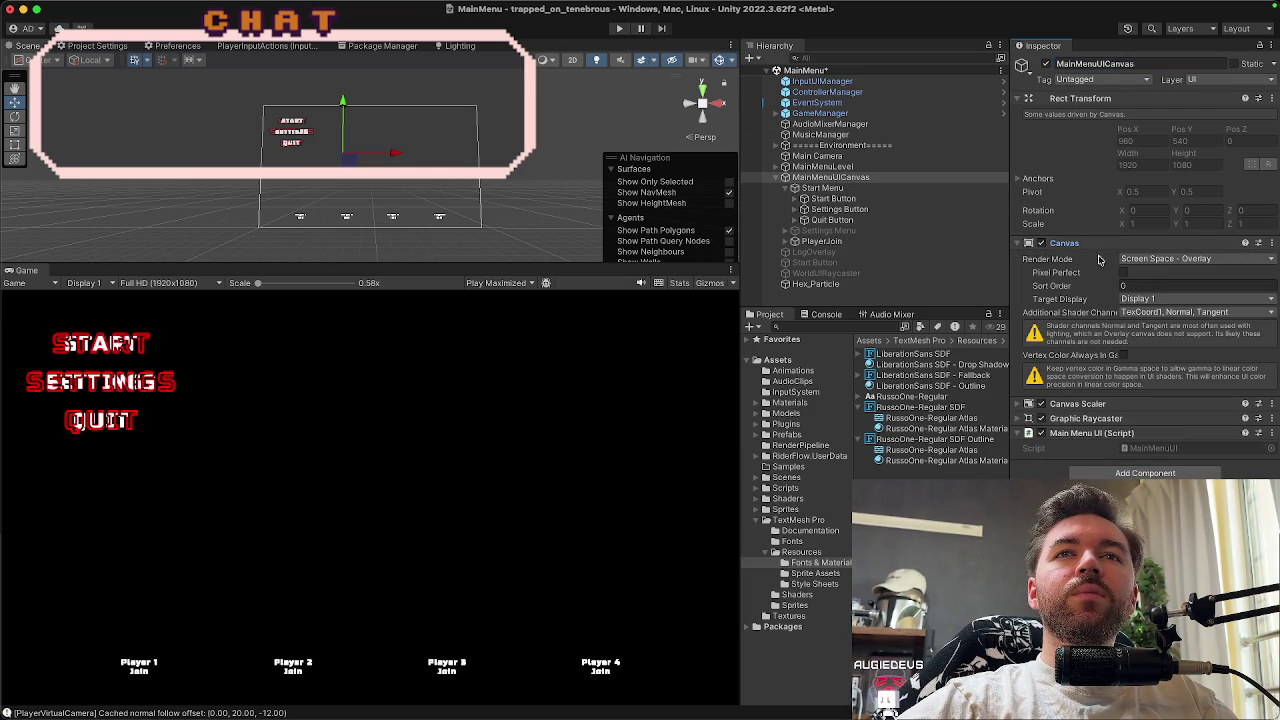
Switch the canvas Render Mode to Screen Space - Camera and select the Main Camera
{"action": "left_click", "coordinate": [1232, 262]}
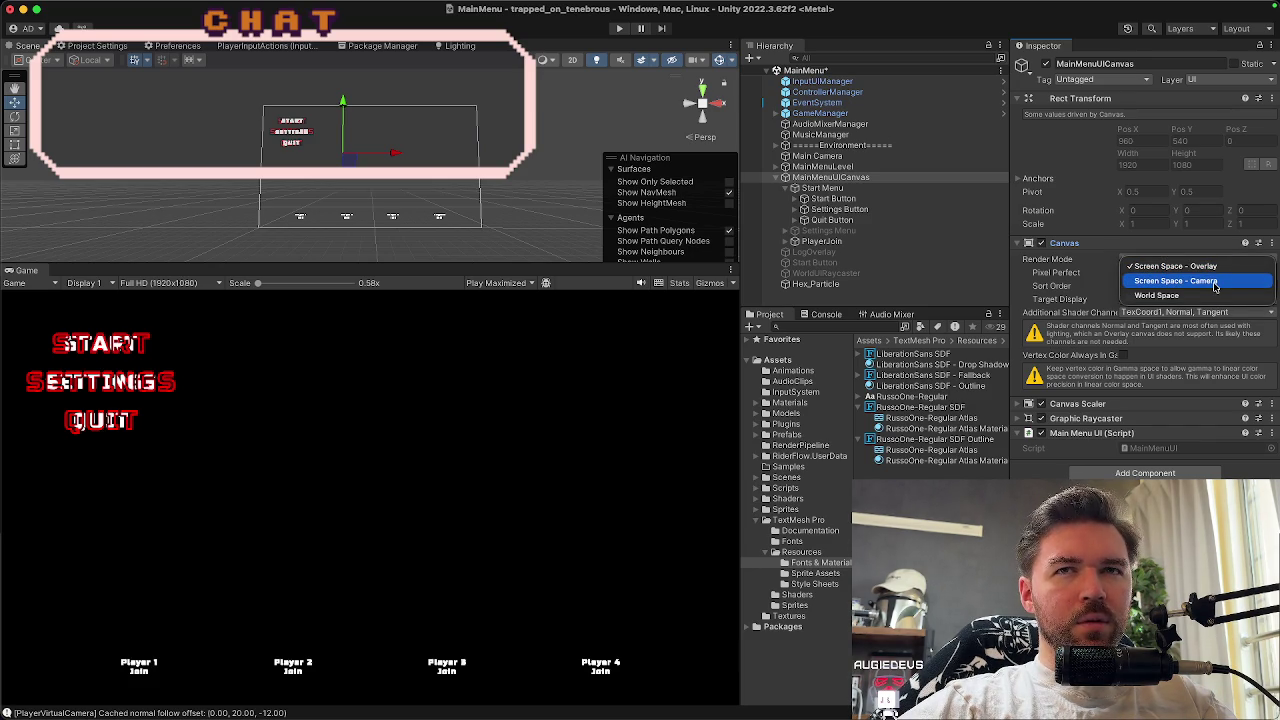
{"action": "left_click", "coordinate": [1215, 287]}
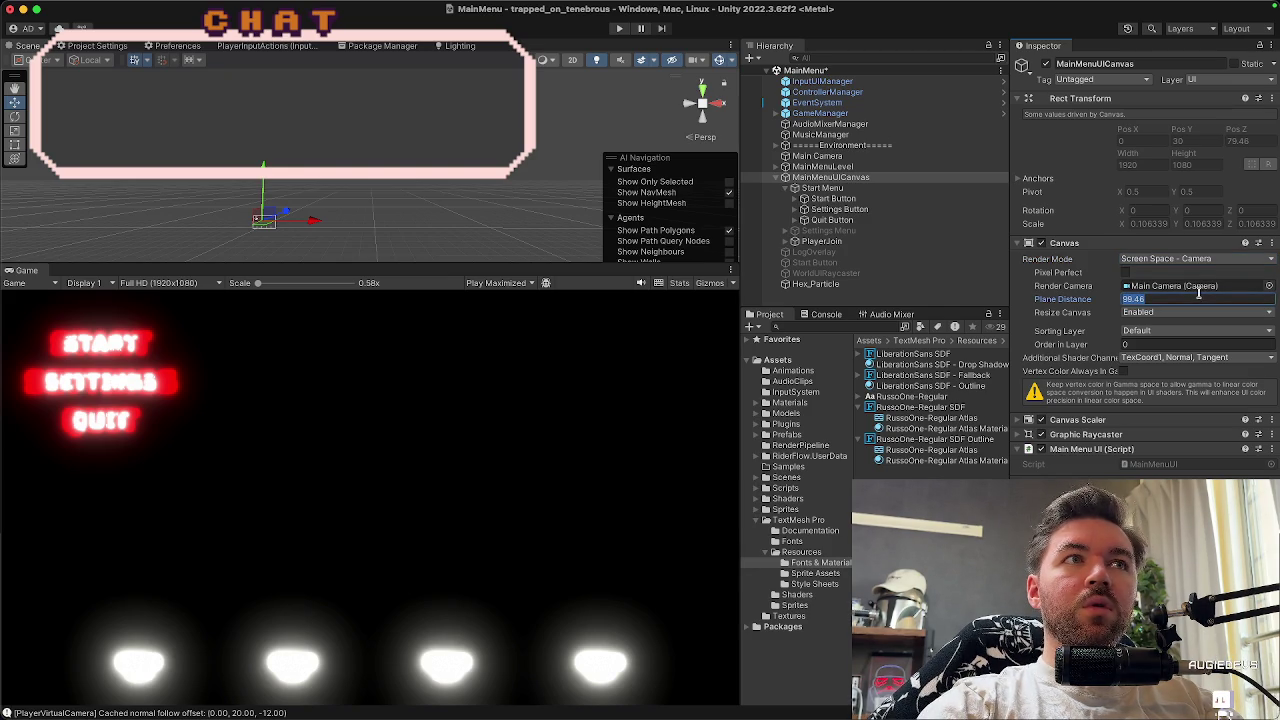
{"action": "left_click", "coordinate": [876, 159]}
{"action": "left_click_drag", "start_coordinate": [581, 133], "coordinate": [349, 148]}
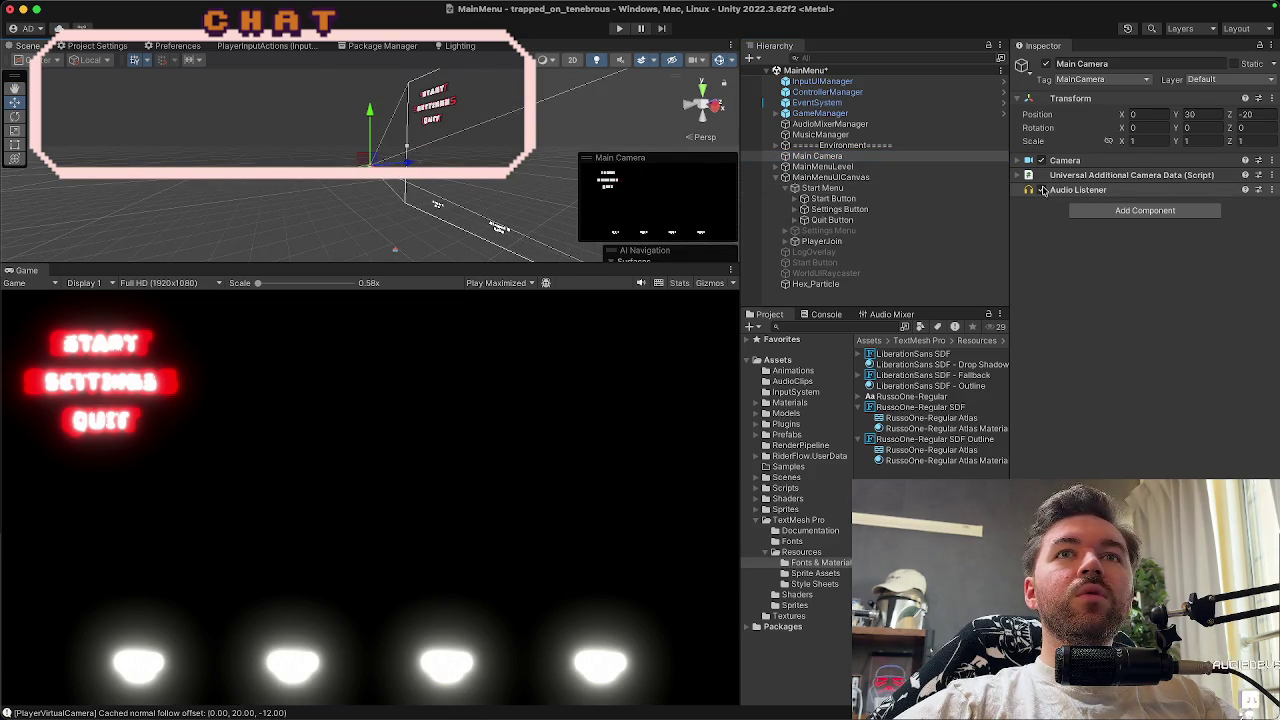
{"action": "mouse_move", "coordinate": [700, 140]}
{"action": "left_mouse_down"}
{"action": "mouse_move", "coordinate": [257, 131]}
{"action": "mouse_move", "coordinate": [689, 150]}
{"action": "left_mouse_up"}
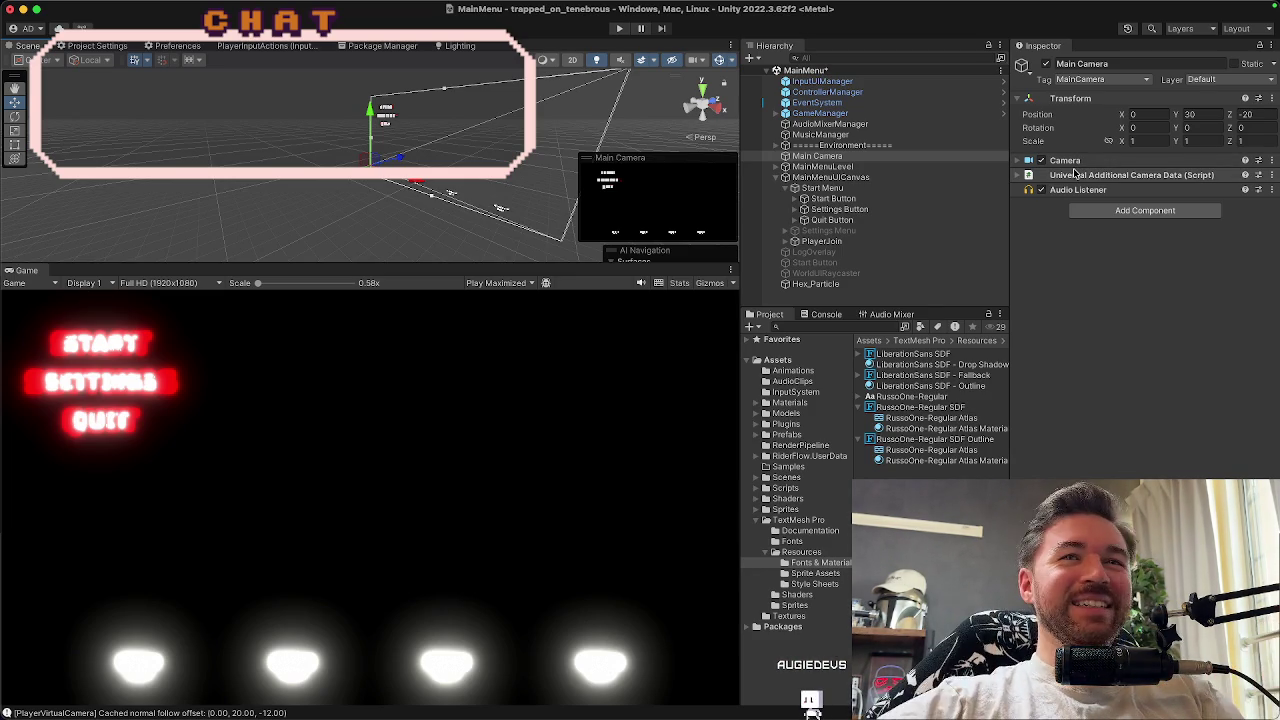
{"action": "left_click", "coordinate": [881, 176]}
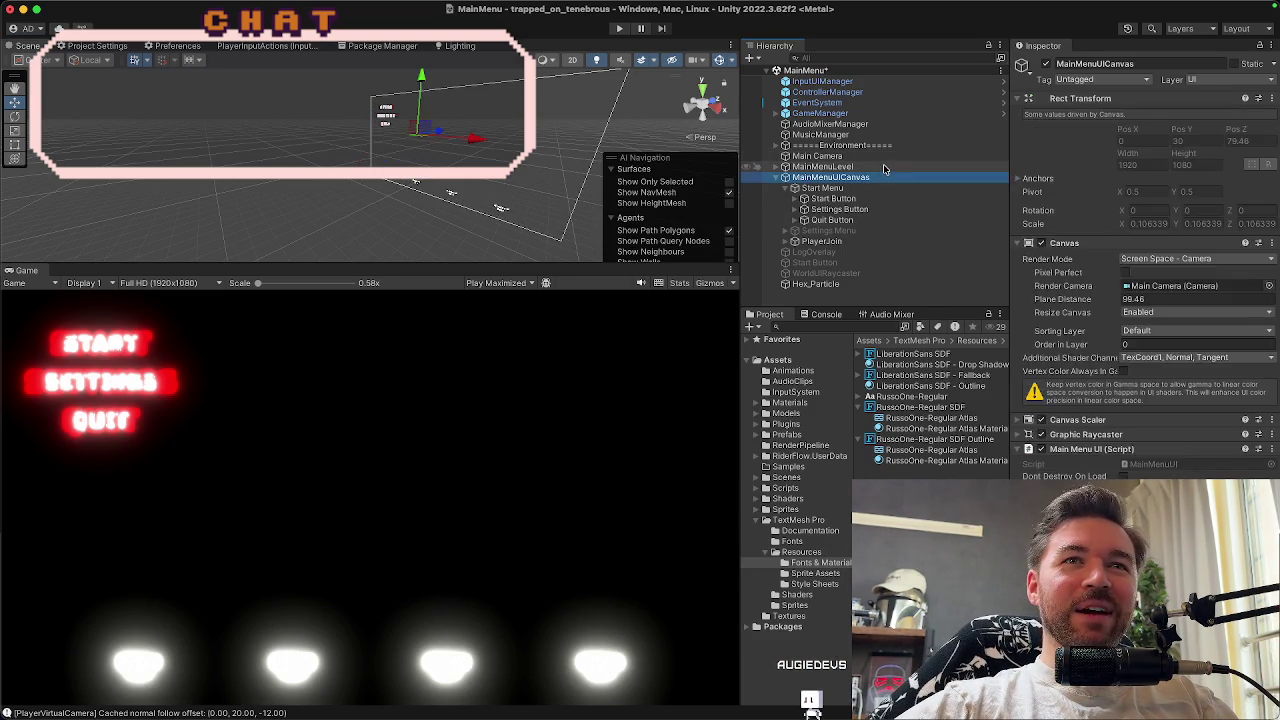
{"action": "left_click", "coordinate": [883, 167]}
{"action": "left_click", "coordinate": [883, 157]}
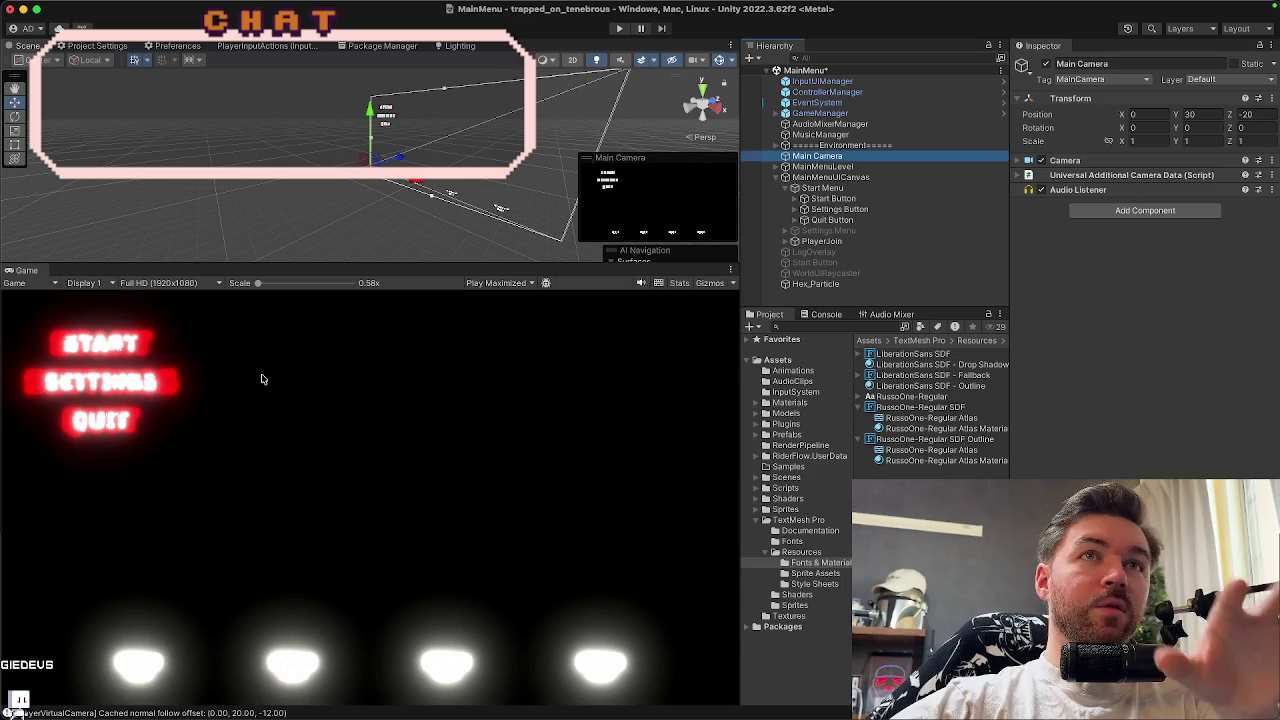
{"action": "left_click", "coordinate": [855, 167]}
{"action": "left_click", "coordinate": [857, 177]}
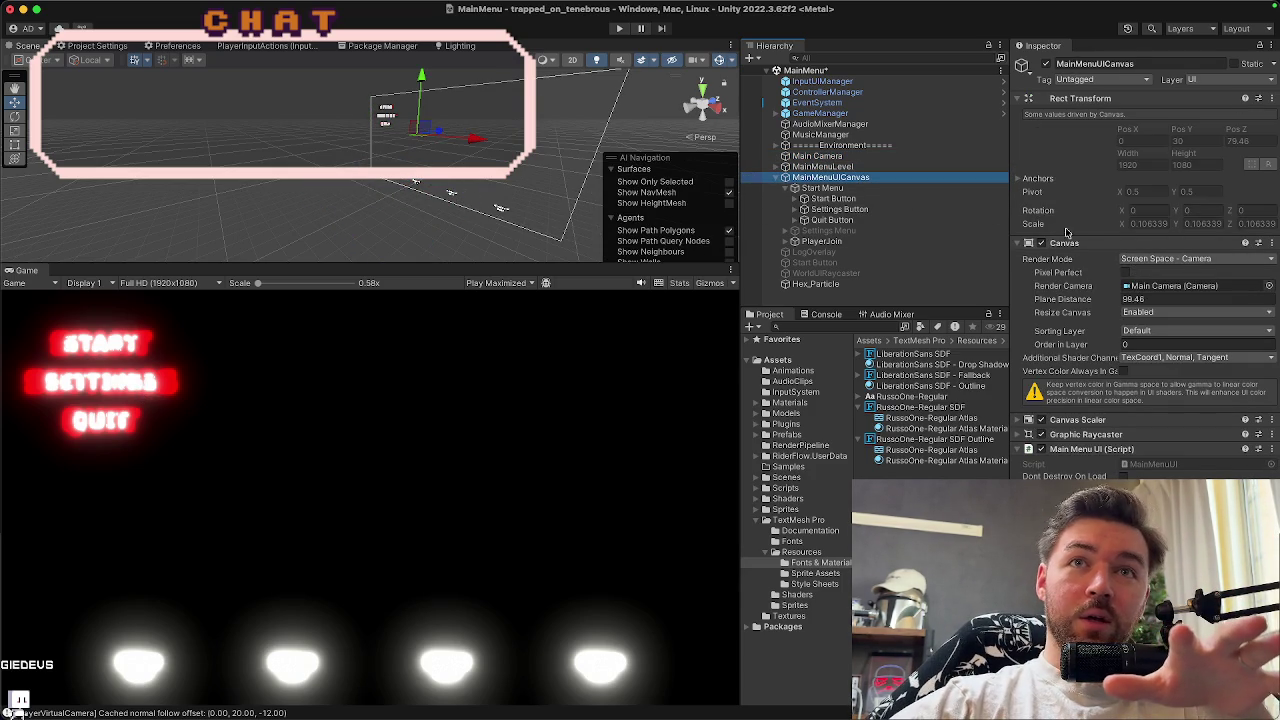
{"action": "left_click", "coordinate": [1150, 260]}
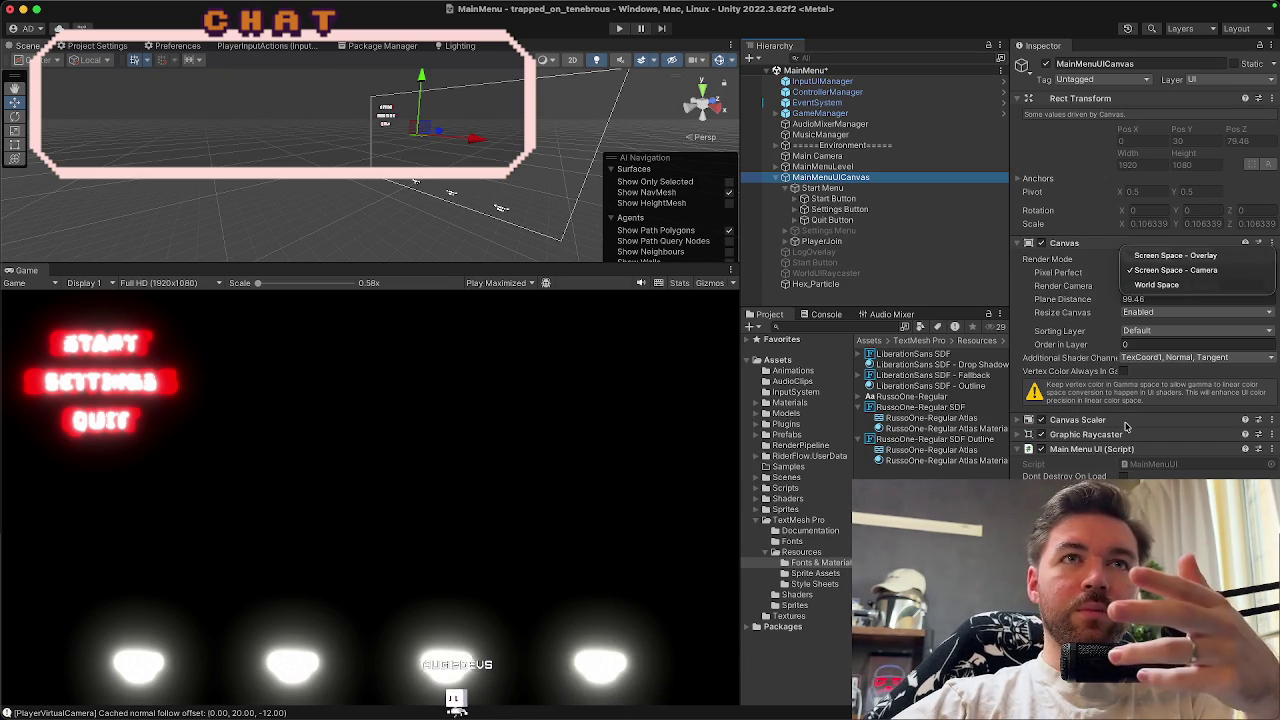
{"action": "left_click", "coordinate": [827, 190]}
{"action": "left_click", "coordinate": [823, 188]}
{"action": "left_click", "coordinate": [850, 177]}
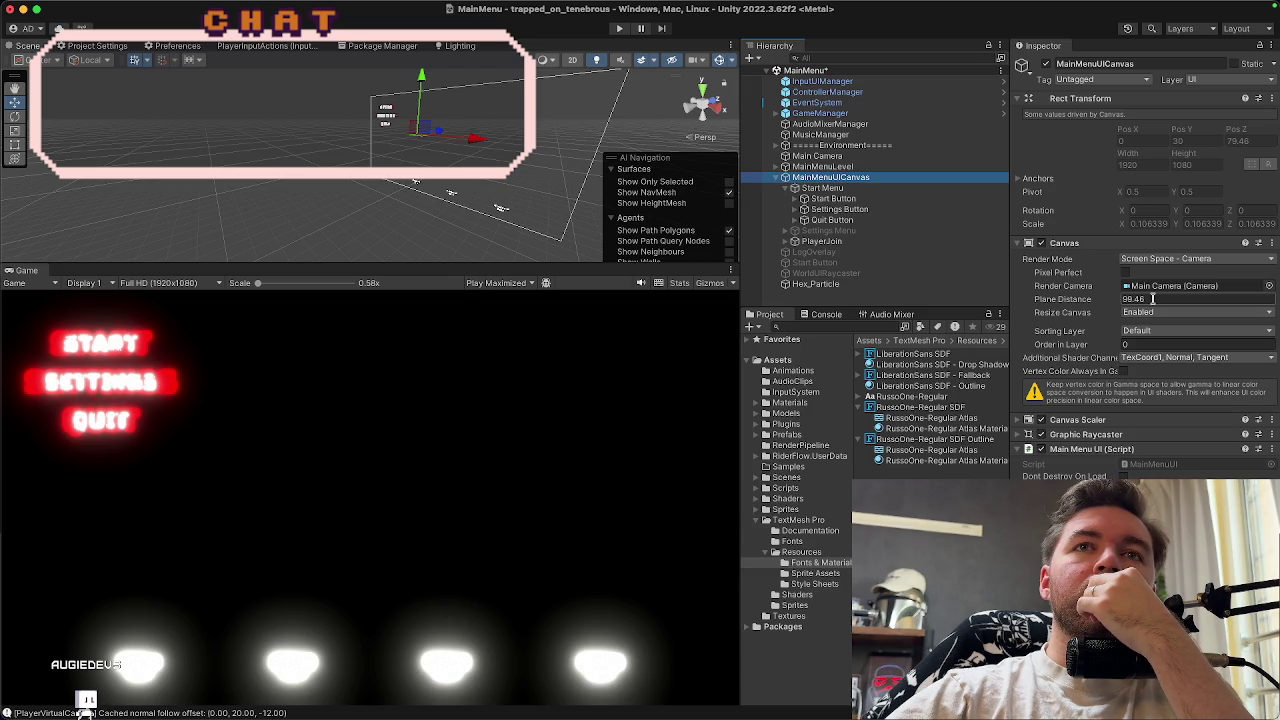
Change the canvas Plane Distance to 10 and orbit the Scene view to check it
{"action": "left_click", "coordinate": [1153, 298]}
{"action": "type", "text": "100"}
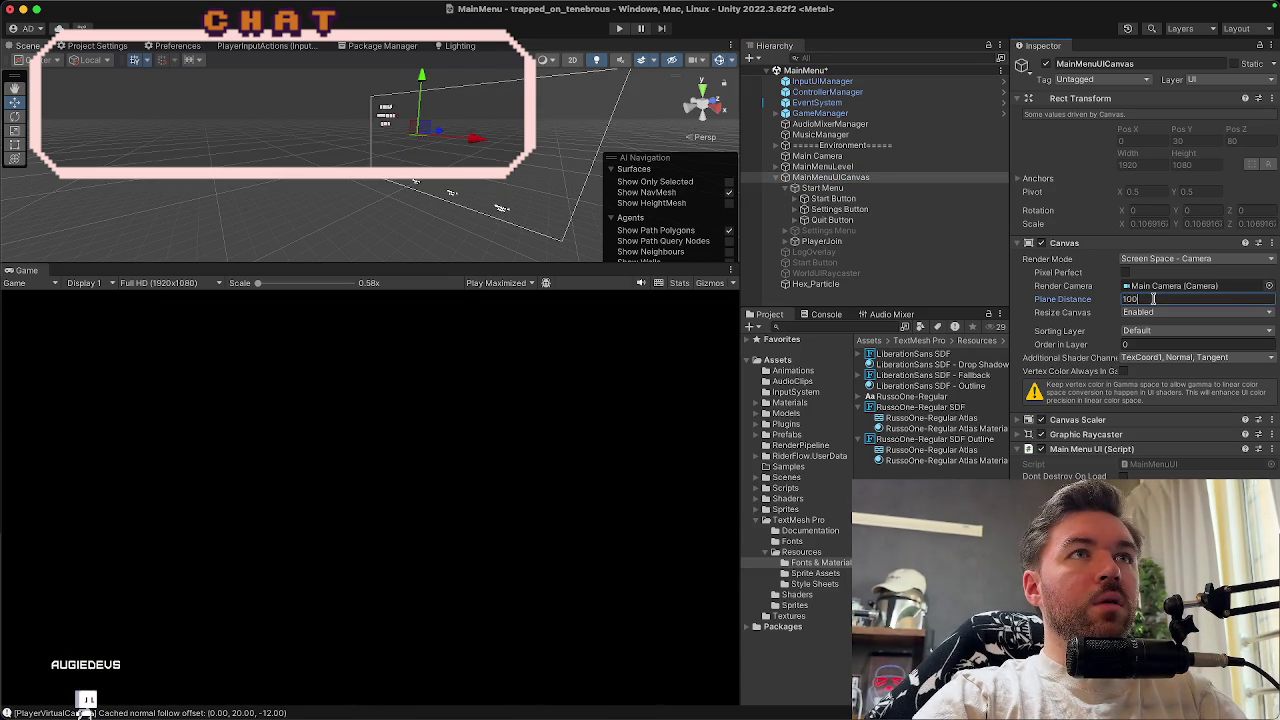
{"action": "key", "text": "BackSpace"}
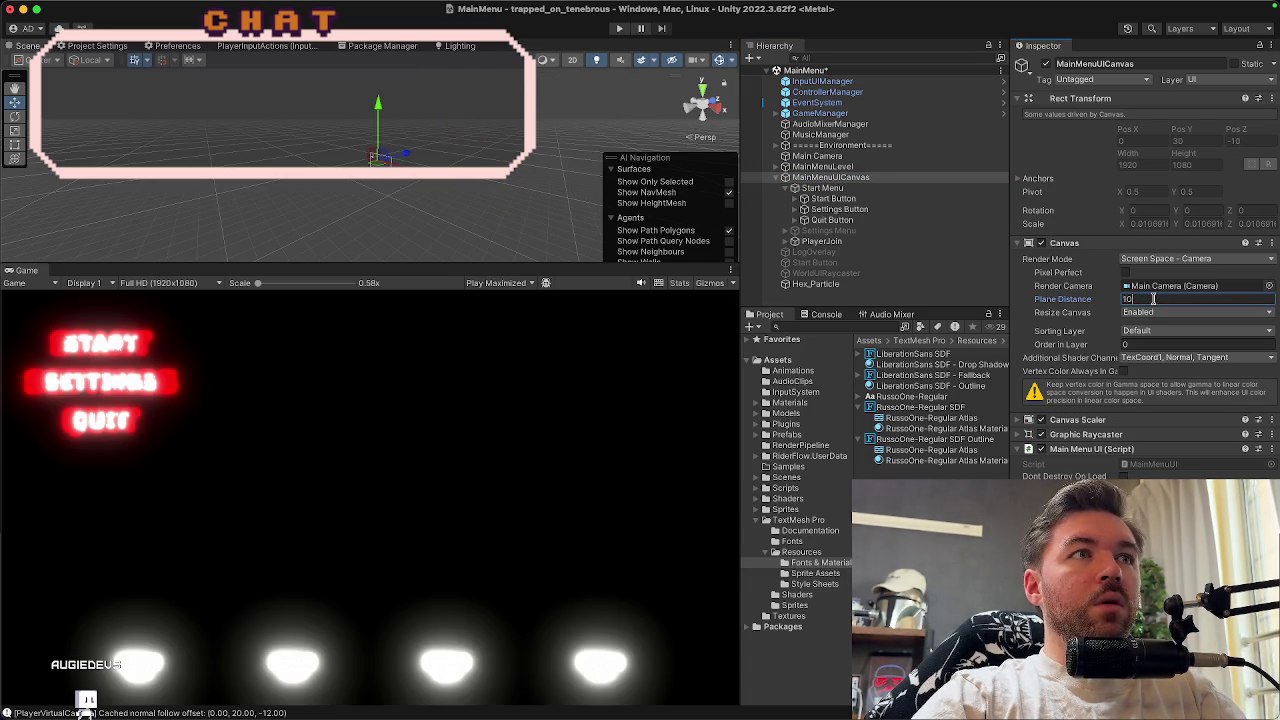
{"action": "scroll", "coordinate": [463, 188], "scroll_direction": "up", "scroll_amount": 5}
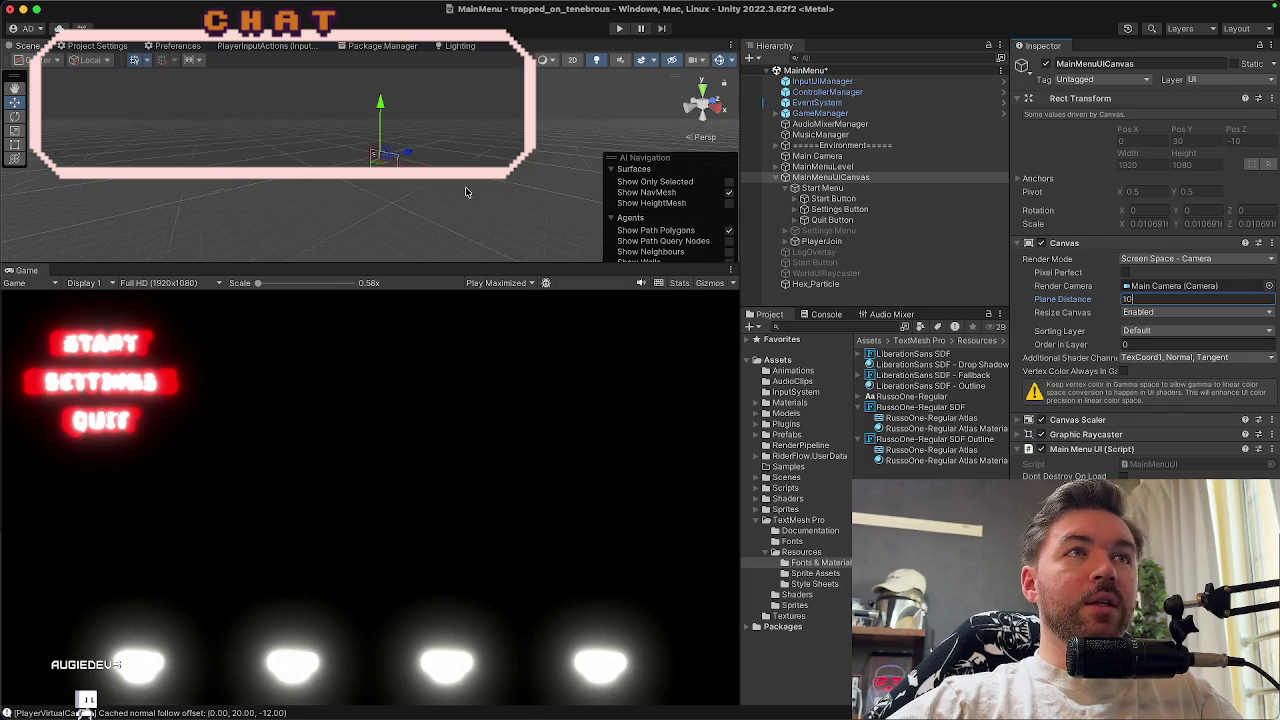
{"action": "mouse_move", "coordinate": [443, 188]}
{"action": "left_mouse_down"}
{"action": "mouse_move", "coordinate": [258, 118]}
{"action": "mouse_move", "coordinate": [378, 114]}
{"action": "left_mouse_up"}
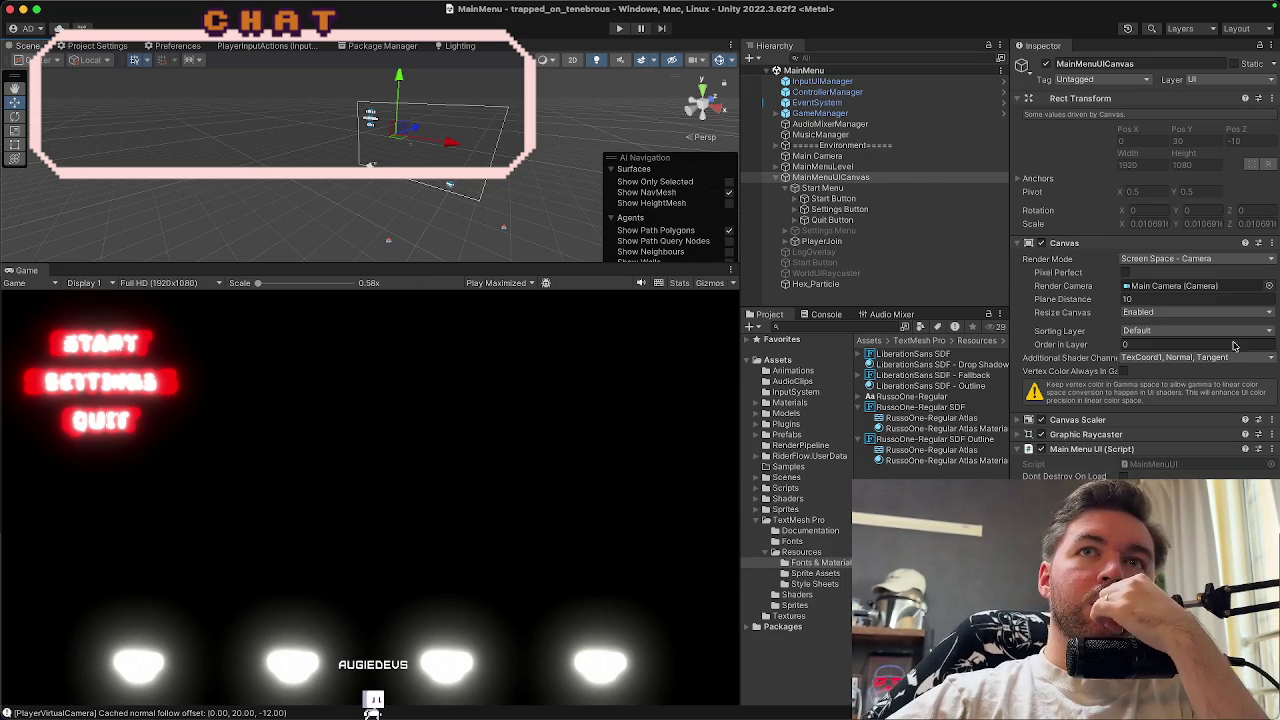
{"action": "left_click", "coordinate": [1177, 259]}
Try World Space, return the canvas to Screen Space - Camera, then select Start Menu
{"action": "left_click", "coordinate": [1177, 285]}
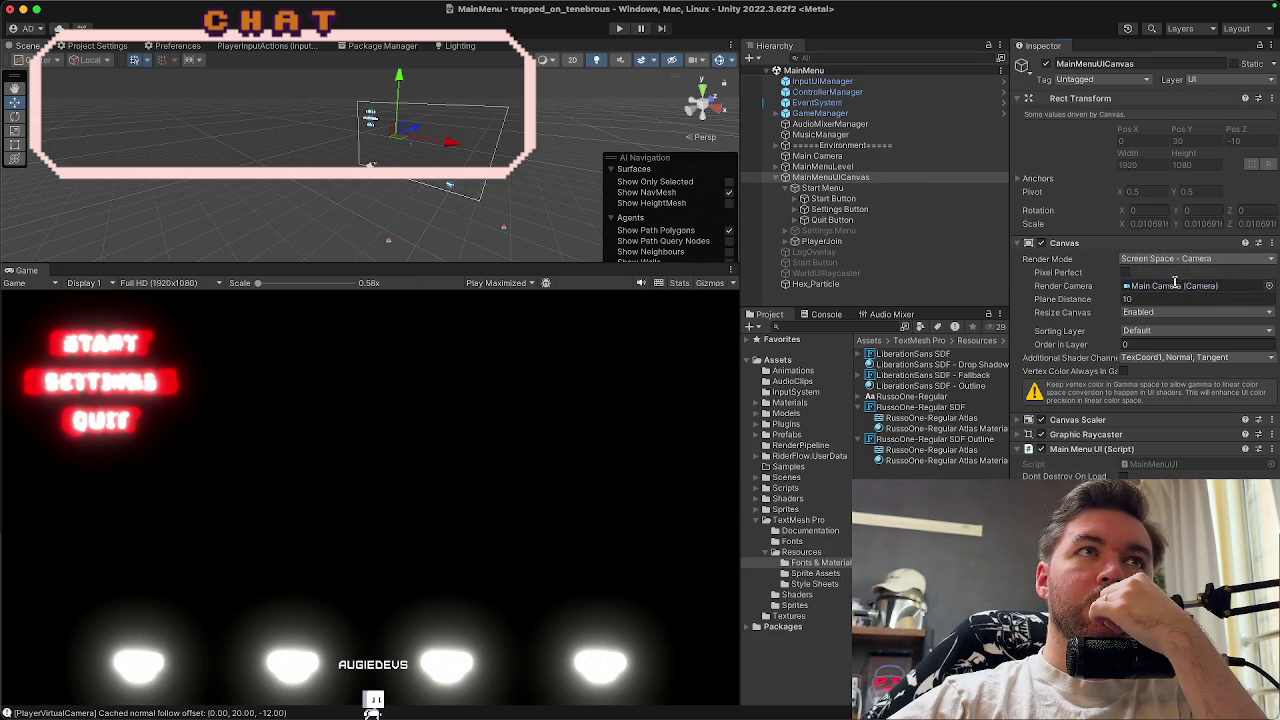
{"action": "left_click", "coordinate": [1157, 248]}
{"action": "left_click", "coordinate": [1156, 249]}
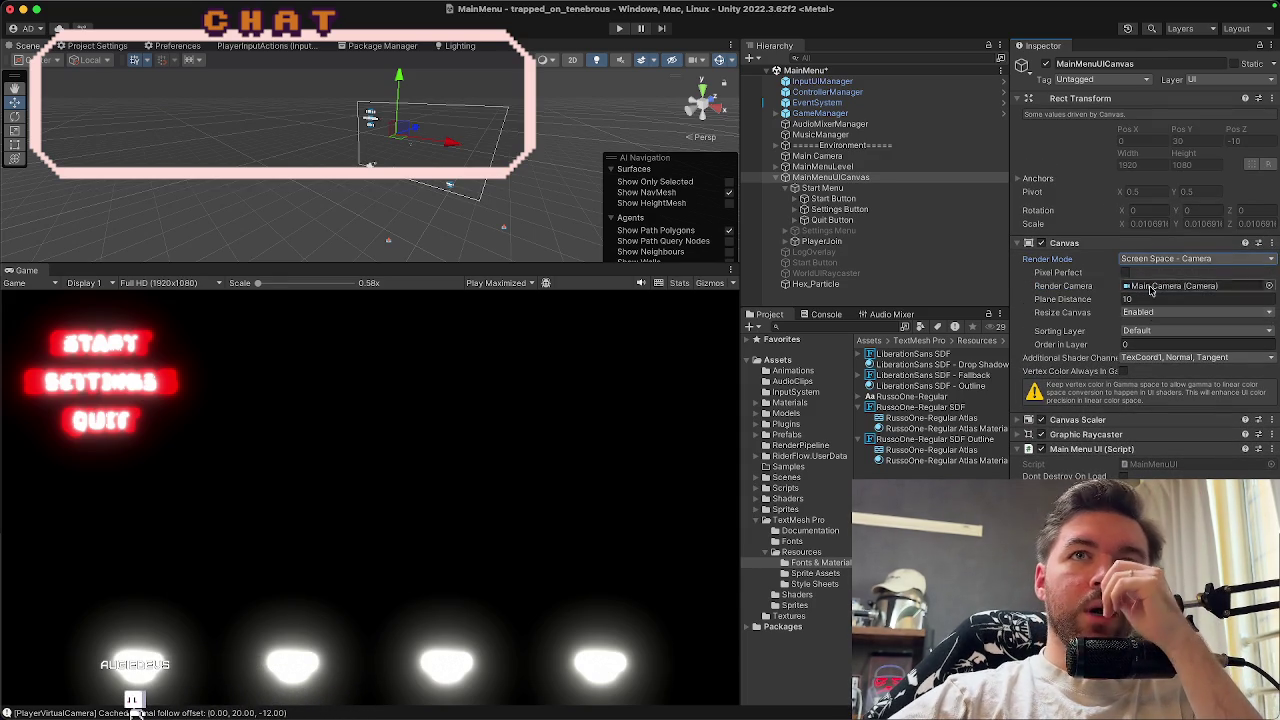
{"action": "left_click", "coordinate": [1094, 452]}
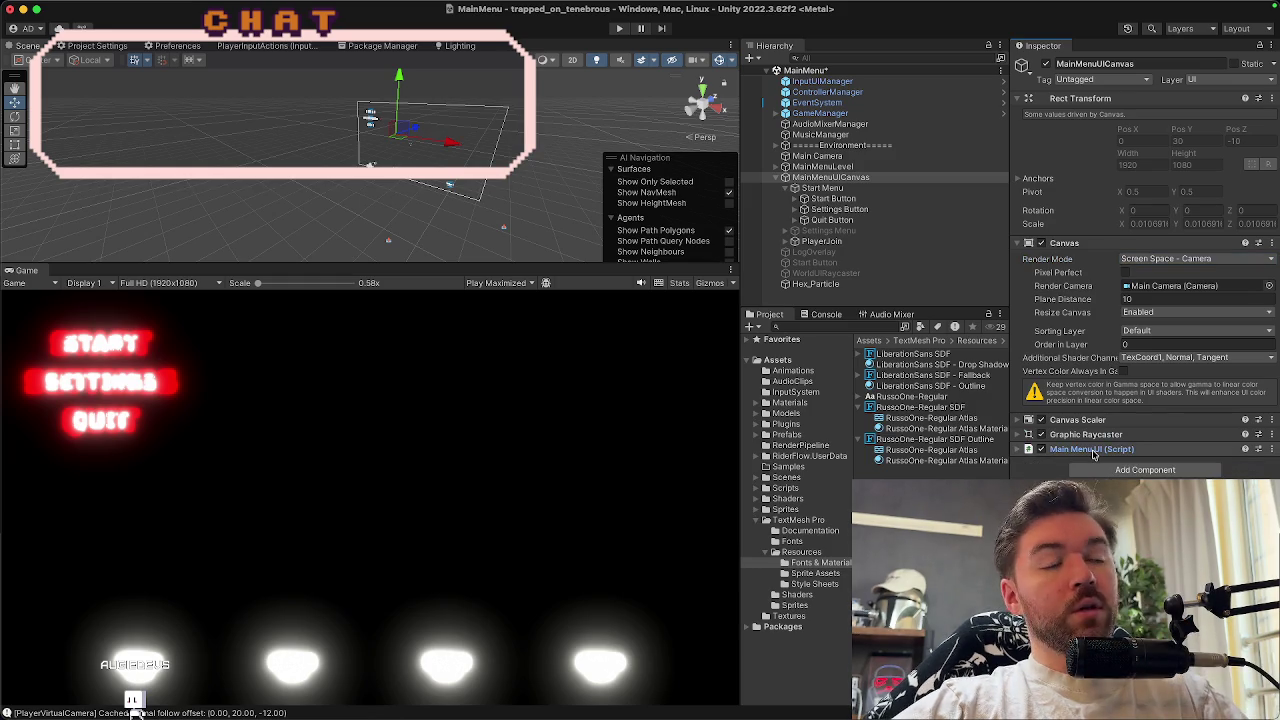
{"action": "left_click", "coordinate": [899, 191]}
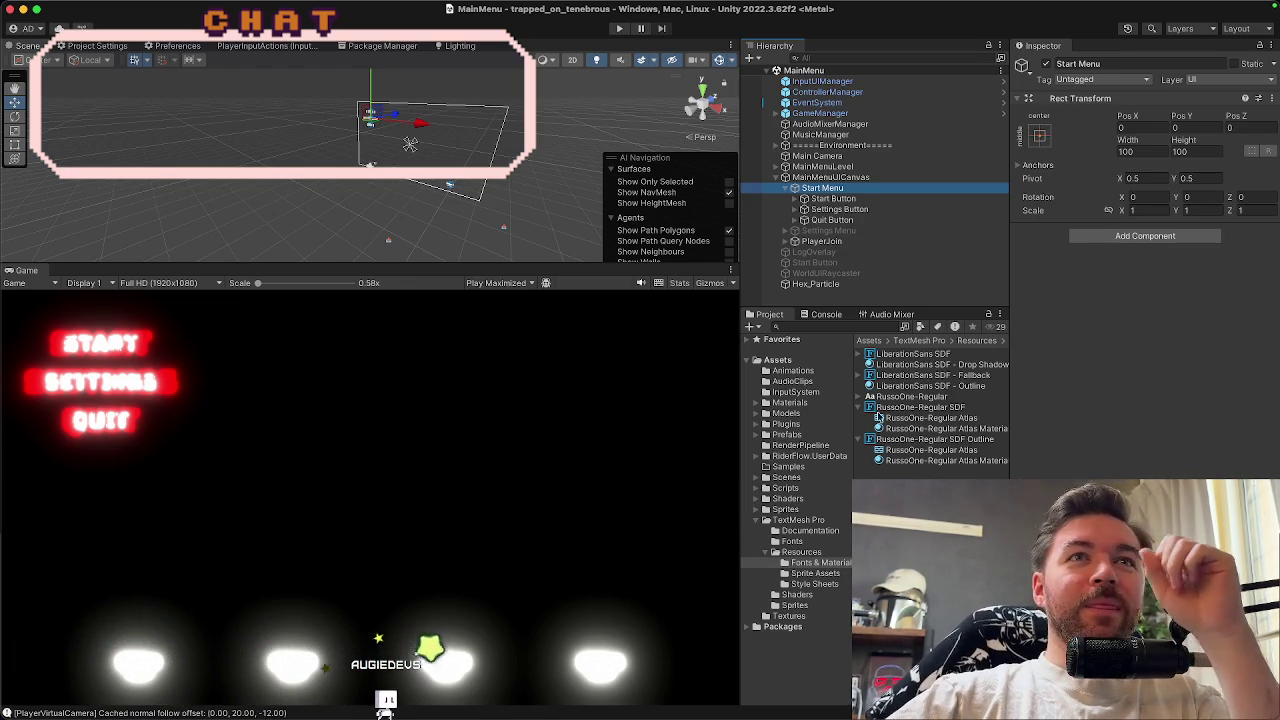
Inspect the Start Button, the Start Menu group and the RussoOne-Regular SDF font asset
{"action": "left_click", "coordinate": [886, 197]}
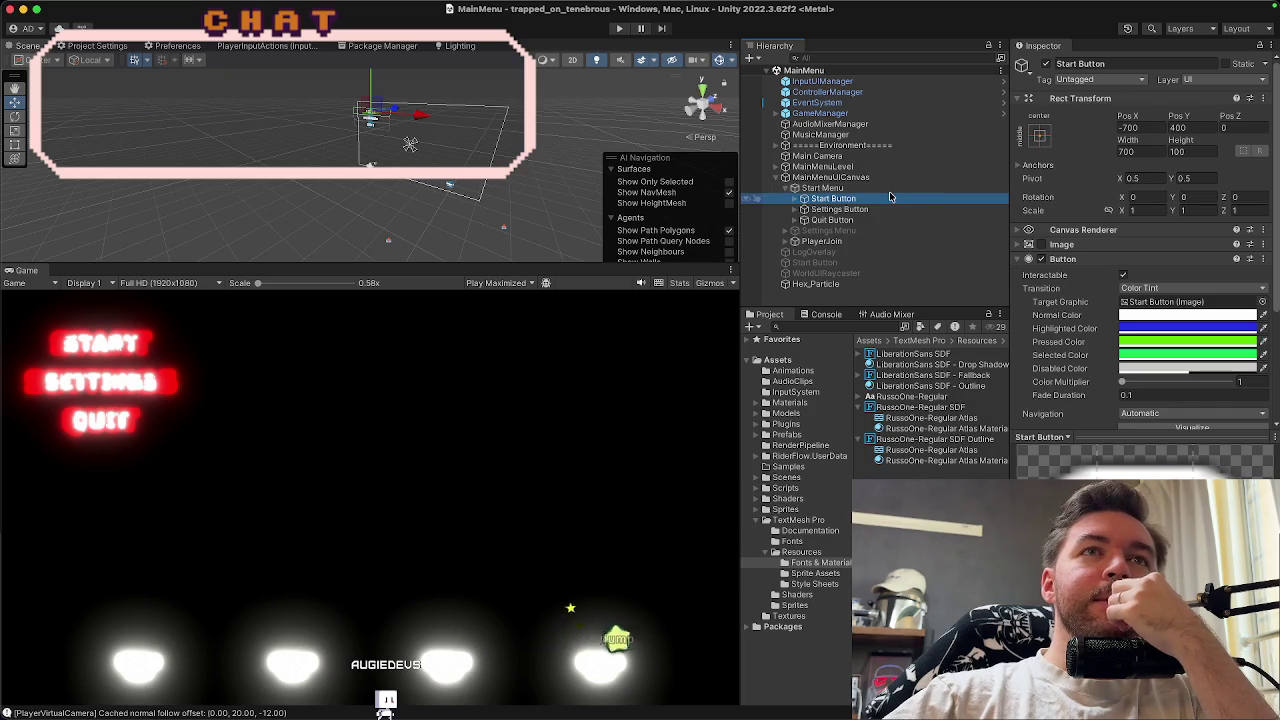
{"action": "left_click", "coordinate": [890, 189]}
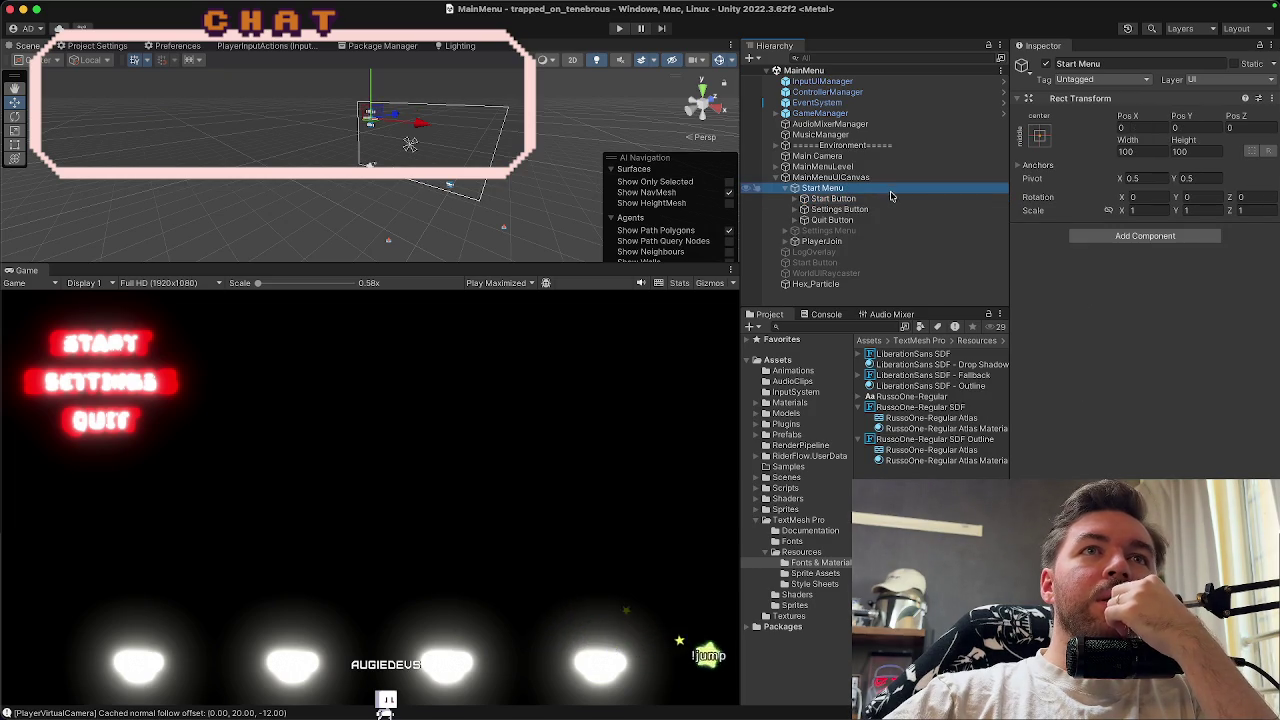
{"action": "left_click", "coordinate": [912, 396]}
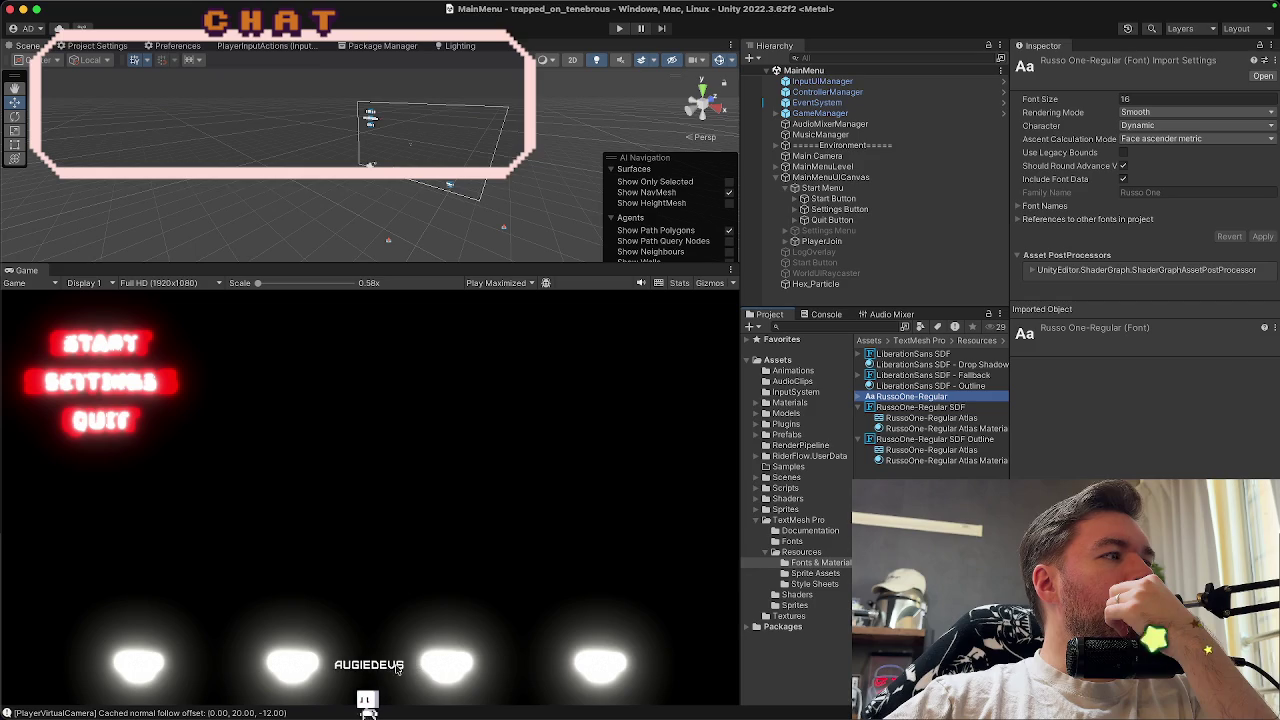
Walk the player left and right in the game view, then reopen the RussoOne-Regular SDF font asset
{"action": "left_click", "coordinate": [347, 682]}
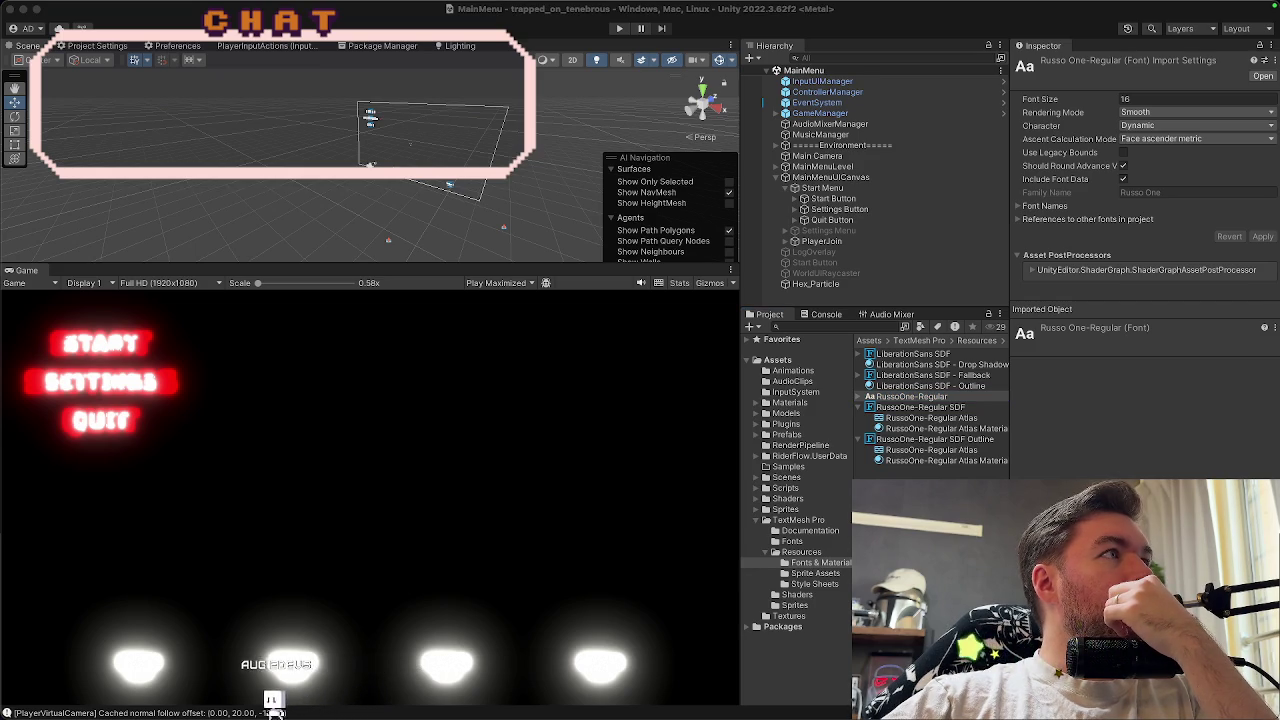
{"action": "key", "text": "a"}
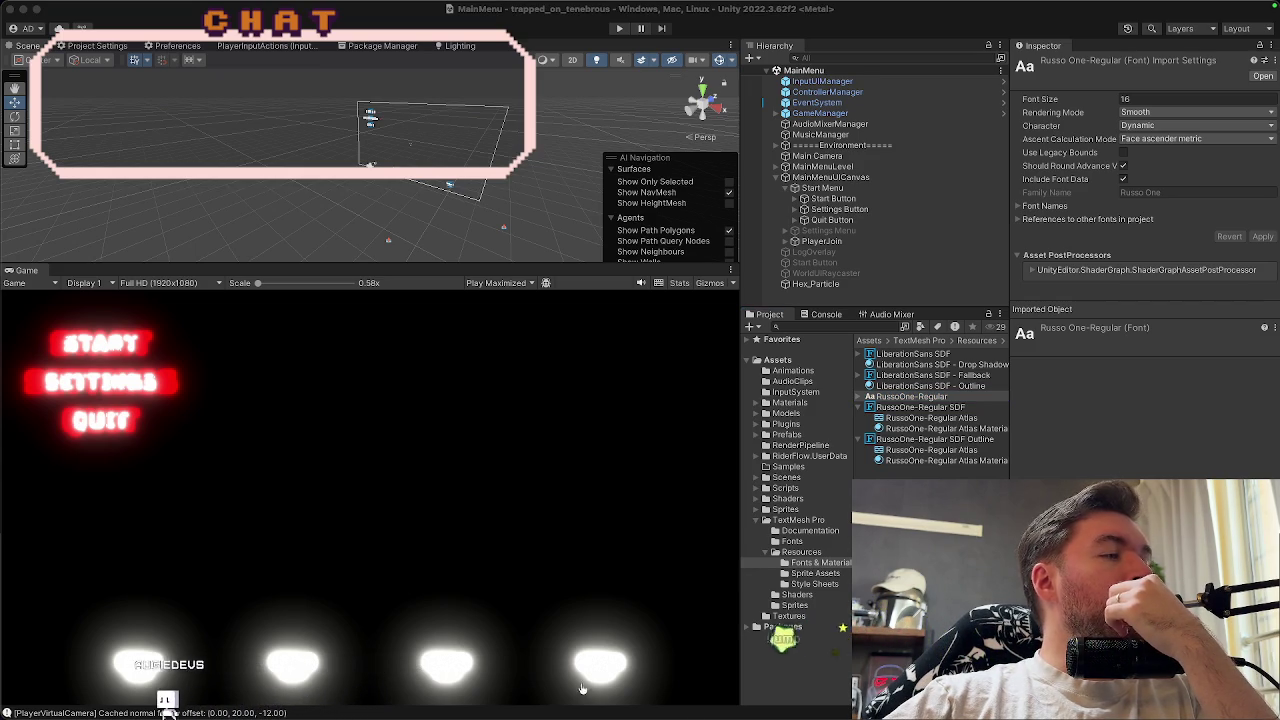
{"action": "key", "text": "a"}
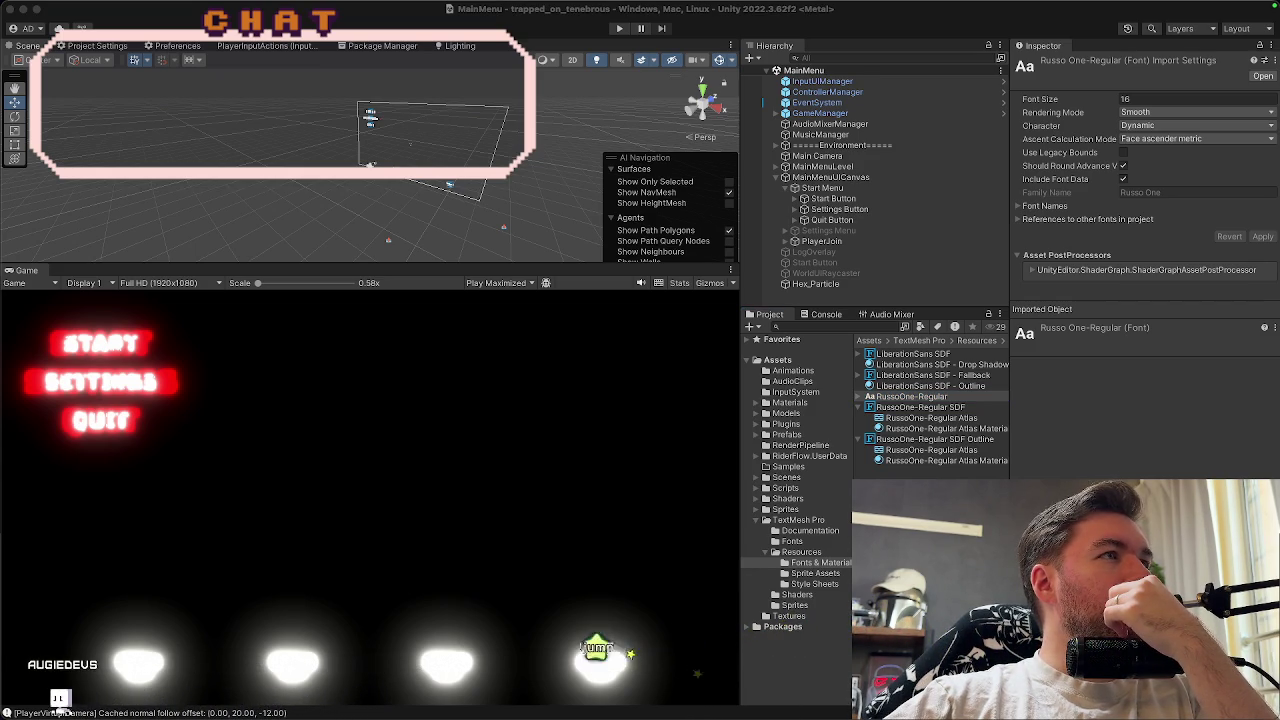
{"action": "key", "text": "d"}
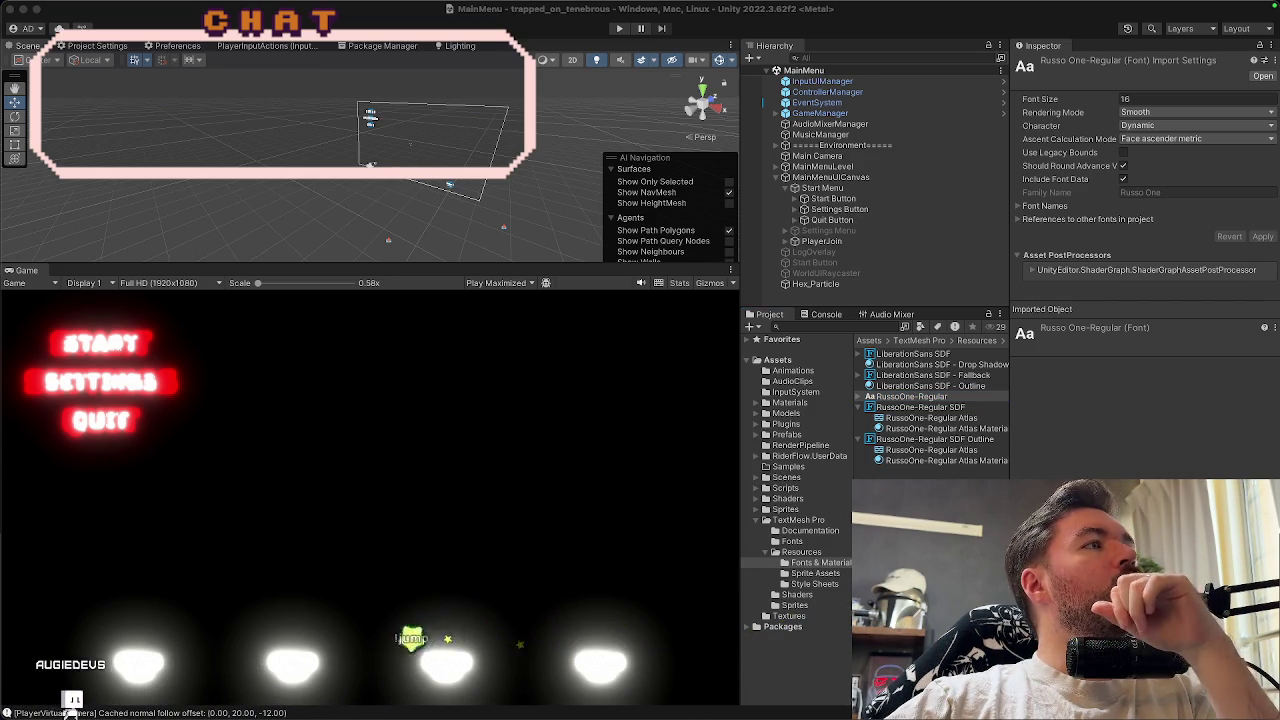
{"action": "key", "text": "d"}
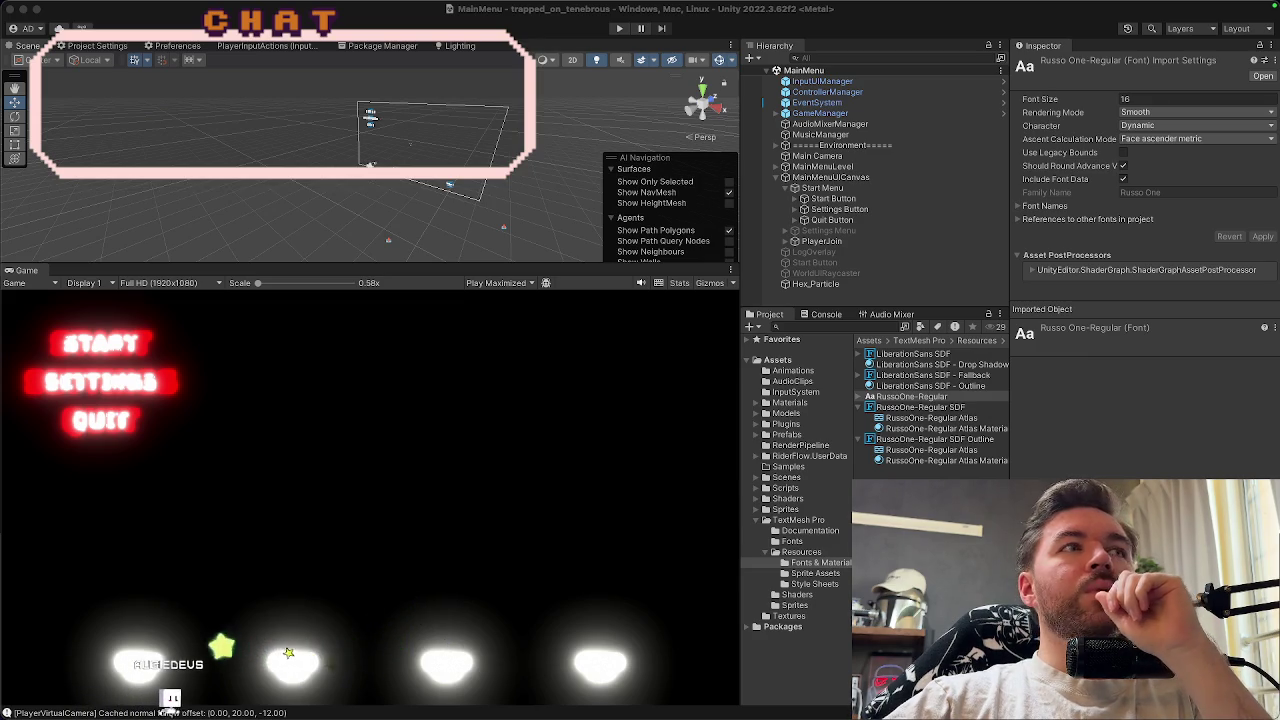
{"action": "left_click", "coordinate": [878, 188]}
{"action": "left_click", "coordinate": [912, 408]}
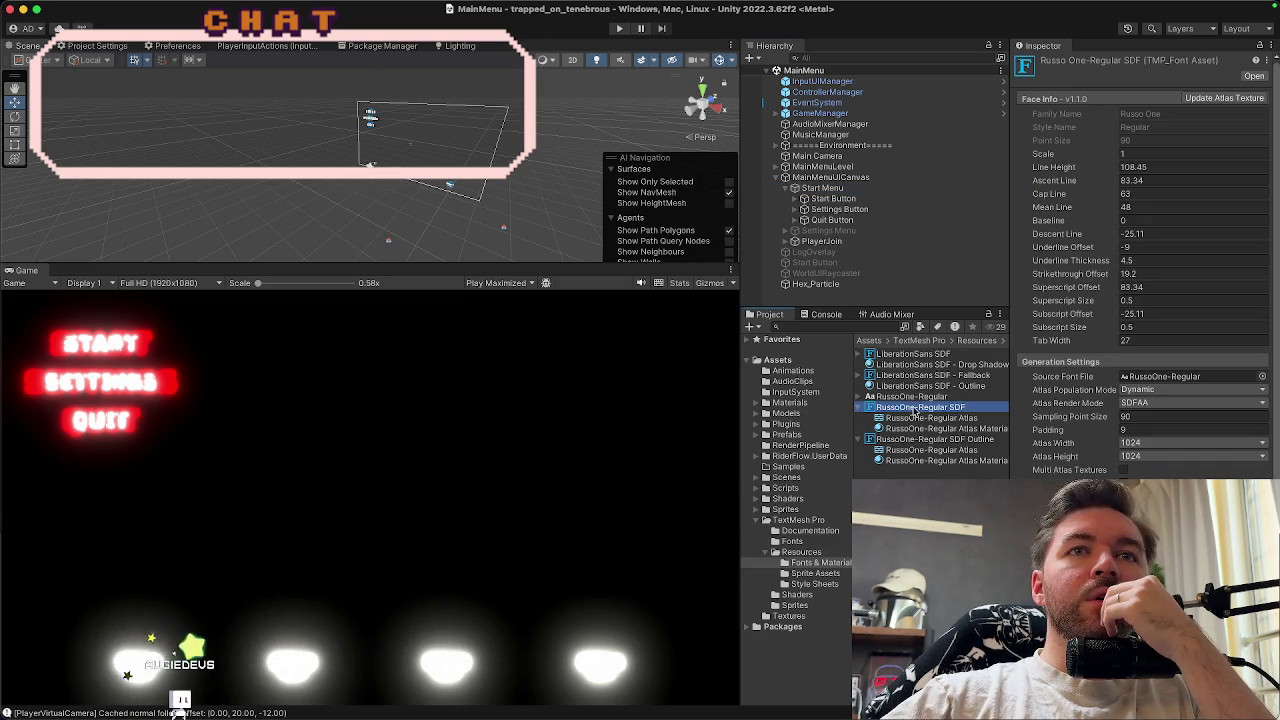
Browse the RussoOne font assets and select the RussoOne-Regular Atlas Material
{"action": "left_click", "coordinate": [926, 440]}
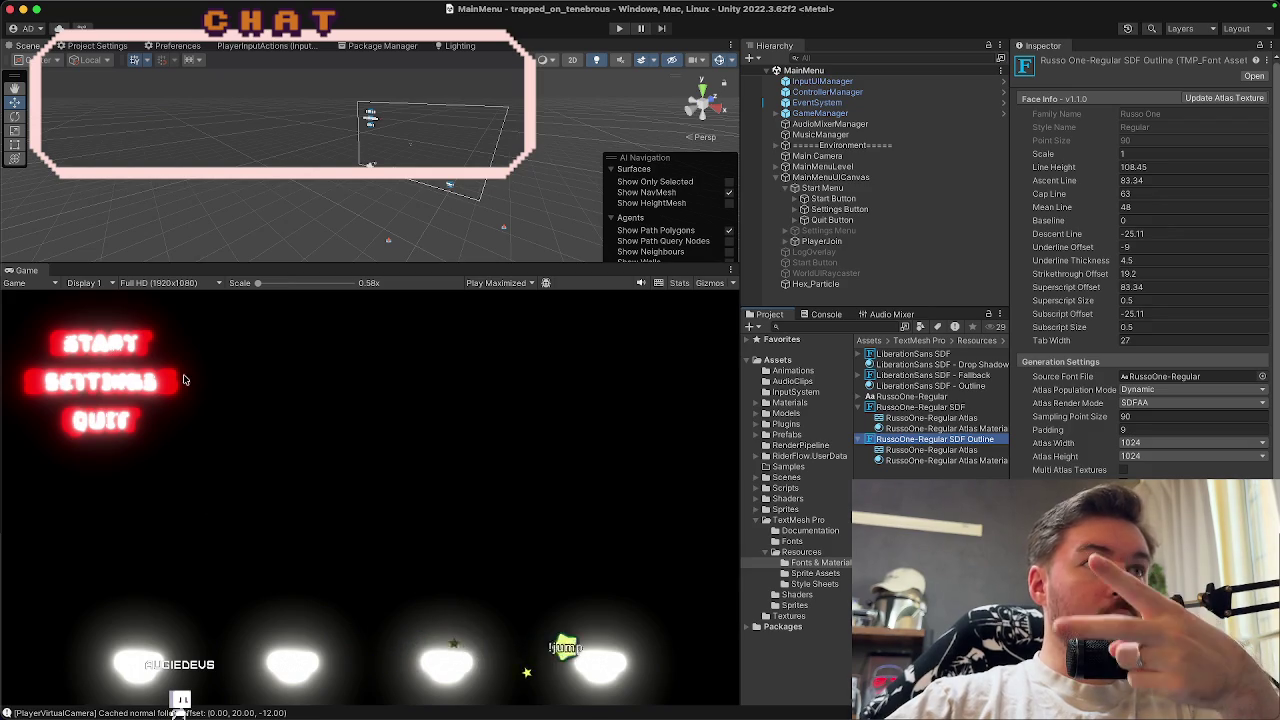
{"action": "left_click", "coordinate": [940, 417]}
{"action": "left_click", "coordinate": [940, 408]}
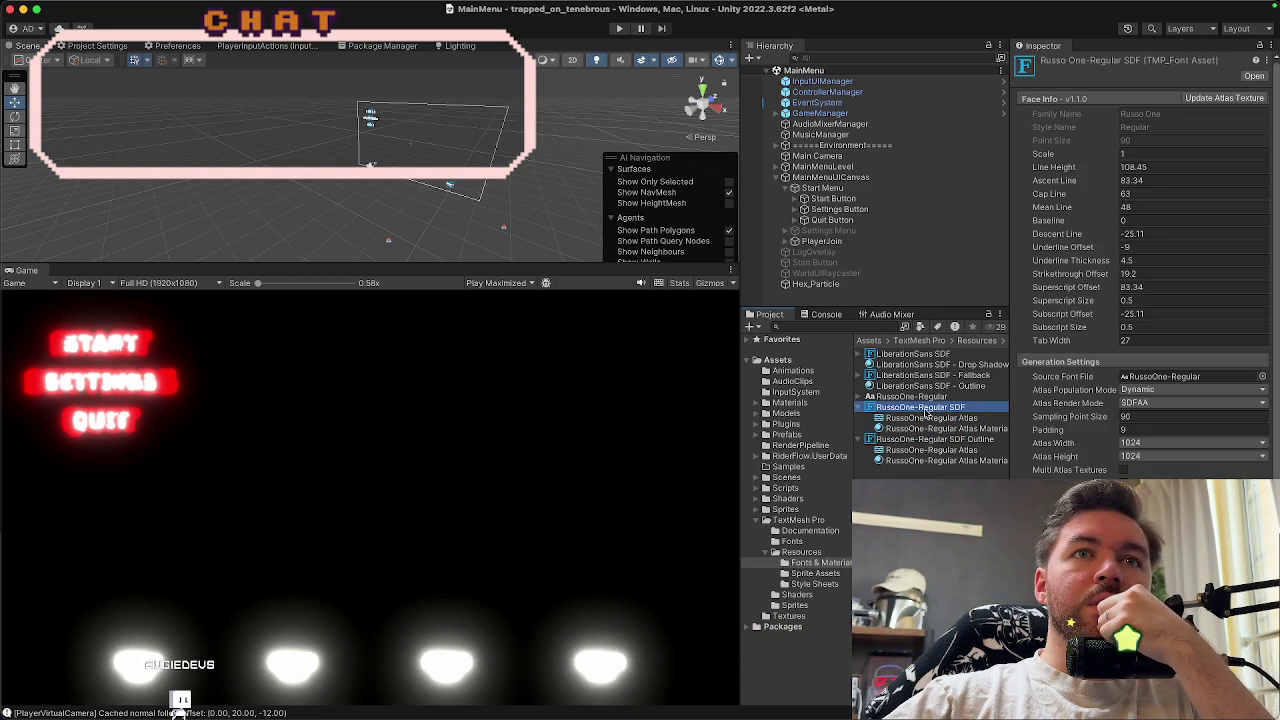
{"action": "scroll", "coordinate": [1079, 444], "scroll_direction": "down", "scroll_amount": 5}
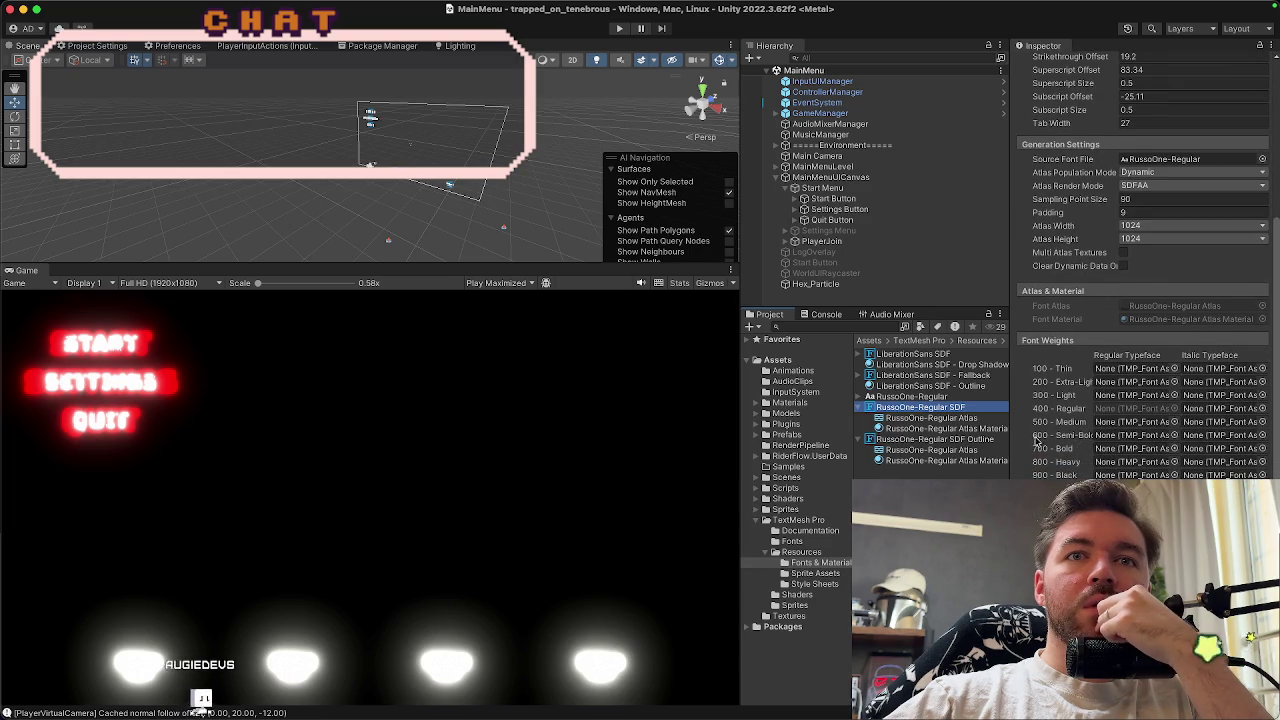
{"action": "left_click", "coordinate": [970, 418]}
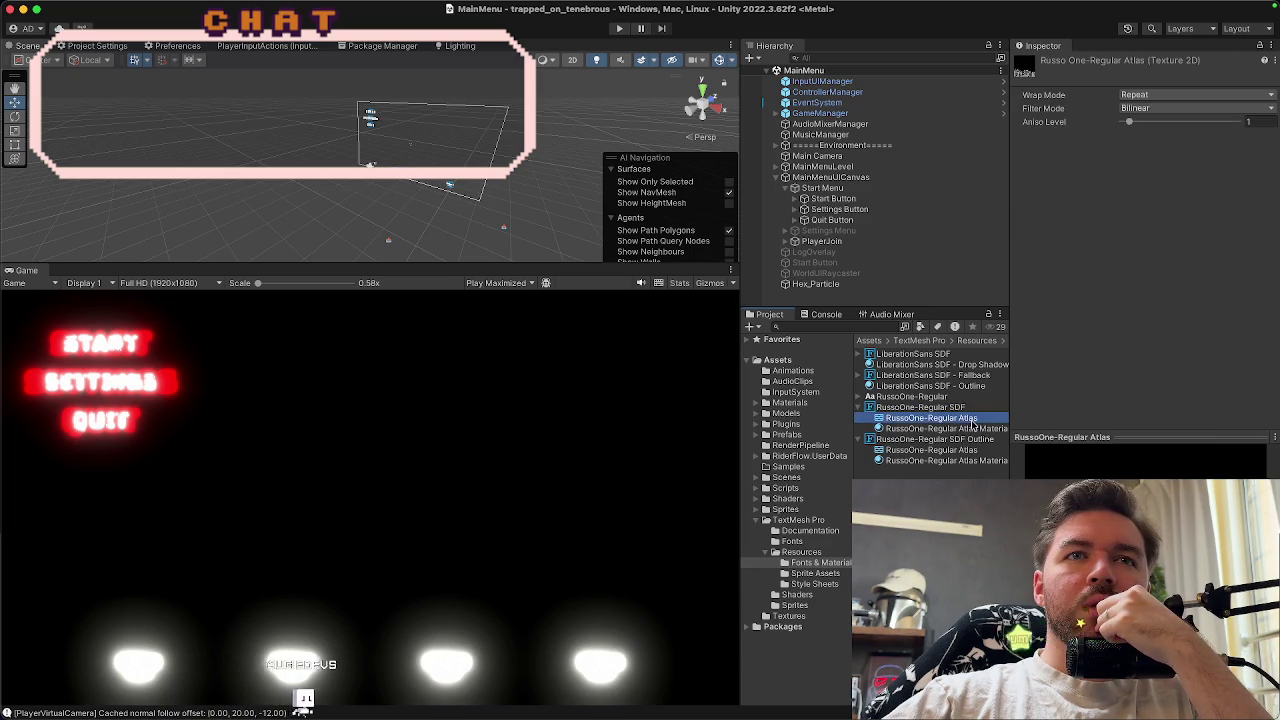
{"action": "left_click", "coordinate": [968, 428]}
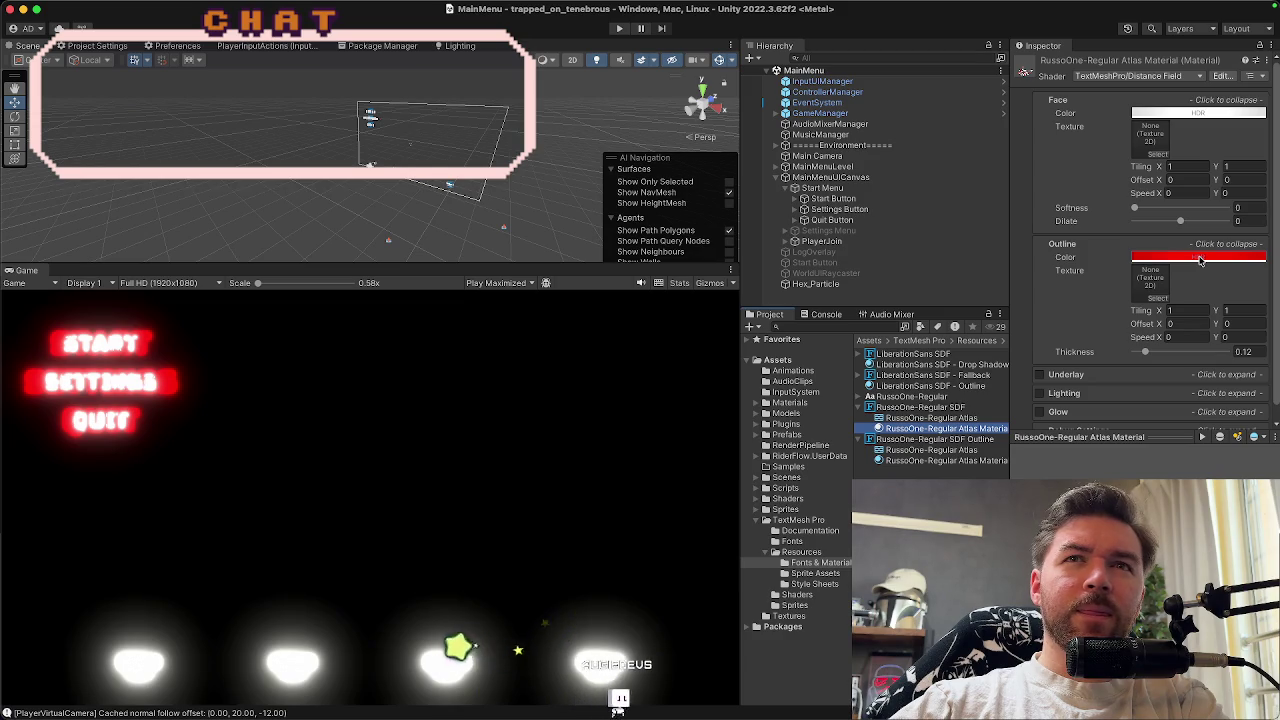
Make the Atlas Material's face colour pure white and its outline colour black
{"action": "left_click", "coordinate": [1200, 258]}
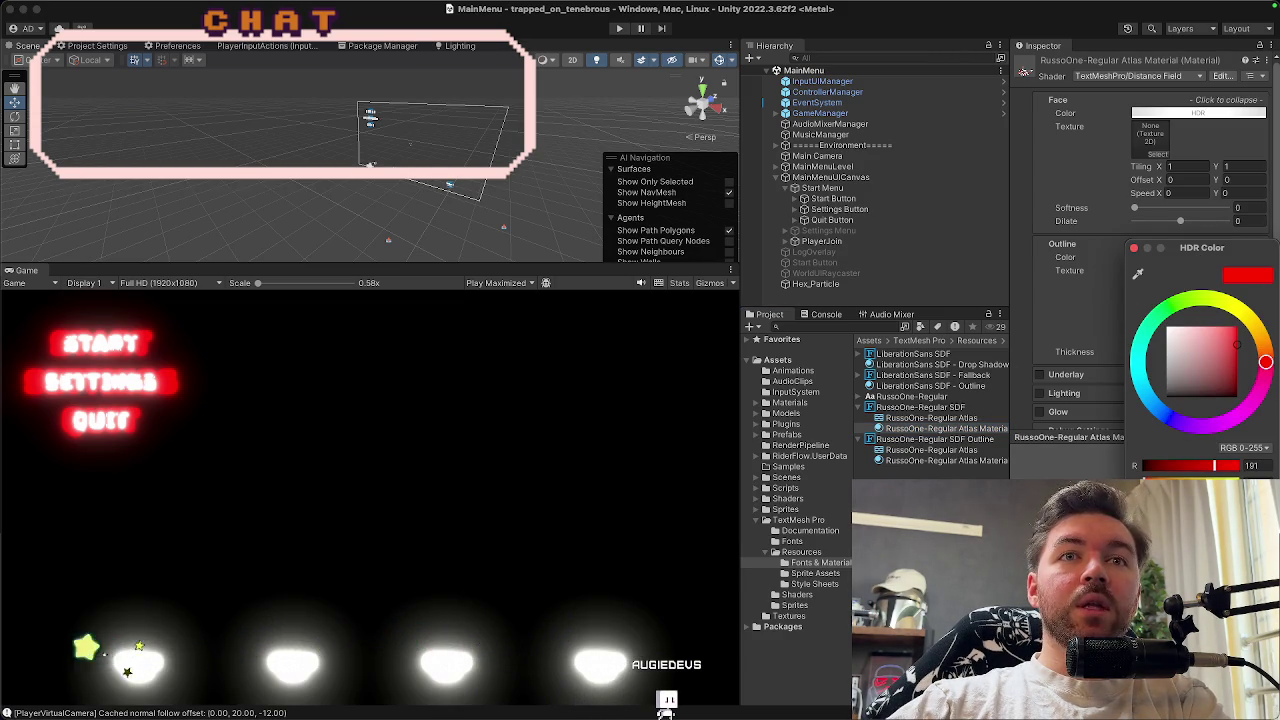
{"action": "left_click_drag", "start_coordinate": [741, 538], "coordinate": [719, 539]}
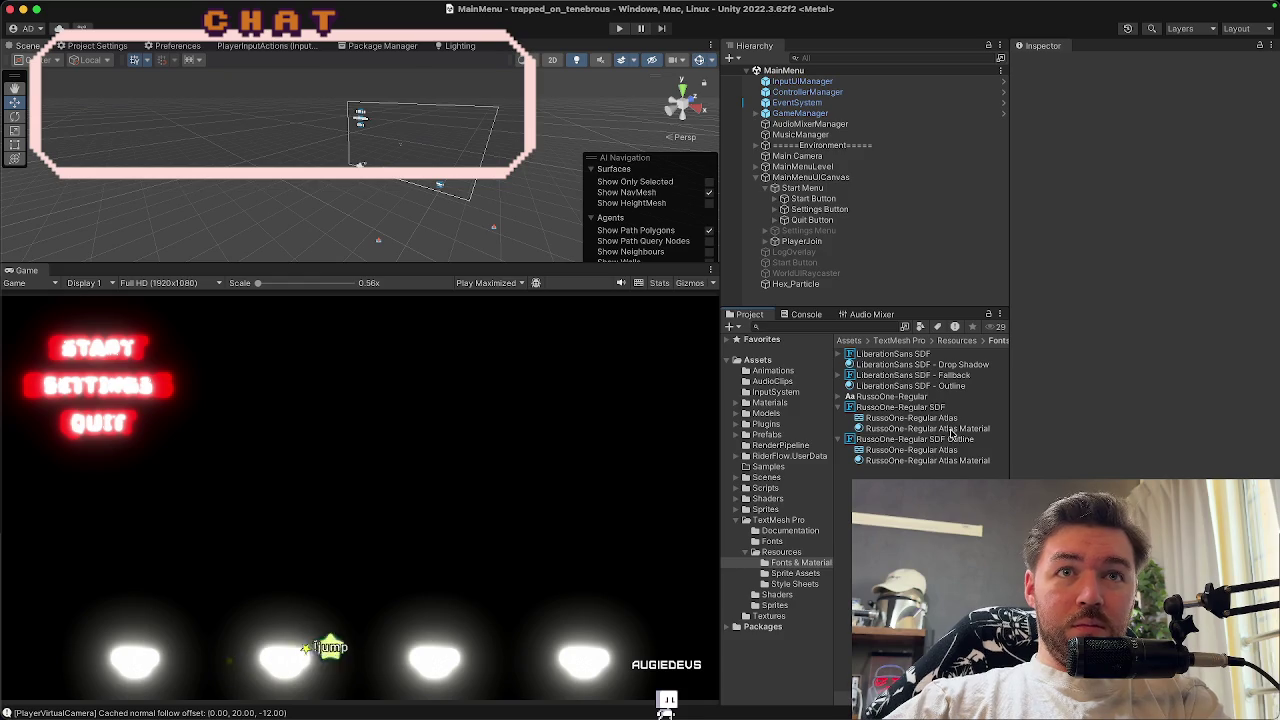
{"action": "left_click", "coordinate": [950, 428]}
{"action": "left_click", "coordinate": [1183, 113]}
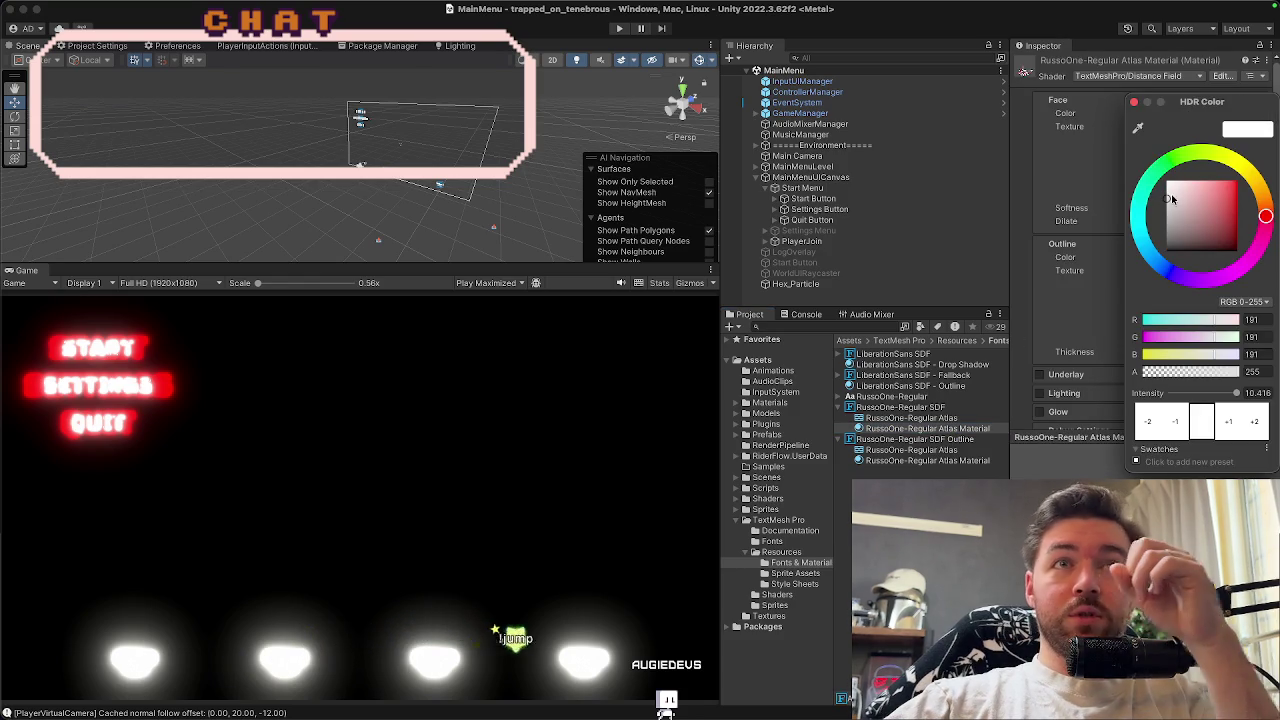
{"action": "left_click_drag", "start_coordinate": [1168, 188], "coordinate": [1140, 118]}
{"action": "left_click", "coordinate": [1133, 102]}
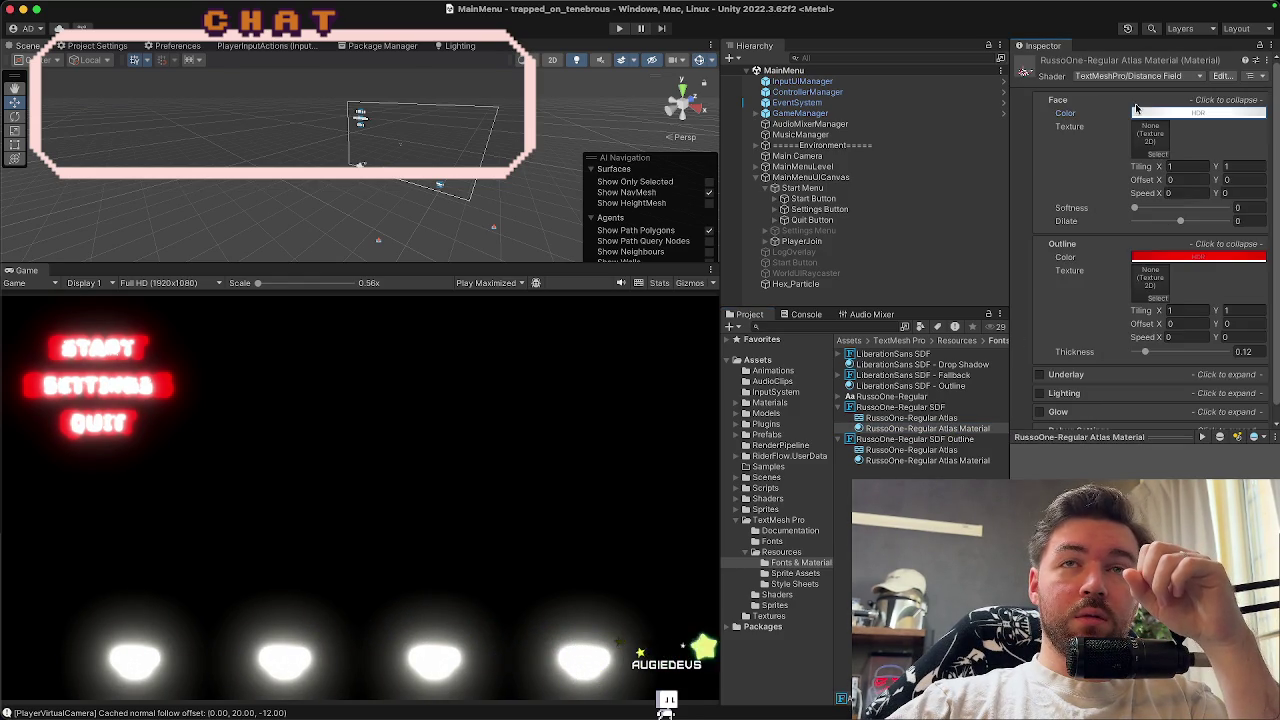
{"action": "left_click", "coordinate": [1178, 261]}
{"action": "left_click_drag", "start_coordinate": [1178, 348], "coordinate": [1166, 394]}
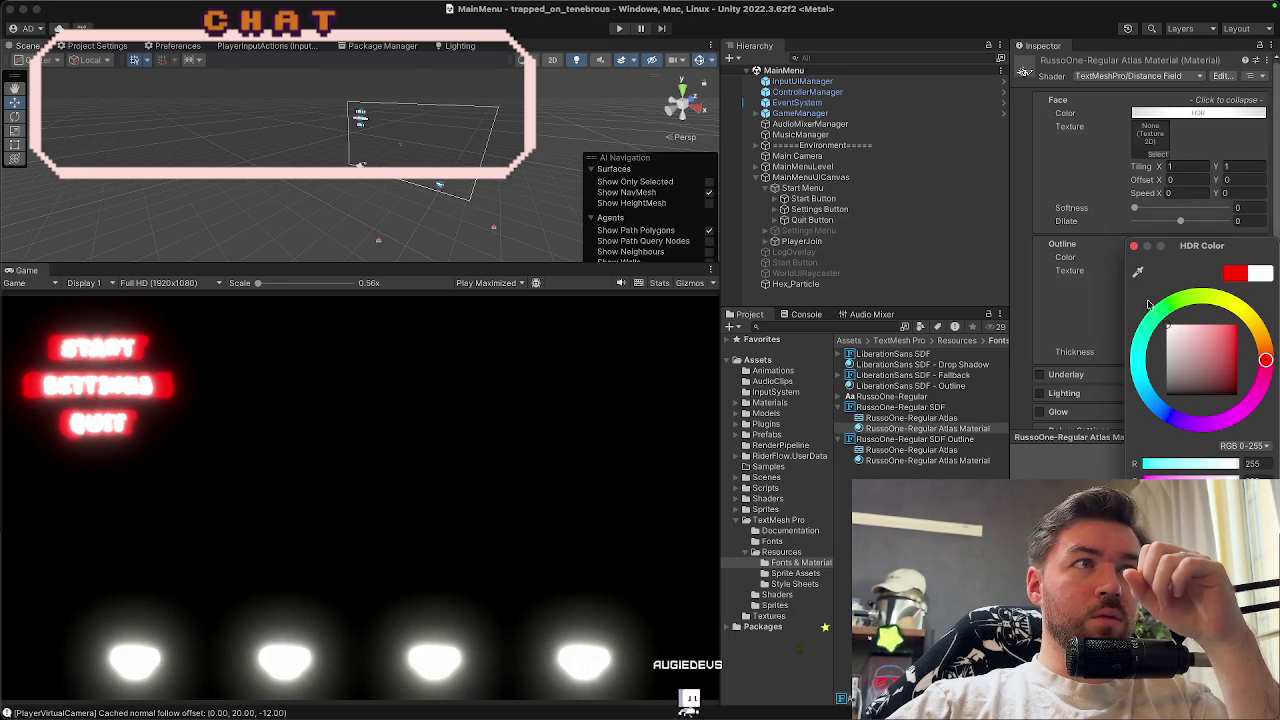
{"action": "left_click", "coordinate": [1134, 246]}
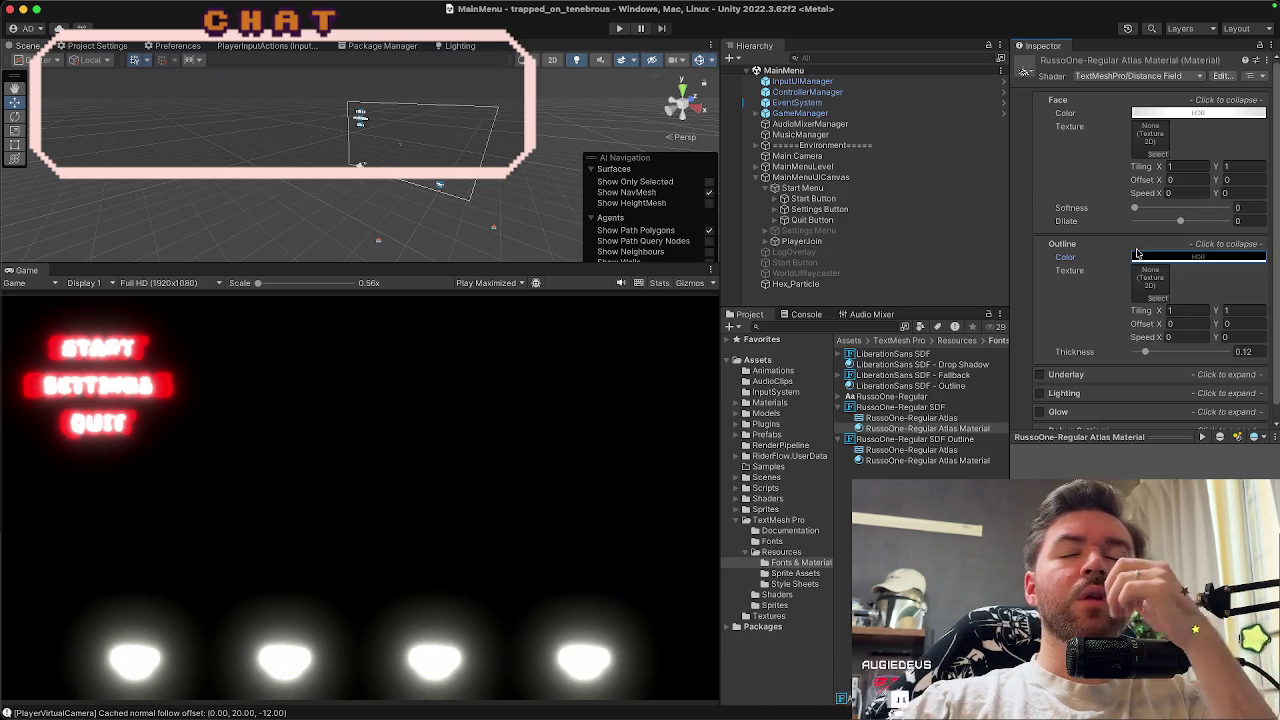
Set the RussoOne-Regular Atlas Material's face colour HDR intensity to 1
{"action": "scroll", "coordinate": [1136, 268], "scroll_direction": "down", "scroll_amount": 1}
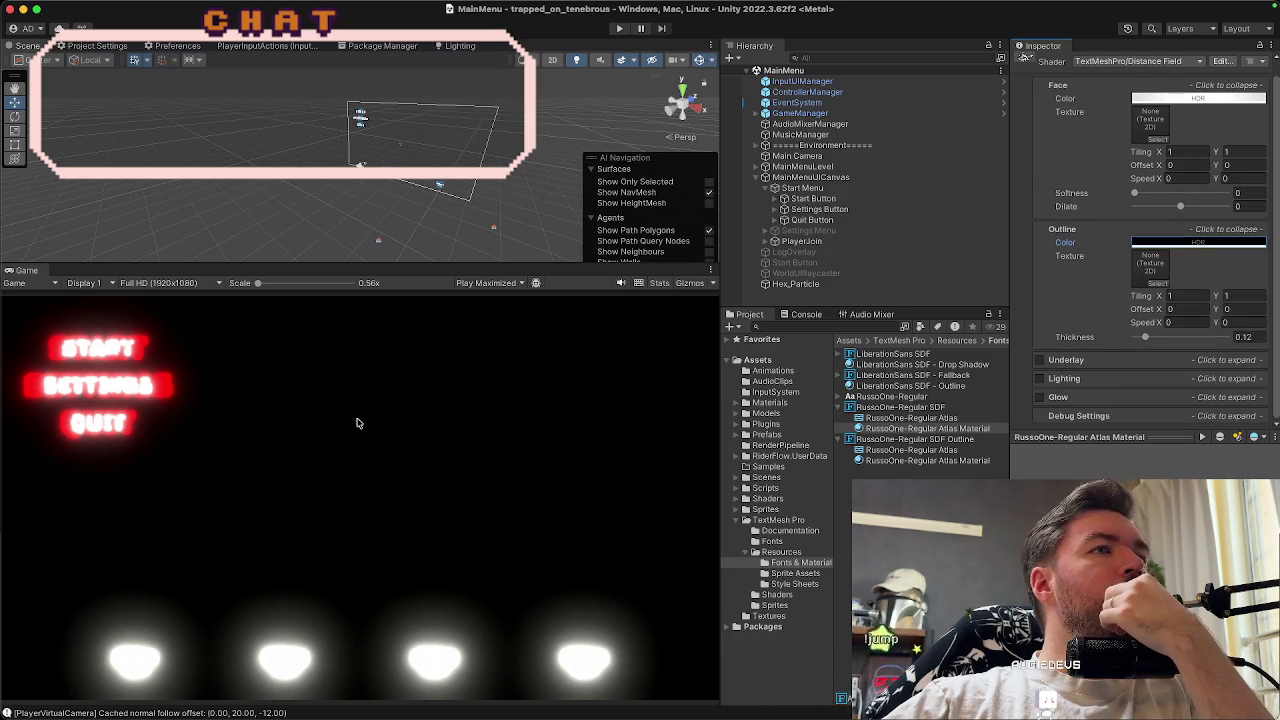
{"action": "left_click", "coordinate": [933, 461]}
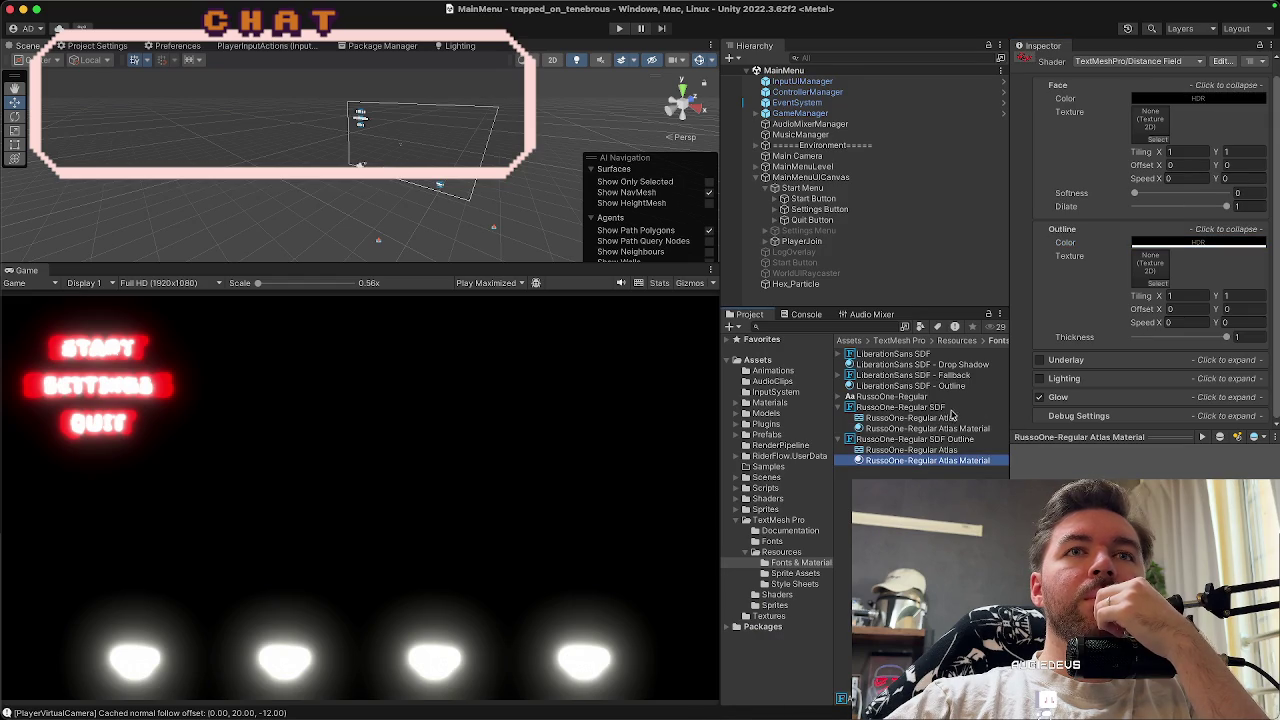
{"action": "left_click", "coordinate": [955, 430]}
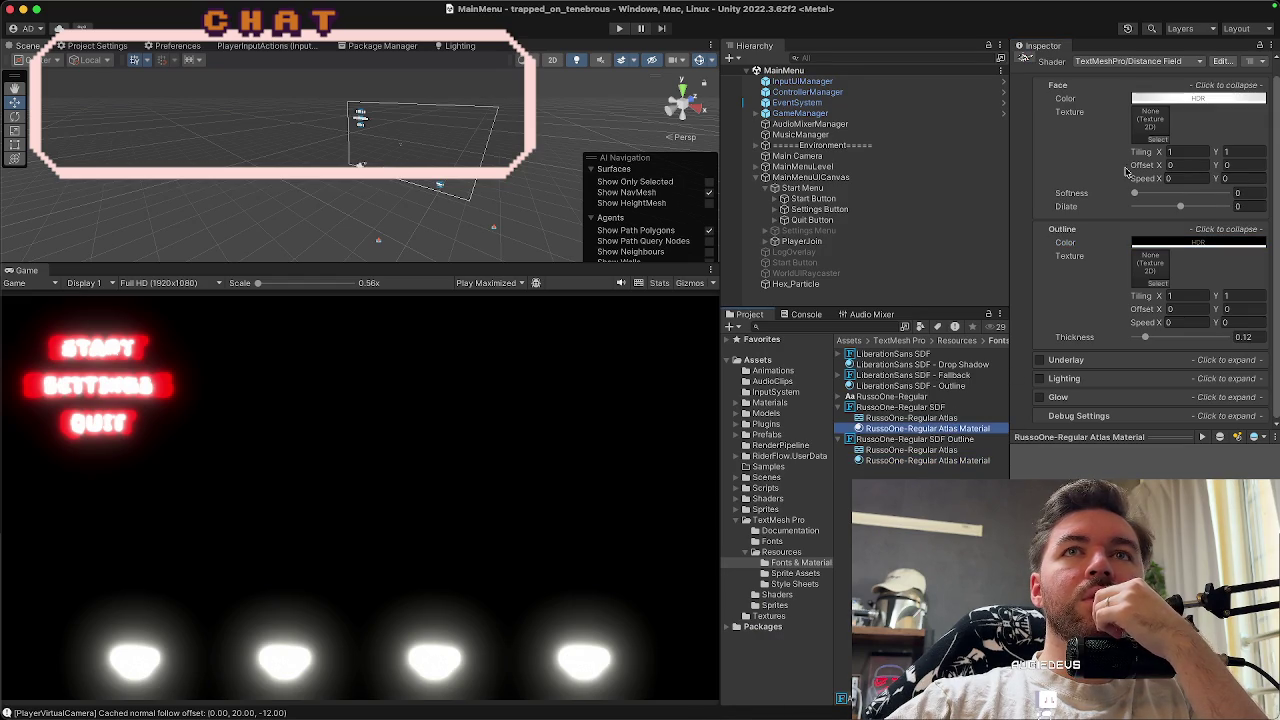
{"action": "left_click", "coordinate": [1162, 99]}
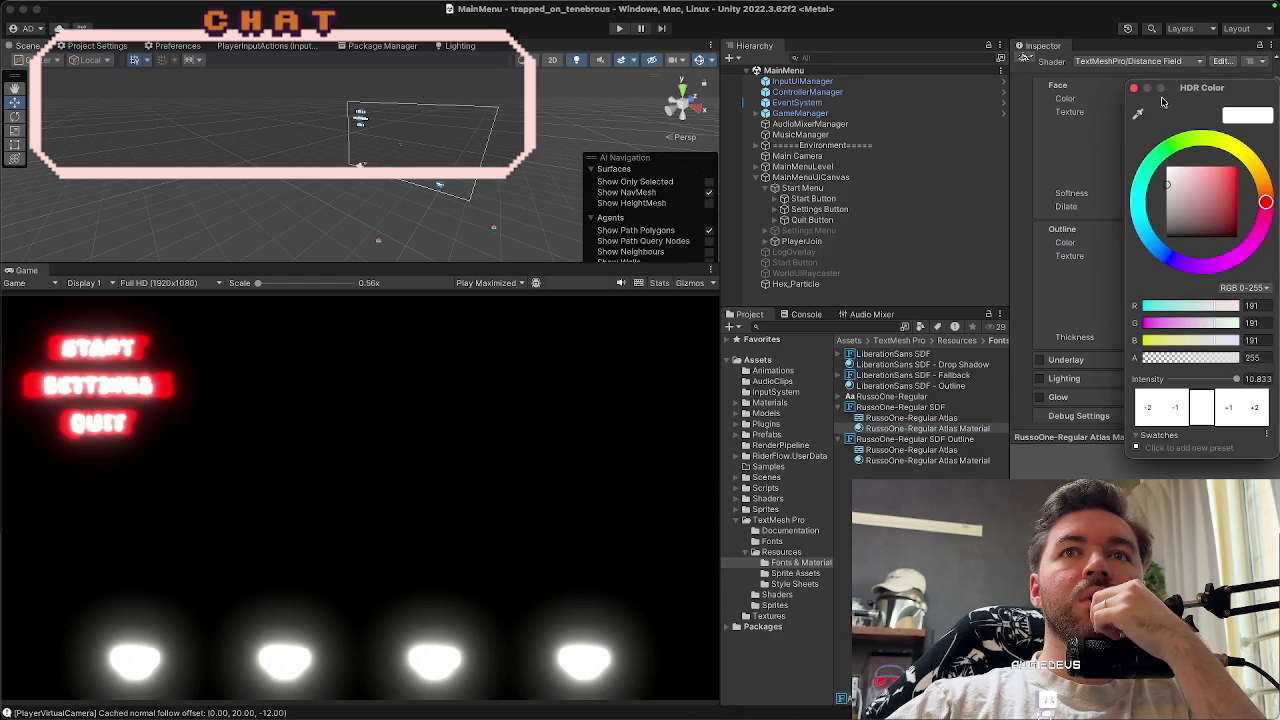
{"action": "left_click", "coordinate": [1253, 379]}
{"action": "type", "text": "1"}
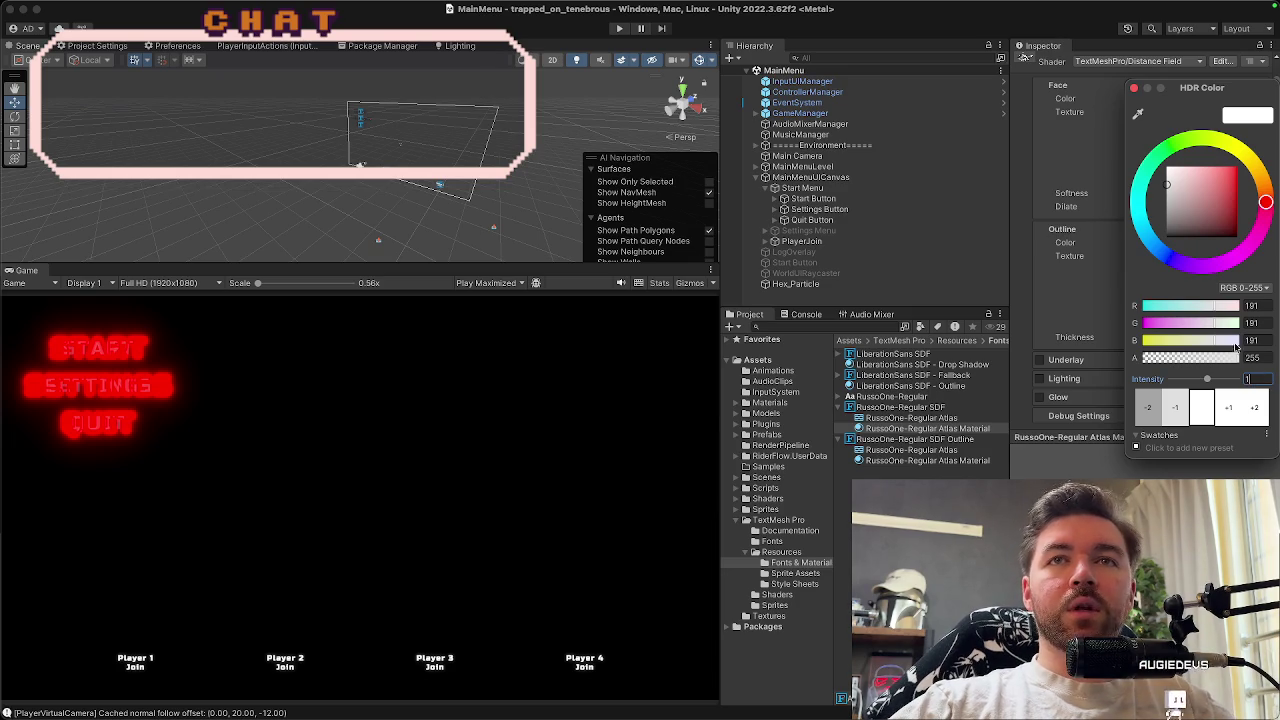
{"action": "key", "text": "Return"}
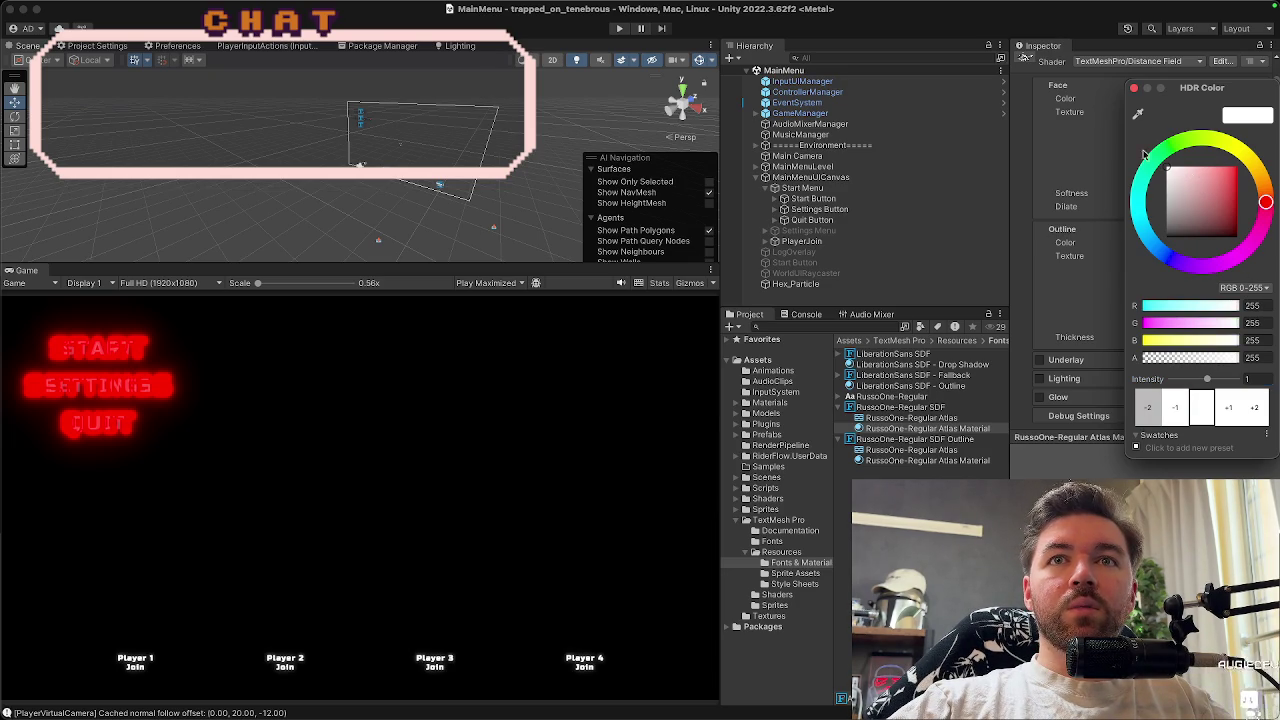
{"action": "left_click", "coordinate": [1135, 90]}
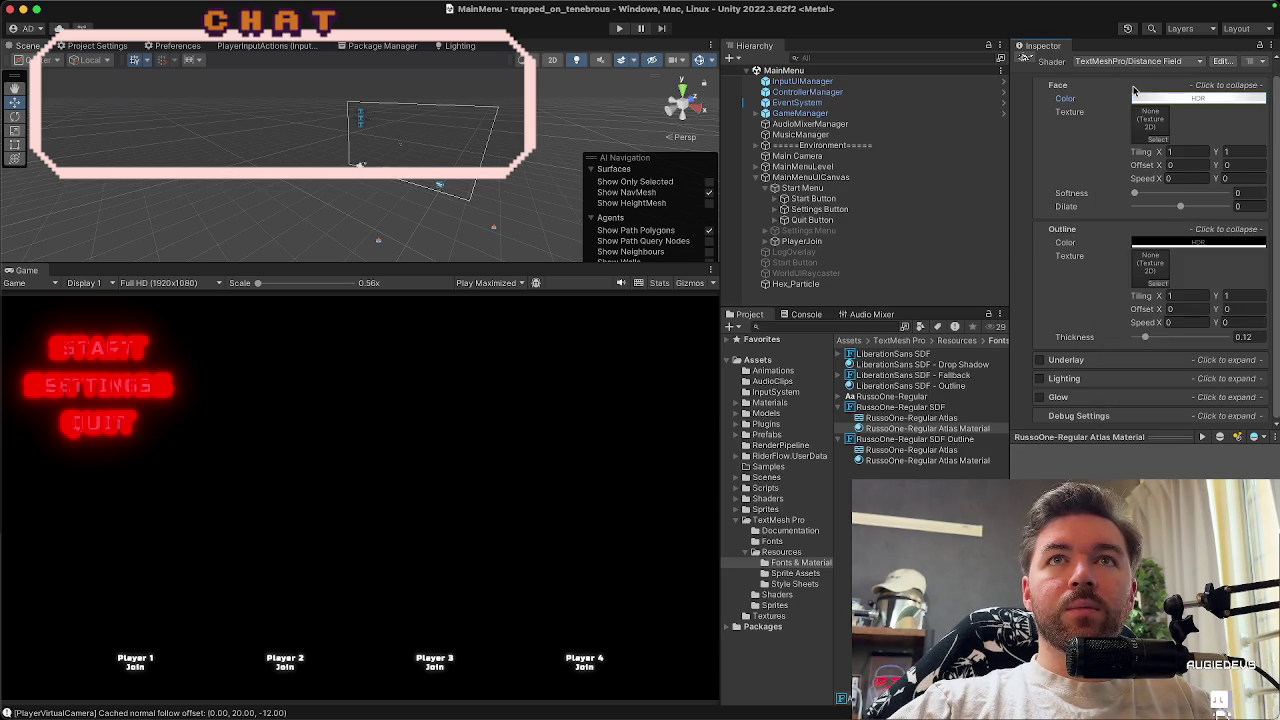
{"action": "left_click", "coordinate": [1155, 245]}
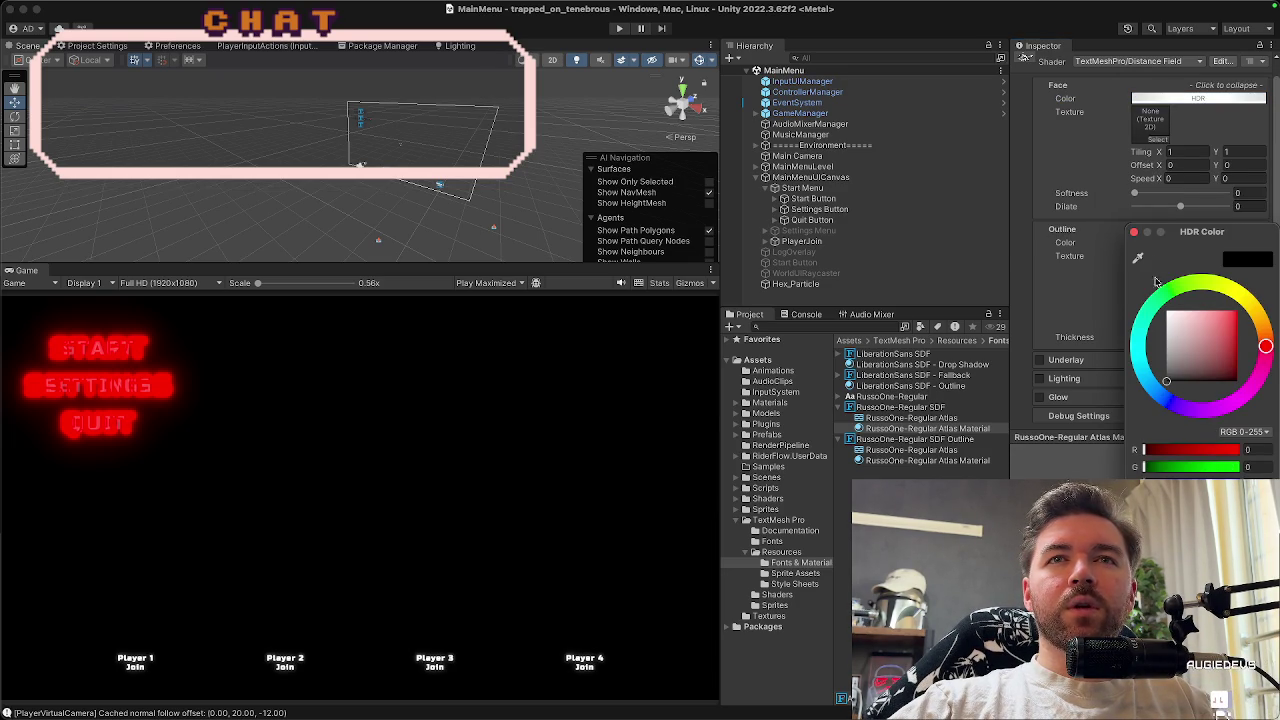
{"action": "left_click", "coordinate": [1136, 233]}
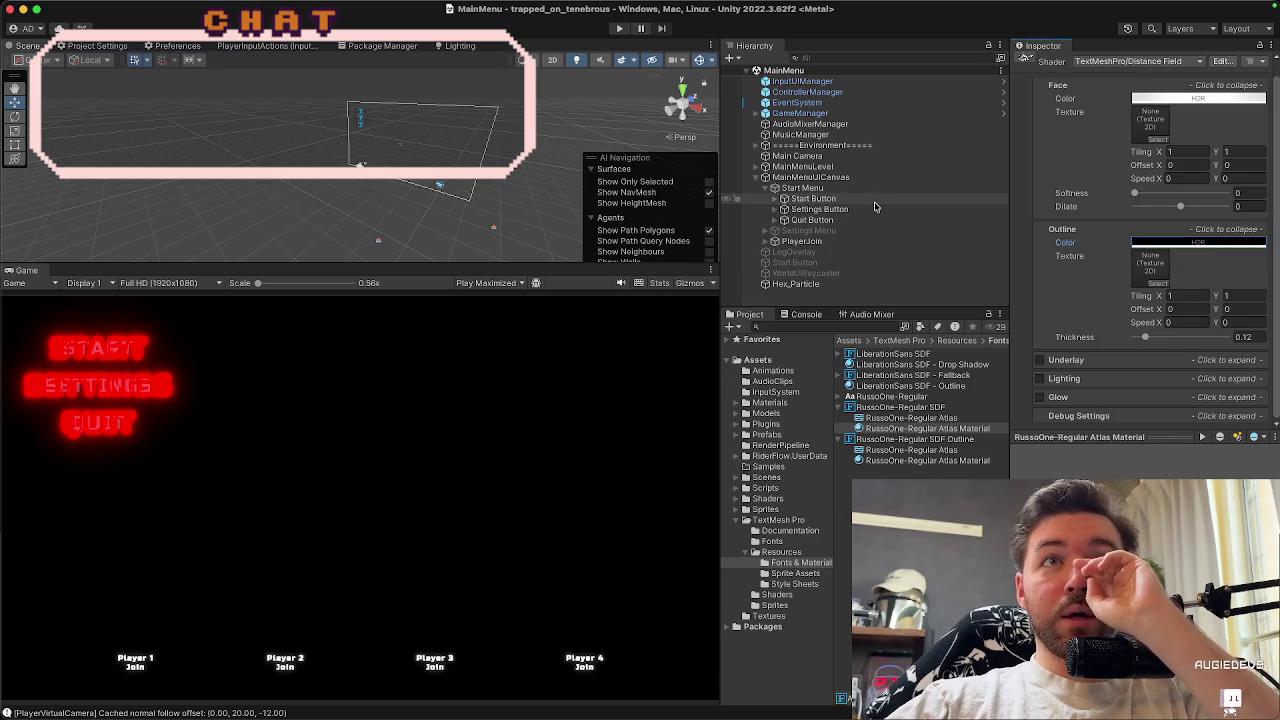
{"action": "left_click", "coordinate": [874, 200]}
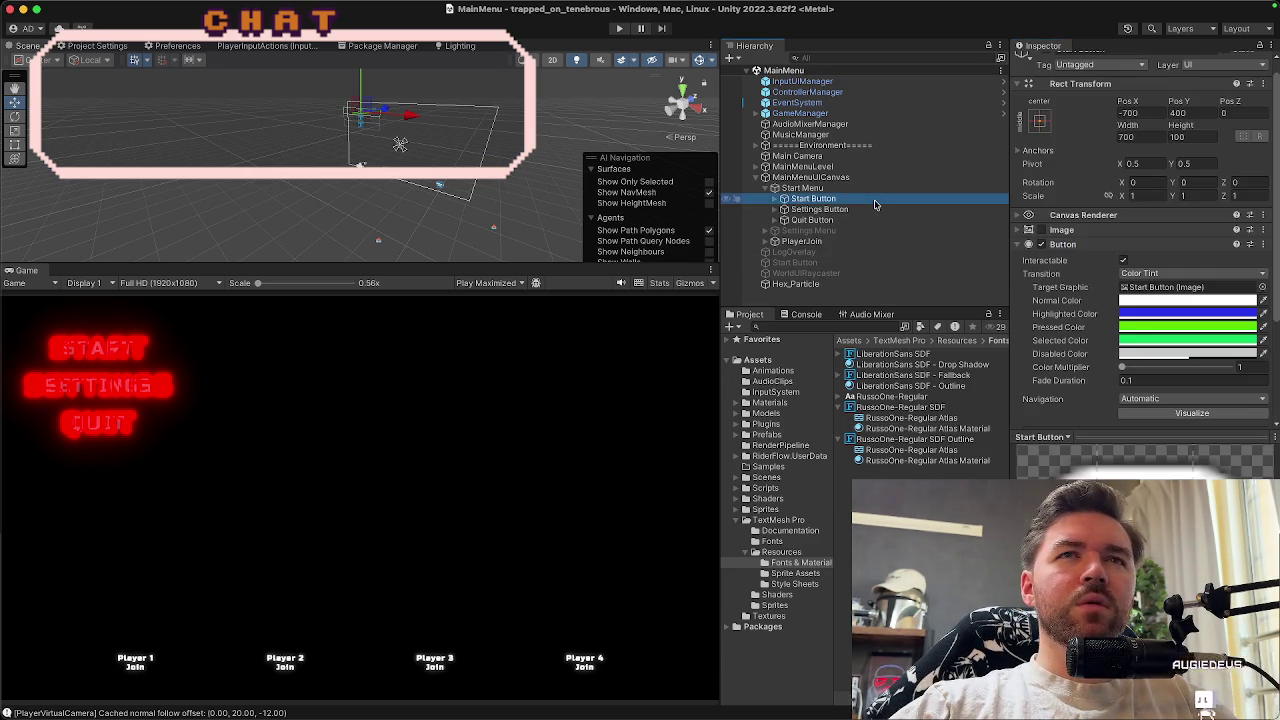
Expand Start Button and deactivate its Start outline child object
{"action": "left_click", "coordinate": [775, 199]}
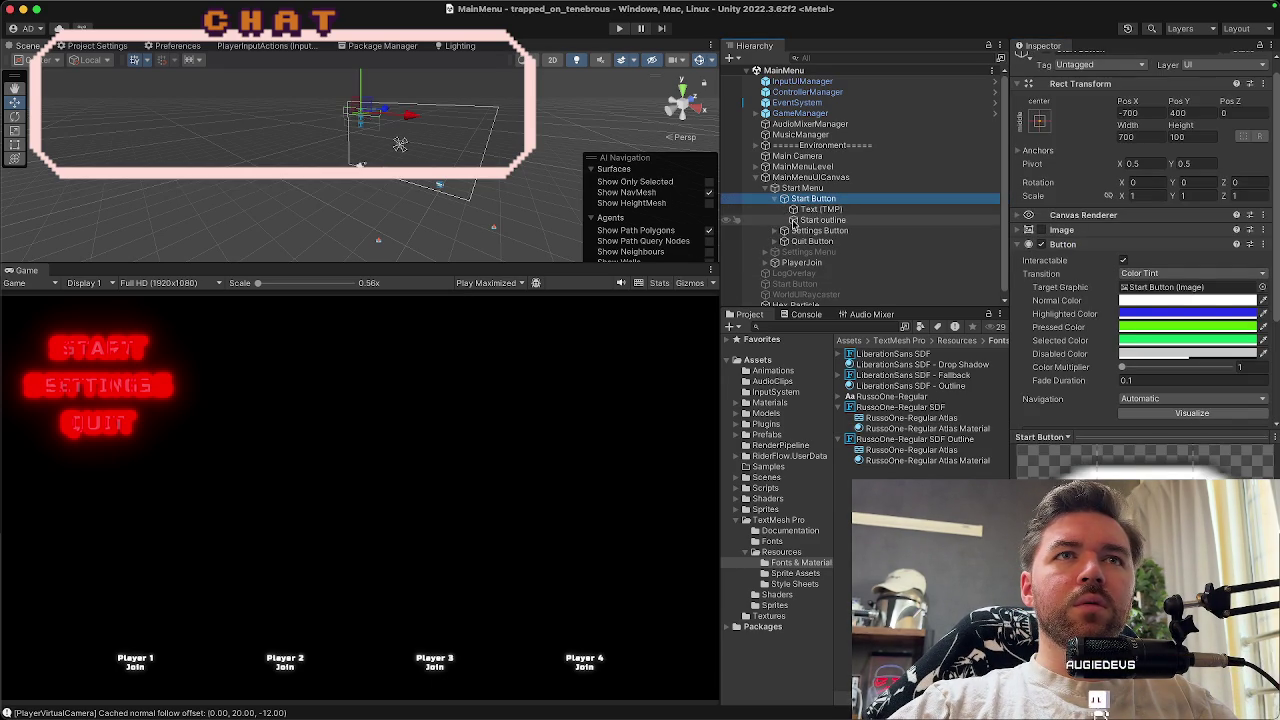
{"action": "left_click", "coordinate": [808, 220]}
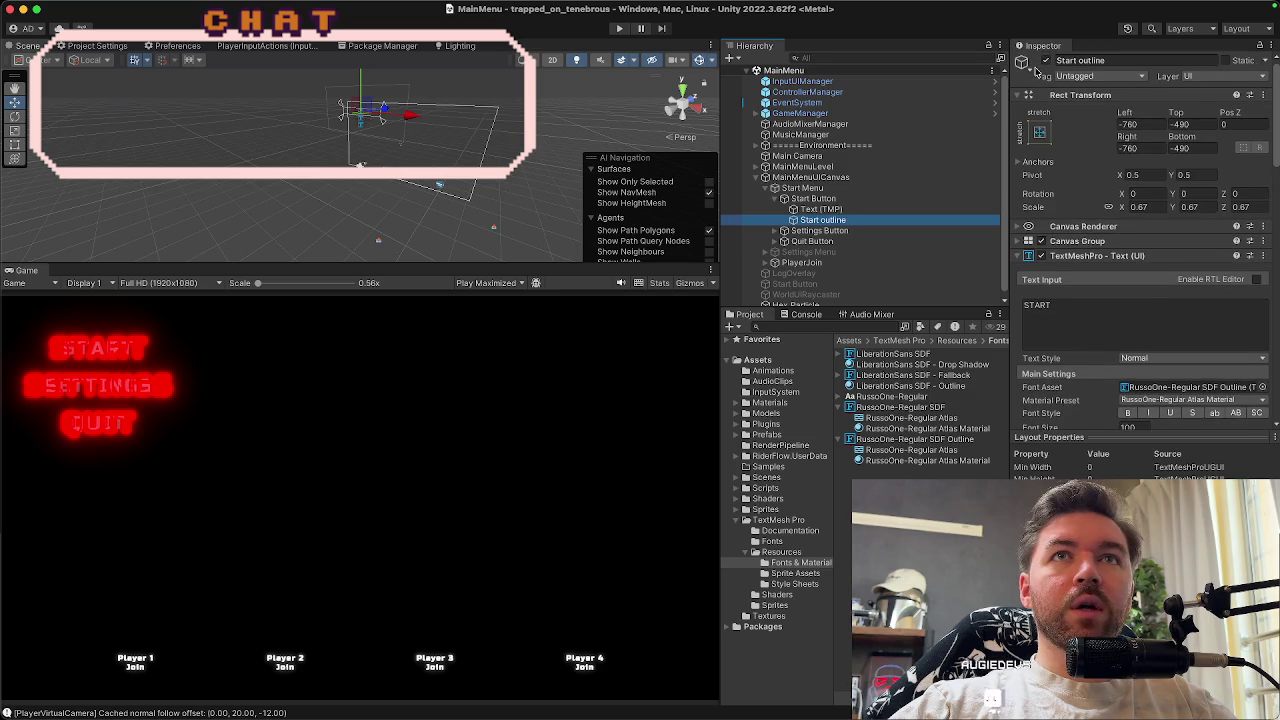
{"action": "left_click", "coordinate": [1045, 64]}
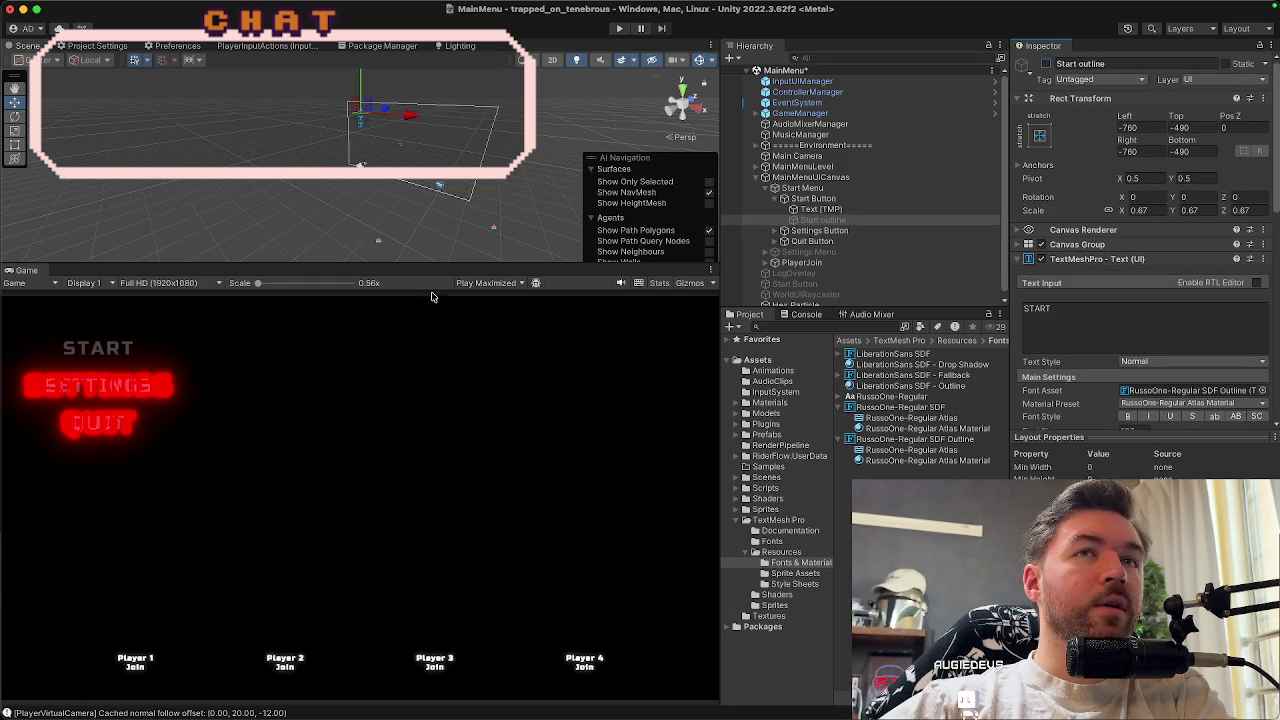
{"action": "left_click", "coordinate": [938, 429]}
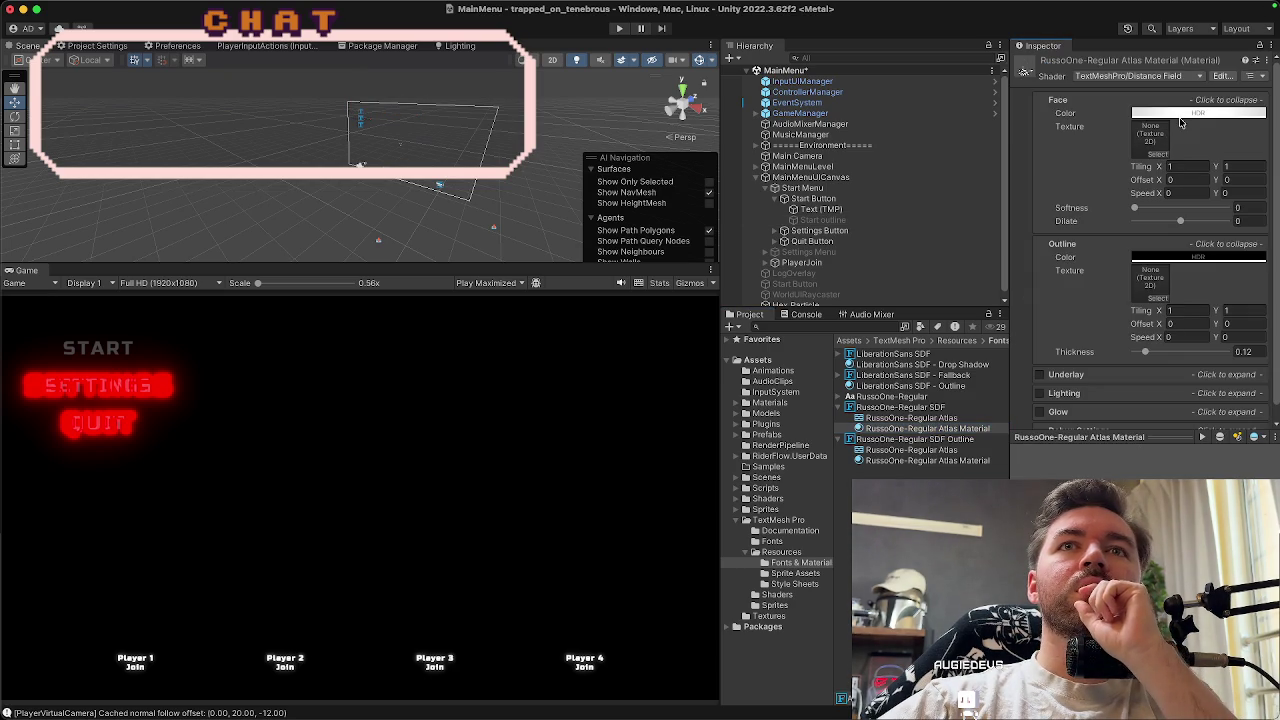
Keep the face colour white and step its HDR intensity up to 6.4169
{"action": "left_click", "coordinate": [1180, 114]}
{"action": "mouse_move", "coordinate": [1204, 205]}
{"action": "left_mouse_down"}
{"action": "mouse_move", "coordinate": [1215, 215]}
{"action": "mouse_move", "coordinate": [1237, 183]}
{"action": "left_mouse_up"}
{"action": "left_click", "coordinate": [1137, 128]}
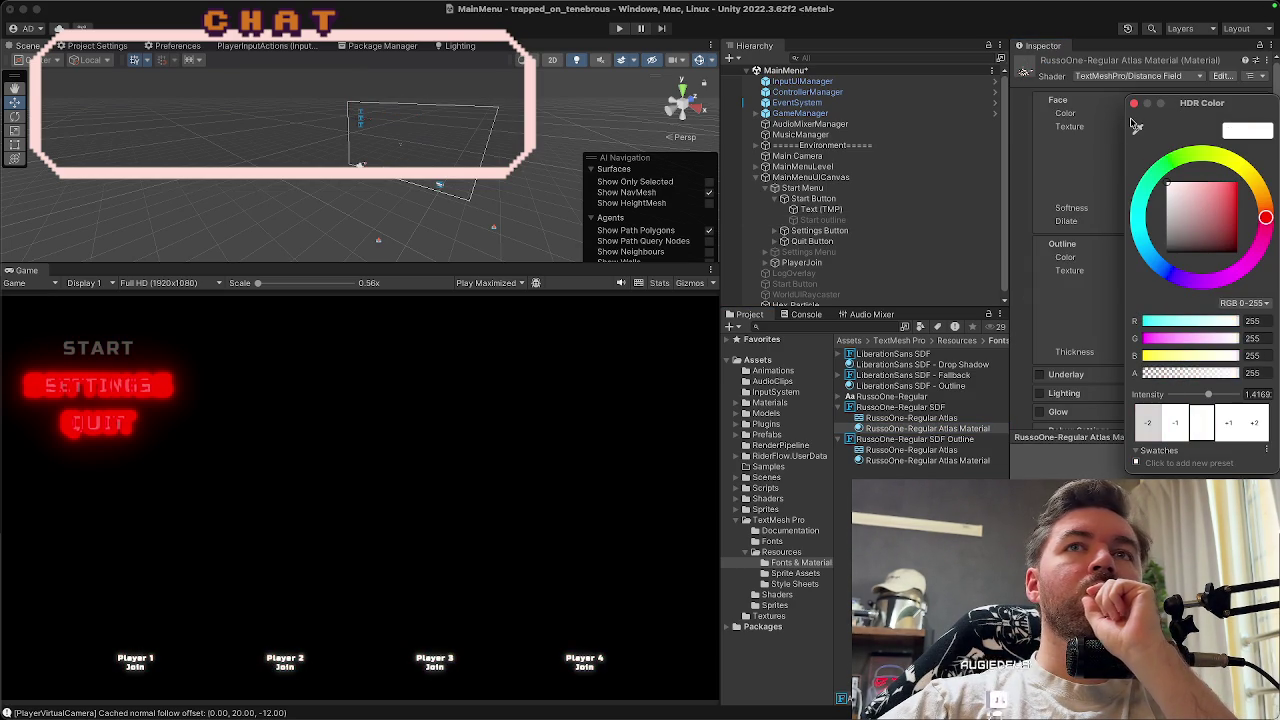
{"action": "left_click", "coordinate": [1227, 424]}
{"action": "left_click", "coordinate": [1227, 424]}
{"action": "left_click", "coordinate": [1227, 424]}
{"action": "left_click", "coordinate": [1227, 424]}
{"action": "left_click", "coordinate": [1226, 424]}
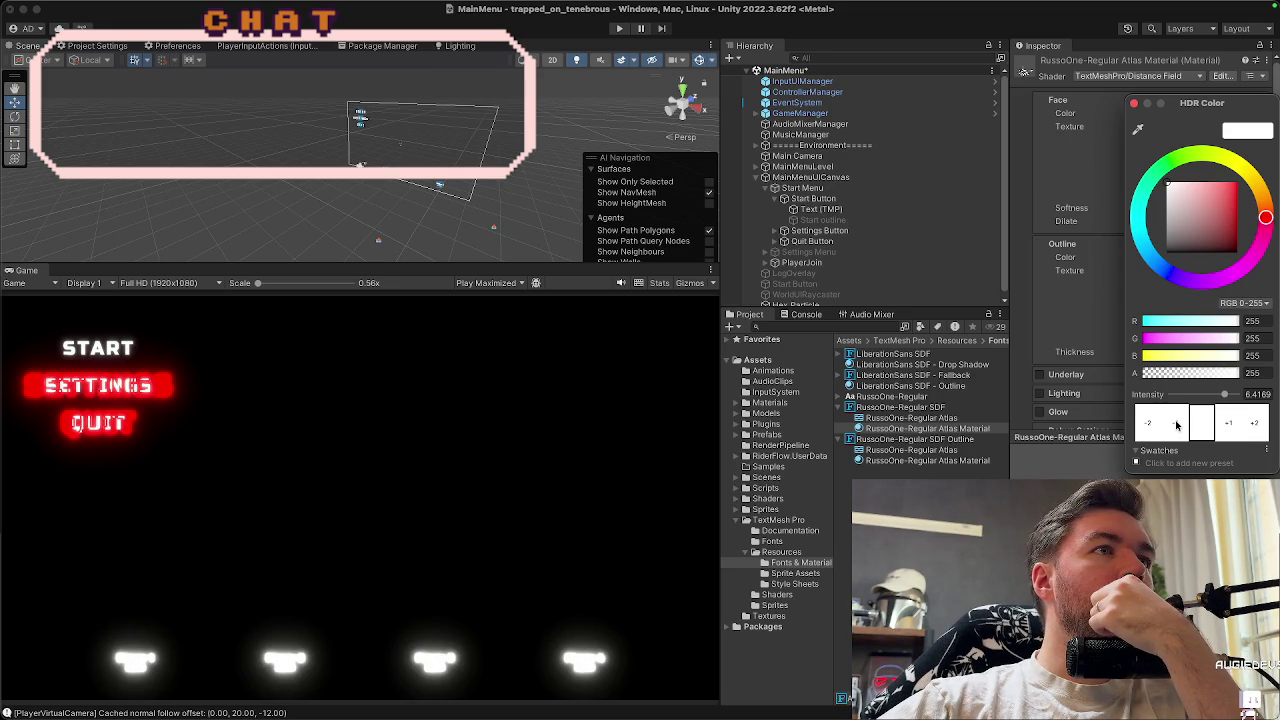
{"action": "left_click", "coordinate": [1177, 425]}
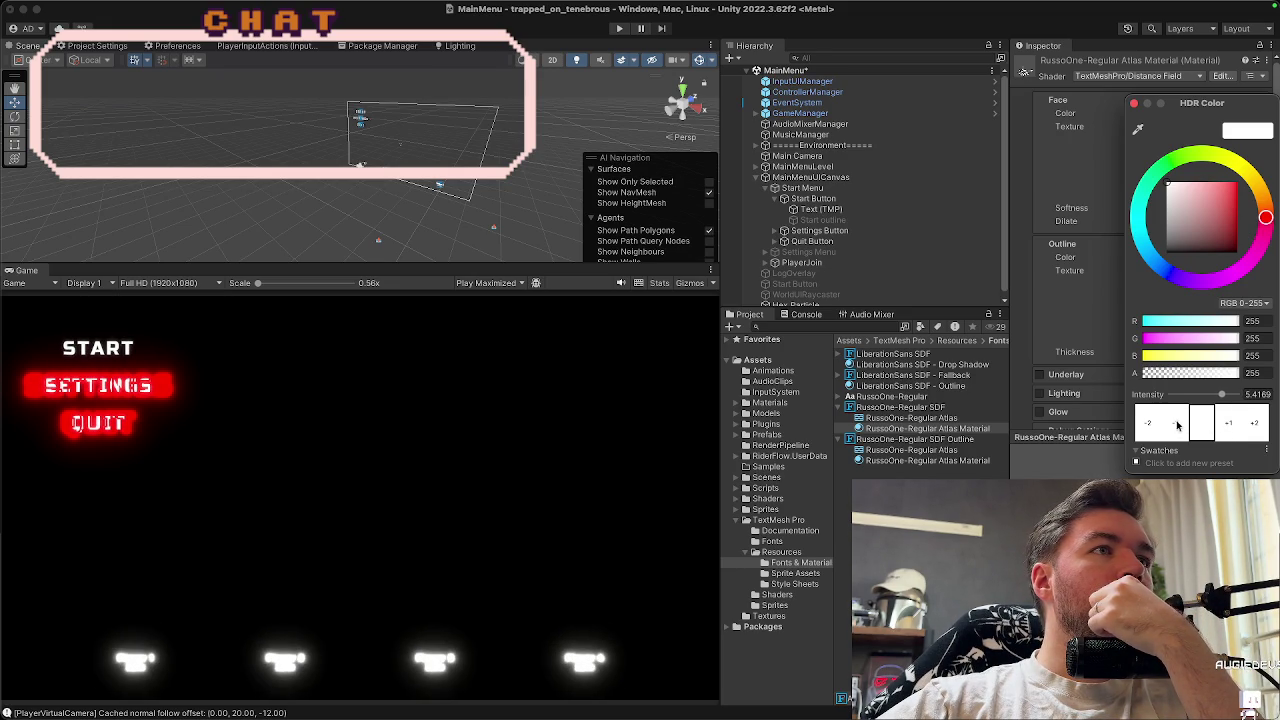
{"action": "left_click", "coordinate": [1234, 424]}
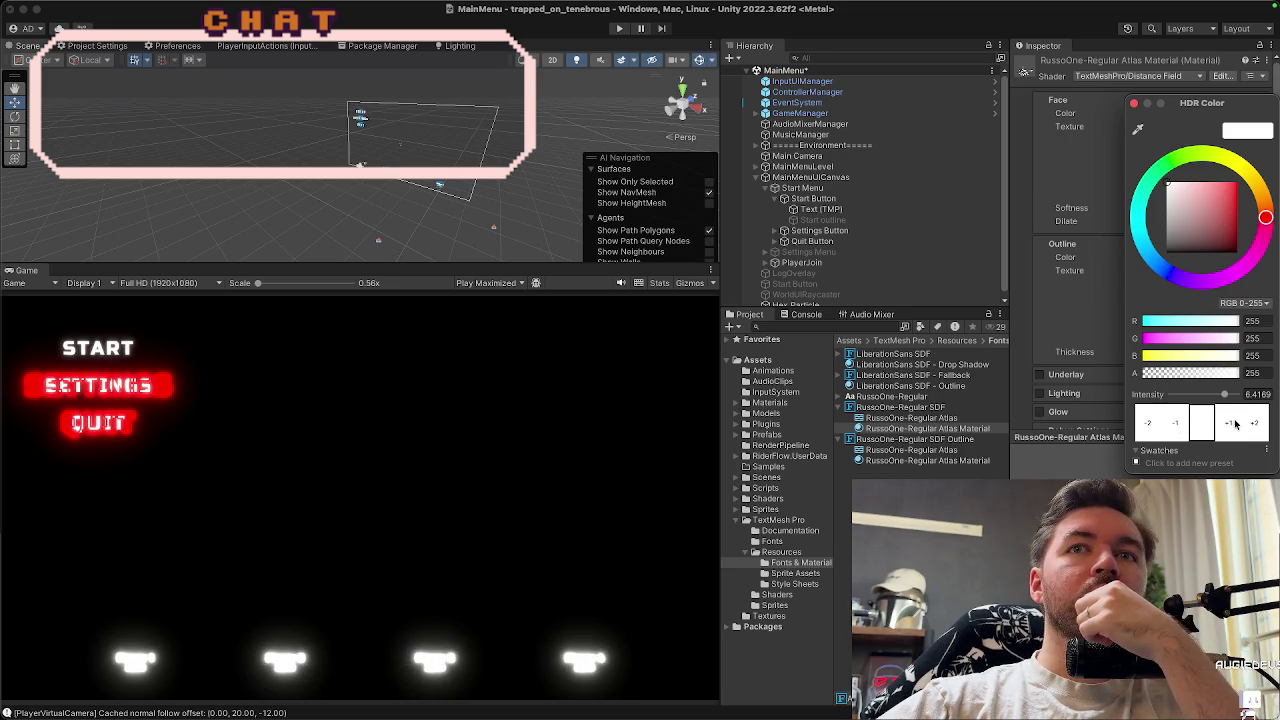
{"action": "left_click", "coordinate": [1135, 104]}
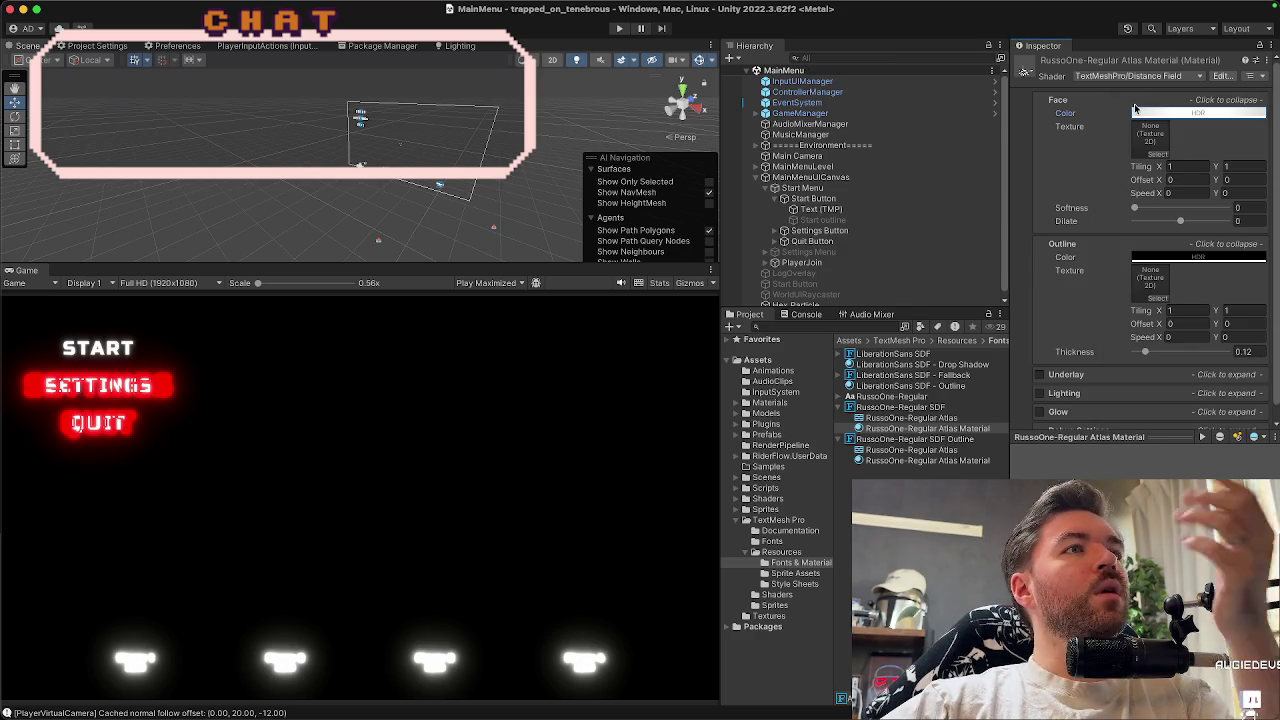
{"action": "scroll", "coordinate": [1180, 270], "scroll_direction": "down", "scroll_amount": 1}
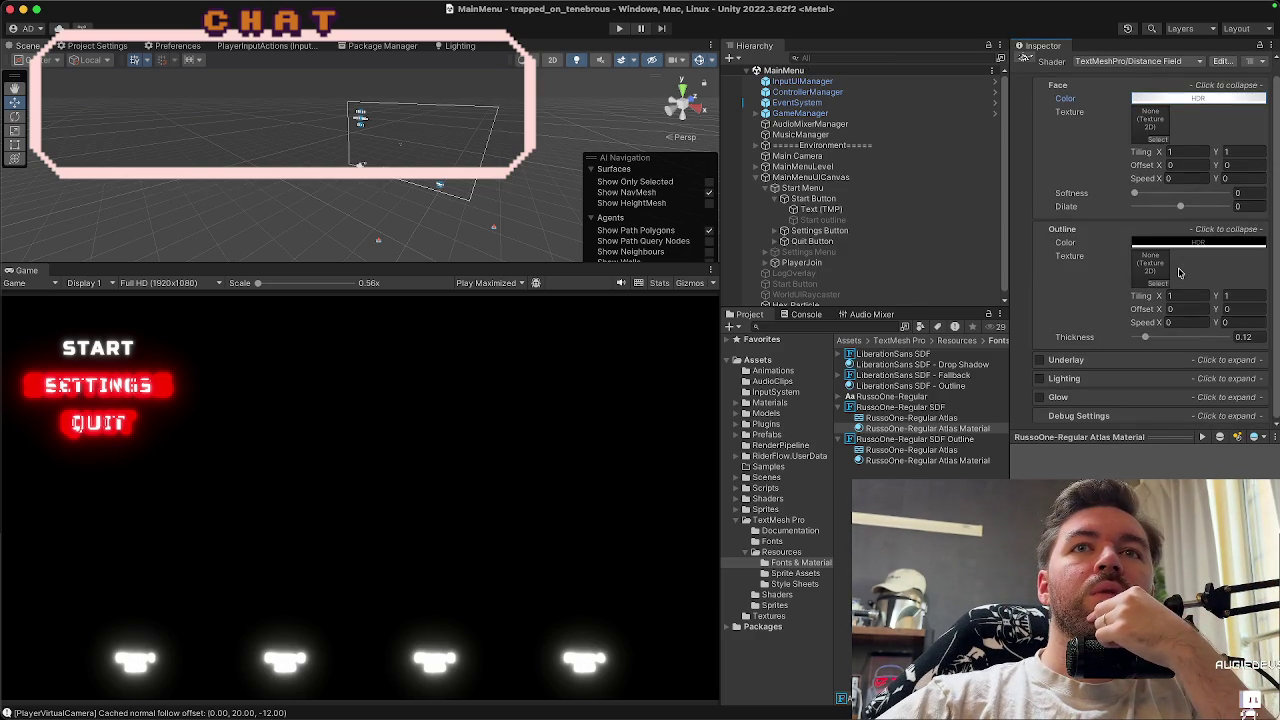
{"action": "scroll", "coordinate": [1180, 266], "scroll_direction": "up", "scroll_amount": 1}
Set the face Softness to 1, try Dilate at 1, then reset Dilate to 0
{"action": "left_click_drag", "start_coordinate": [1136, 207], "coordinate": [1251, 215]}
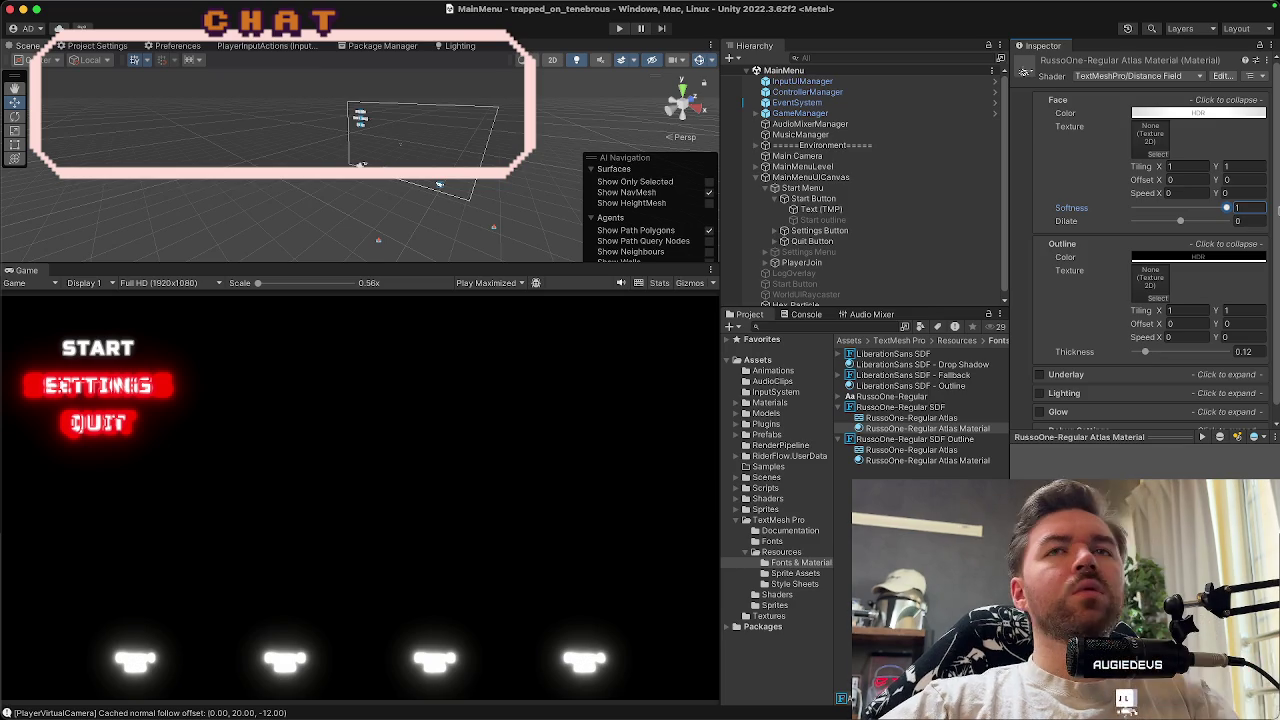
{"action": "mouse_move", "coordinate": [1181, 222]}
{"action": "left_mouse_down"}
{"action": "mouse_move", "coordinate": [1265, 229]}
{"action": "mouse_move", "coordinate": [1178, 232]}
{"action": "left_mouse_up"}
{"action": "left_click", "coordinate": [1255, 221]}
{"action": "type", "text": "0"}
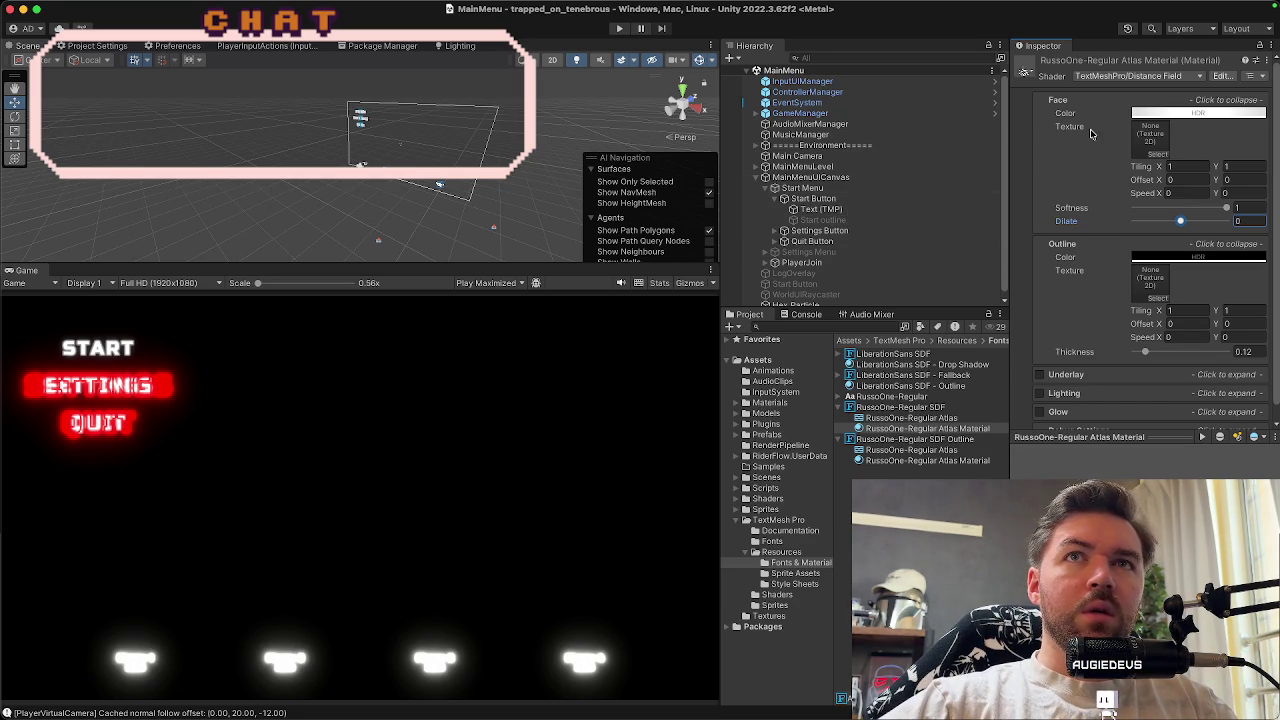
{"action": "scroll", "coordinate": [1095, 222], "scroll_direction": "down", "scroll_amount": 1}
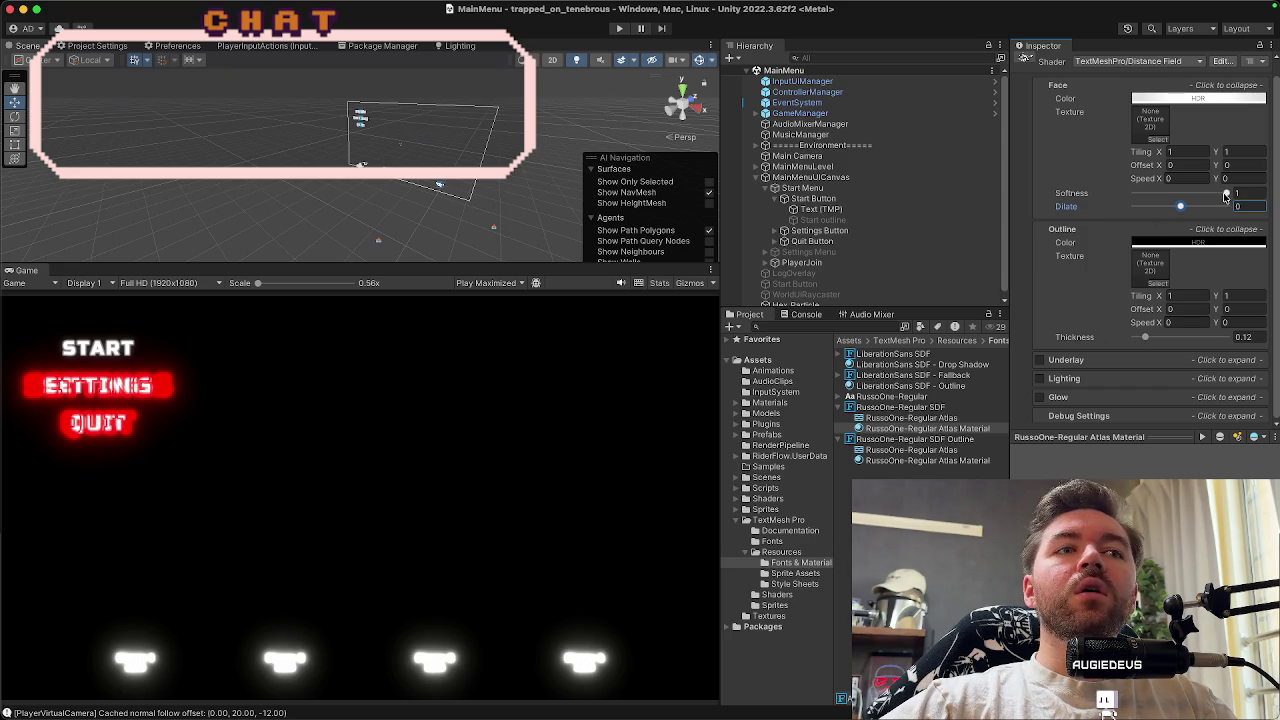
Experiment with Softness 0 and Dilate -1 and 1, ending at Dilate 0, Softness 1
{"action": "left_click_drag", "start_coordinate": [1225, 196], "coordinate": [1104, 199]}
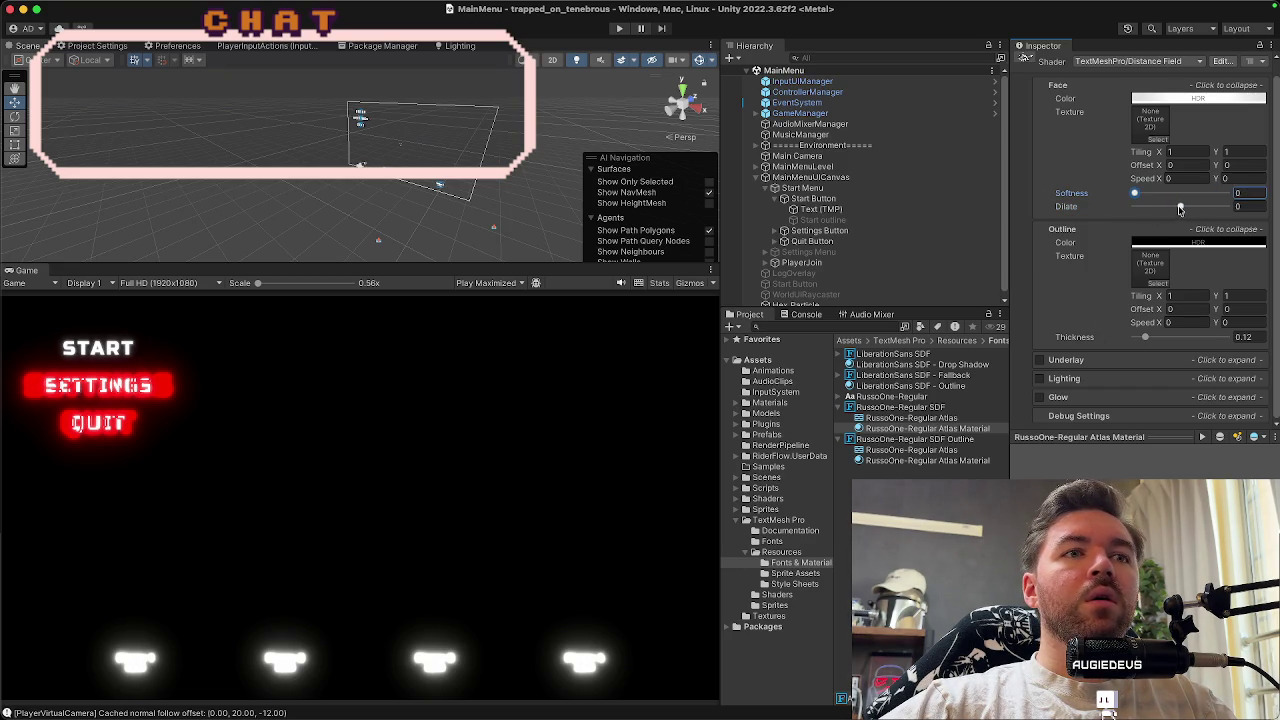
{"action": "left_click_drag", "start_coordinate": [1180, 208], "coordinate": [1090, 208]}
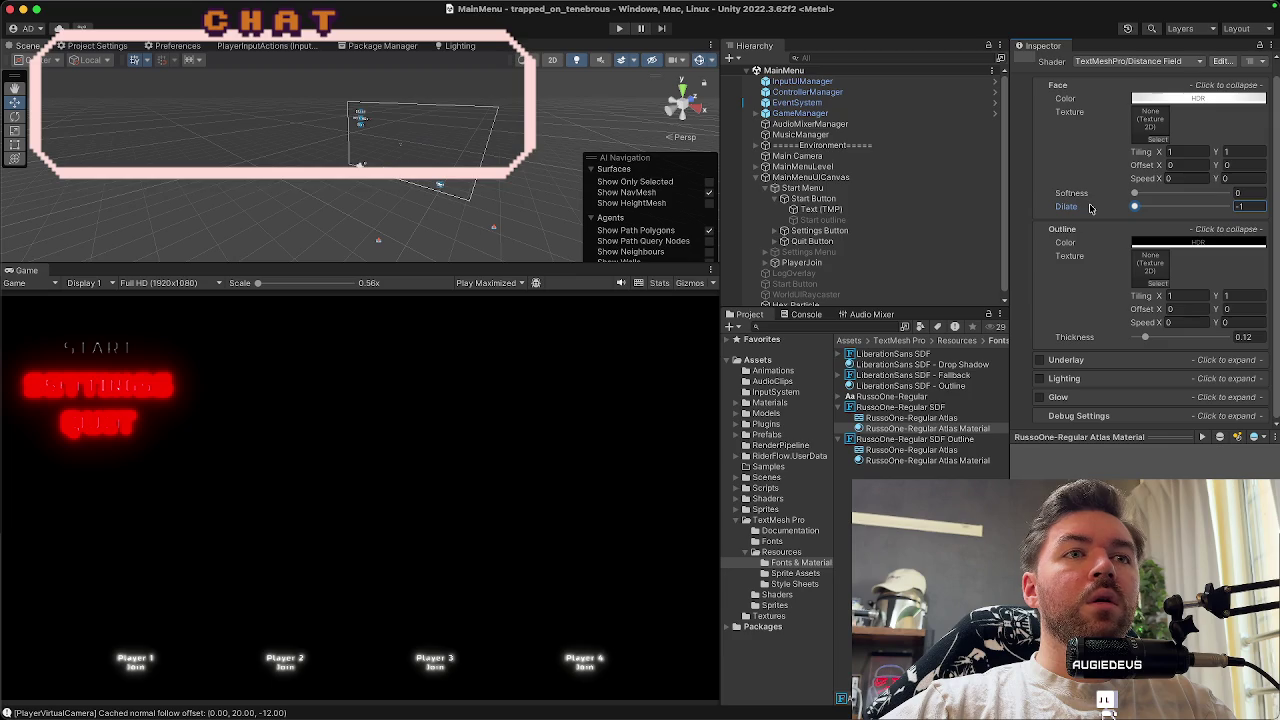
{"action": "mouse_move", "coordinate": [1134, 207]}
{"action": "left_mouse_down"}
{"action": "mouse_move", "coordinate": [1244, 213]}
{"action": "mouse_move", "coordinate": [1082, 219]}
{"action": "left_mouse_up"}
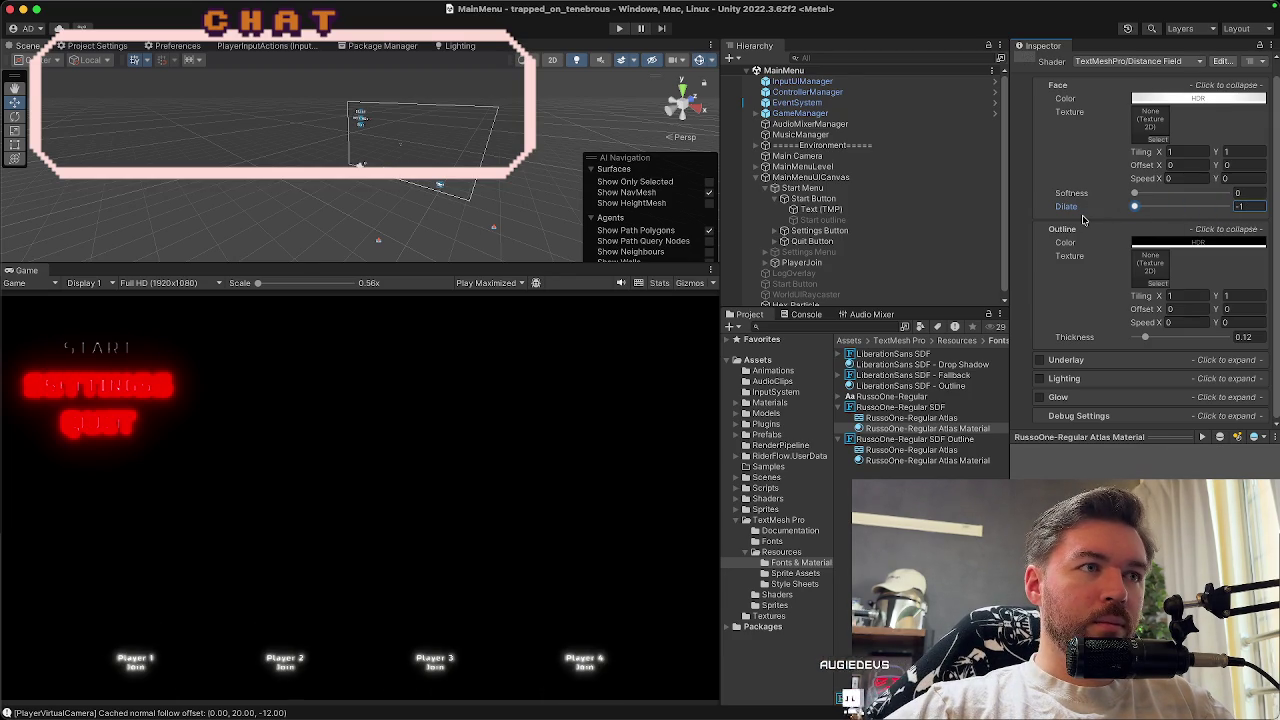
{"action": "left_click_drag", "start_coordinate": [1134, 207], "coordinate": [1276, 226]}
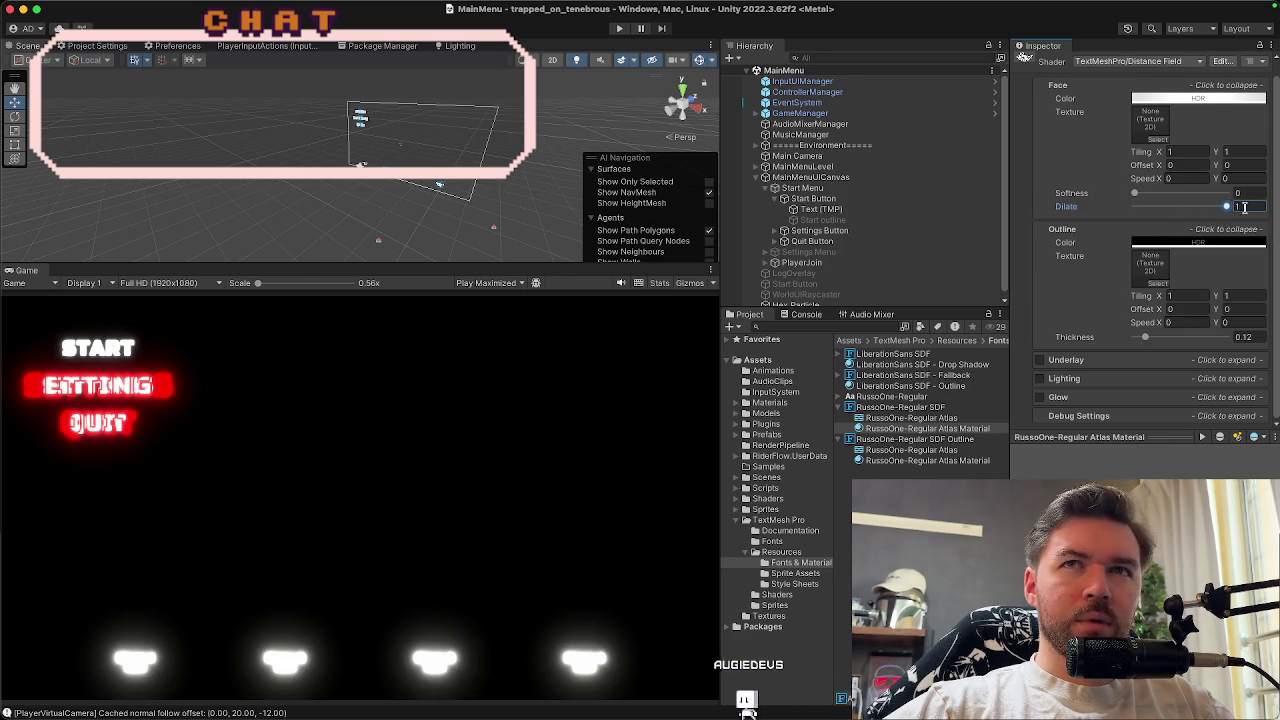
{"action": "double_click", "coordinate": [1243, 207]}
{"action": "type", "text": "0"}
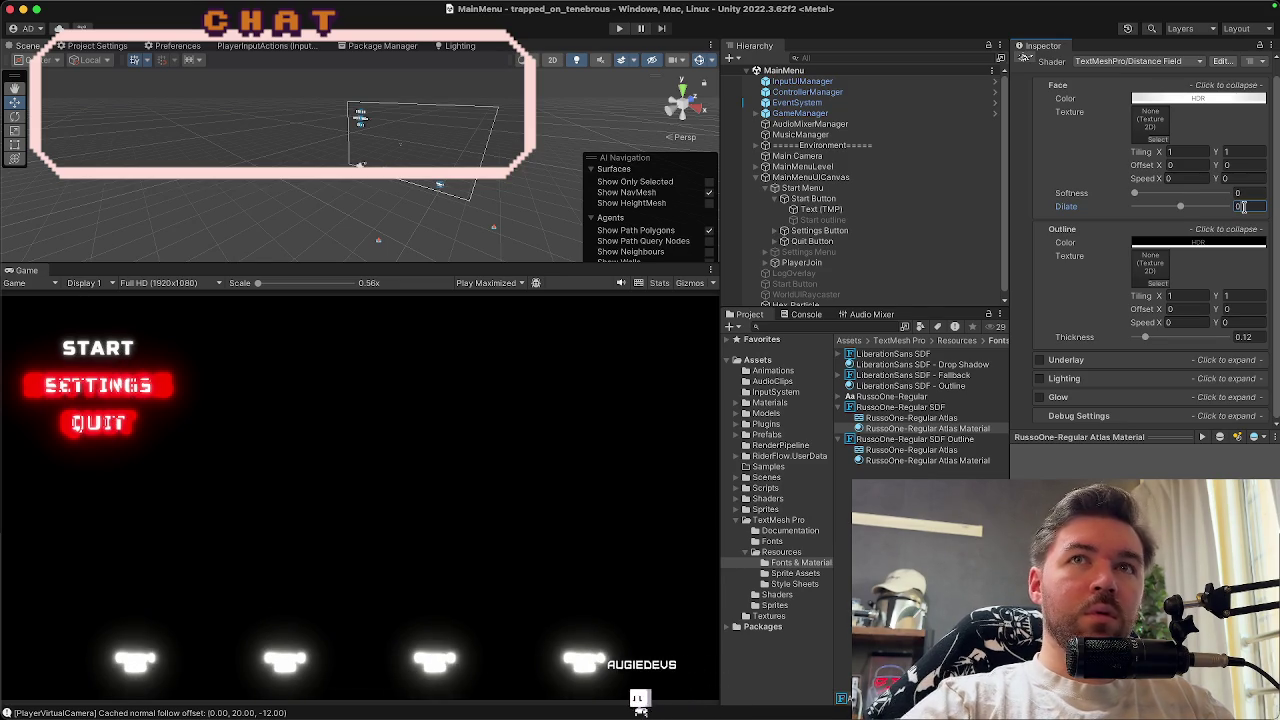
{"action": "left_click_drag", "start_coordinate": [1141, 196], "coordinate": [1226, 193]}
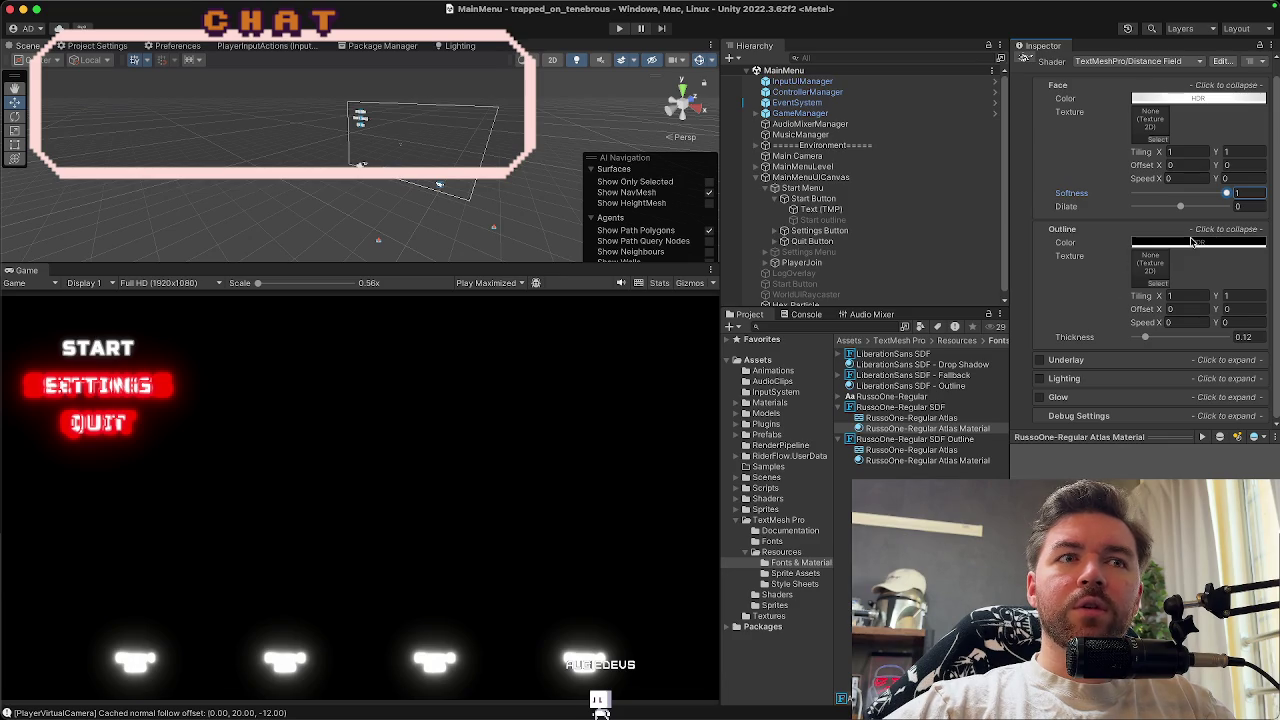
{"action": "scroll", "coordinate": [1190, 240], "scroll_direction": "up", "scroll_amount": 1}
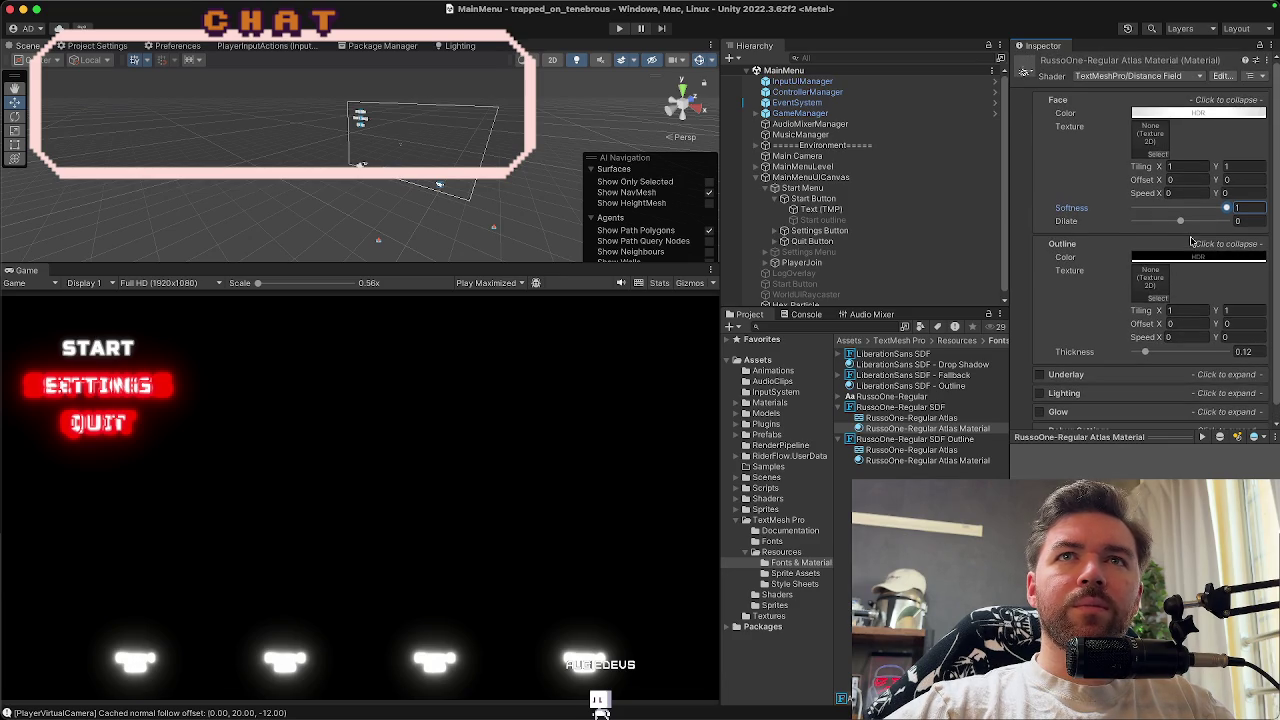
{"action": "left_click", "coordinate": [1175, 114]}
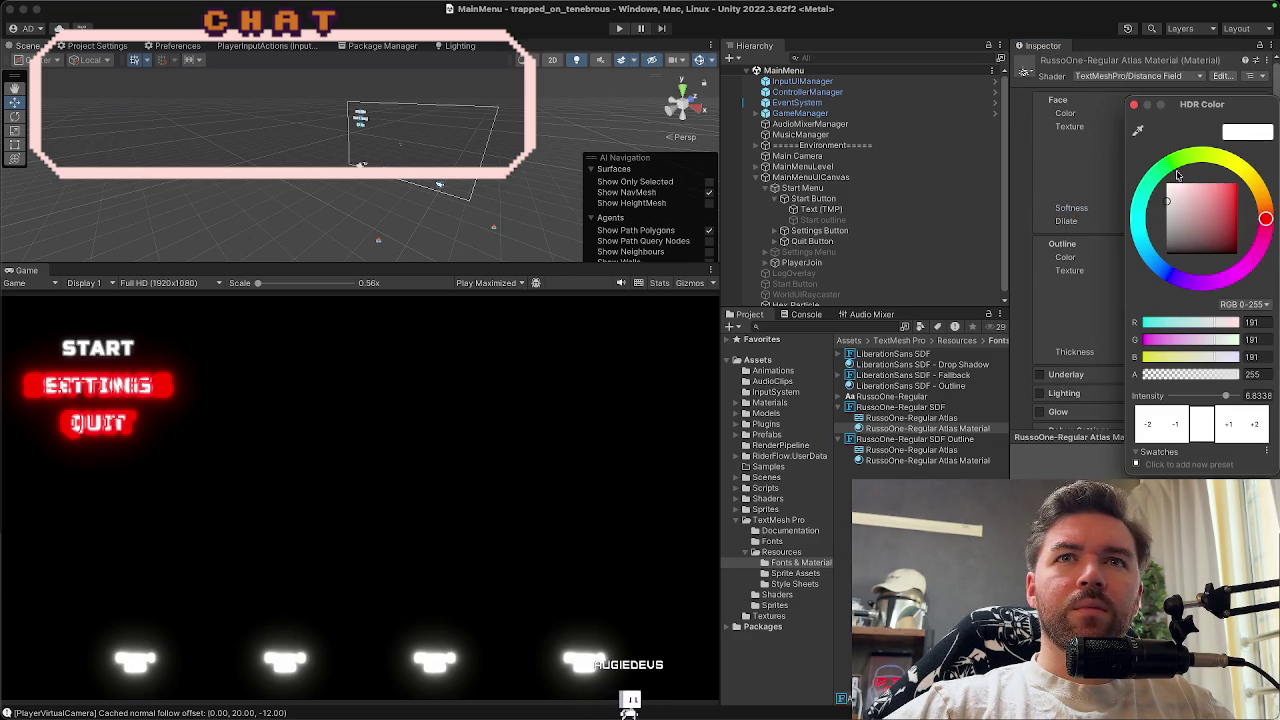
Lower the face colour's HDR intensity to about 0.83 in the colour picker
{"action": "left_click", "coordinate": [1176, 425]}
{"action": "left_click", "coordinate": [1176, 425]}
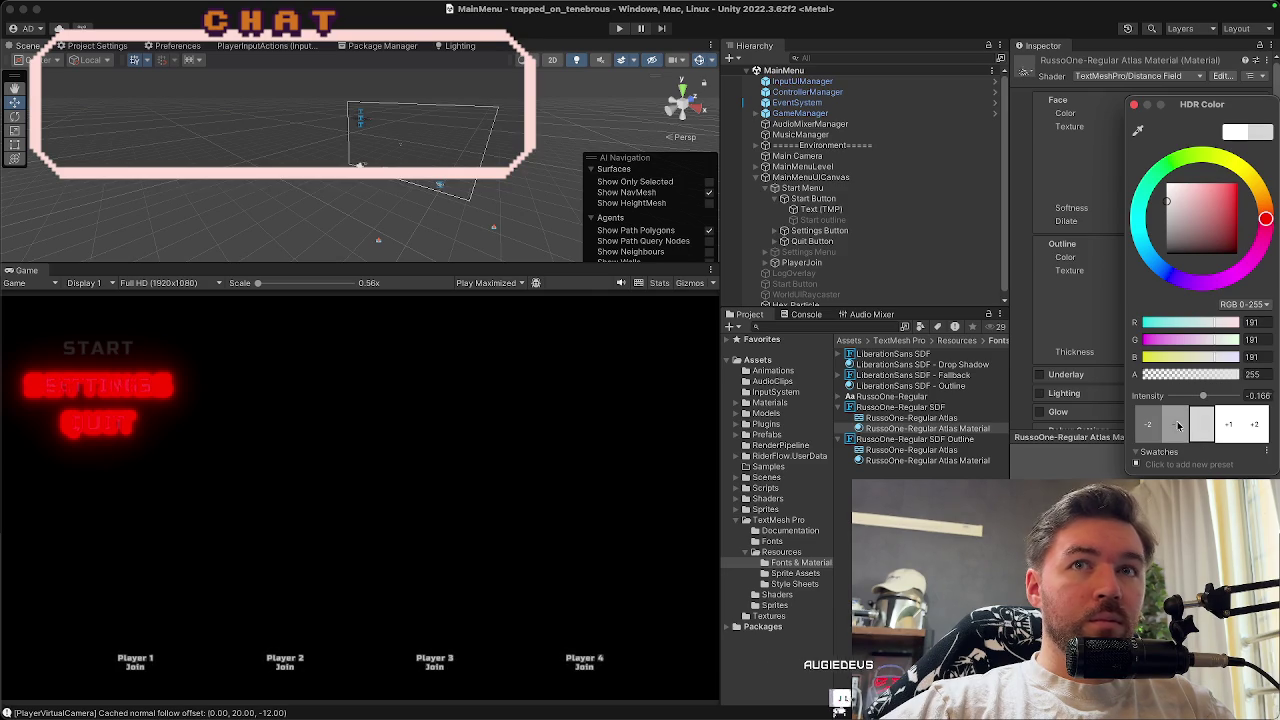
{"action": "left_click", "coordinate": [1232, 425]}
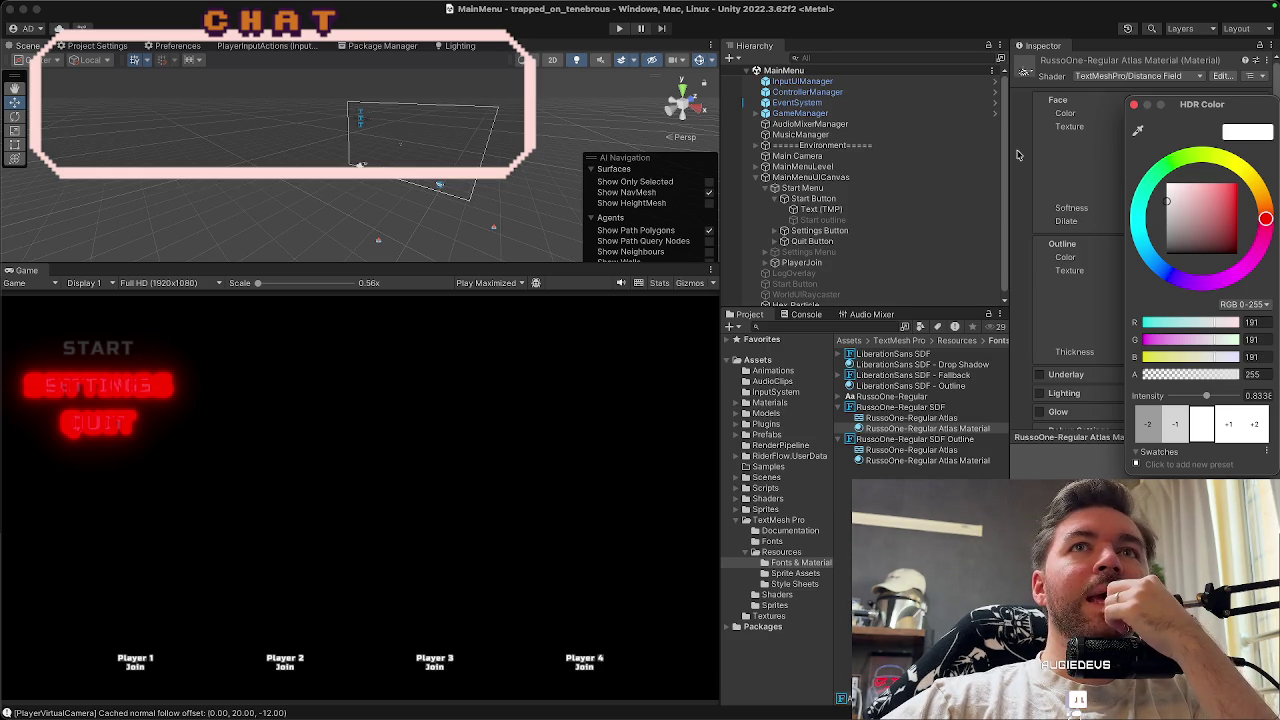
{"action": "left_click", "coordinate": [1134, 105]}
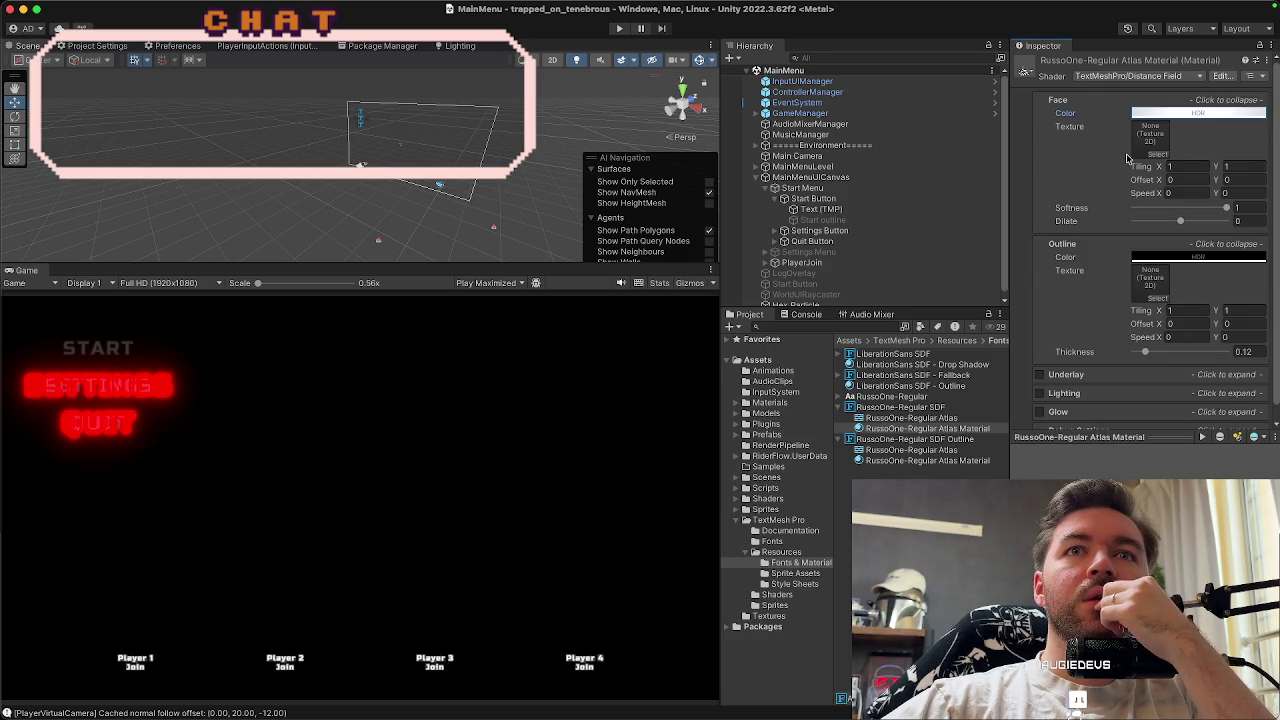
{"action": "scroll", "coordinate": [1127, 158], "scroll_direction": "down", "scroll_amount": 1}
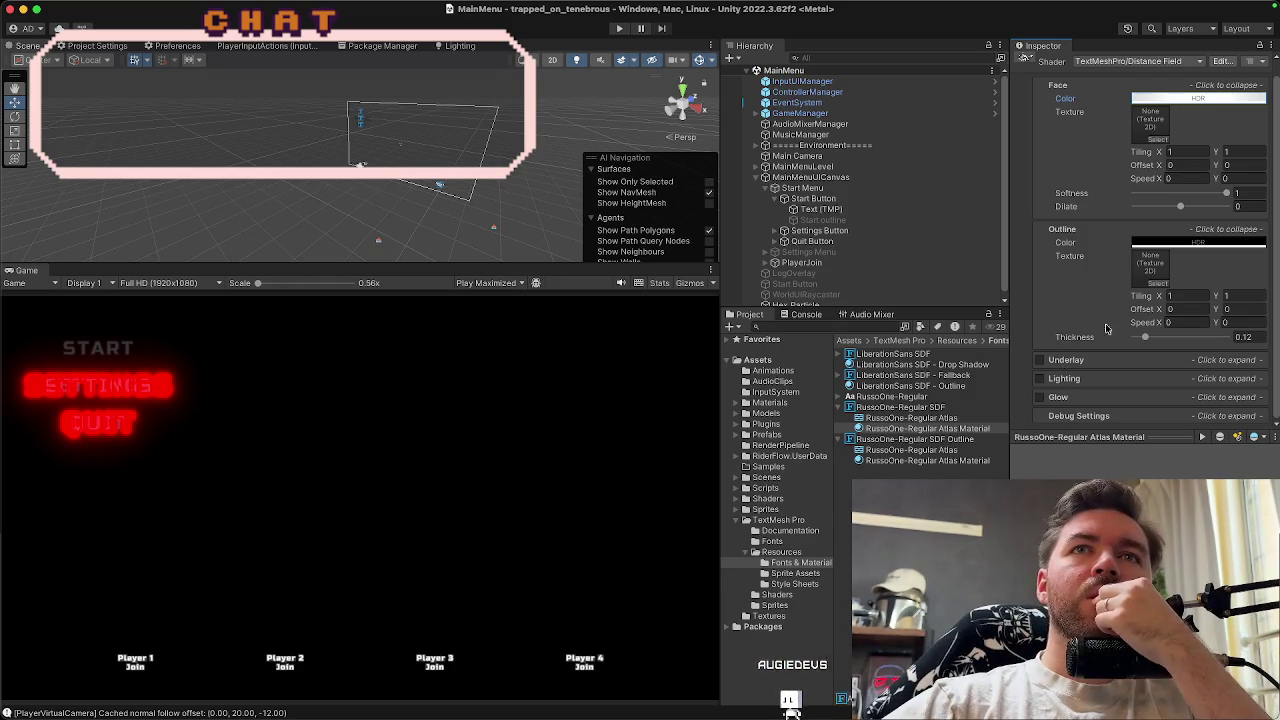
Set the face Speed X value to 0
{"action": "left_click", "coordinate": [1179, 178]}
{"action": "key", "text": "BackSpace"}
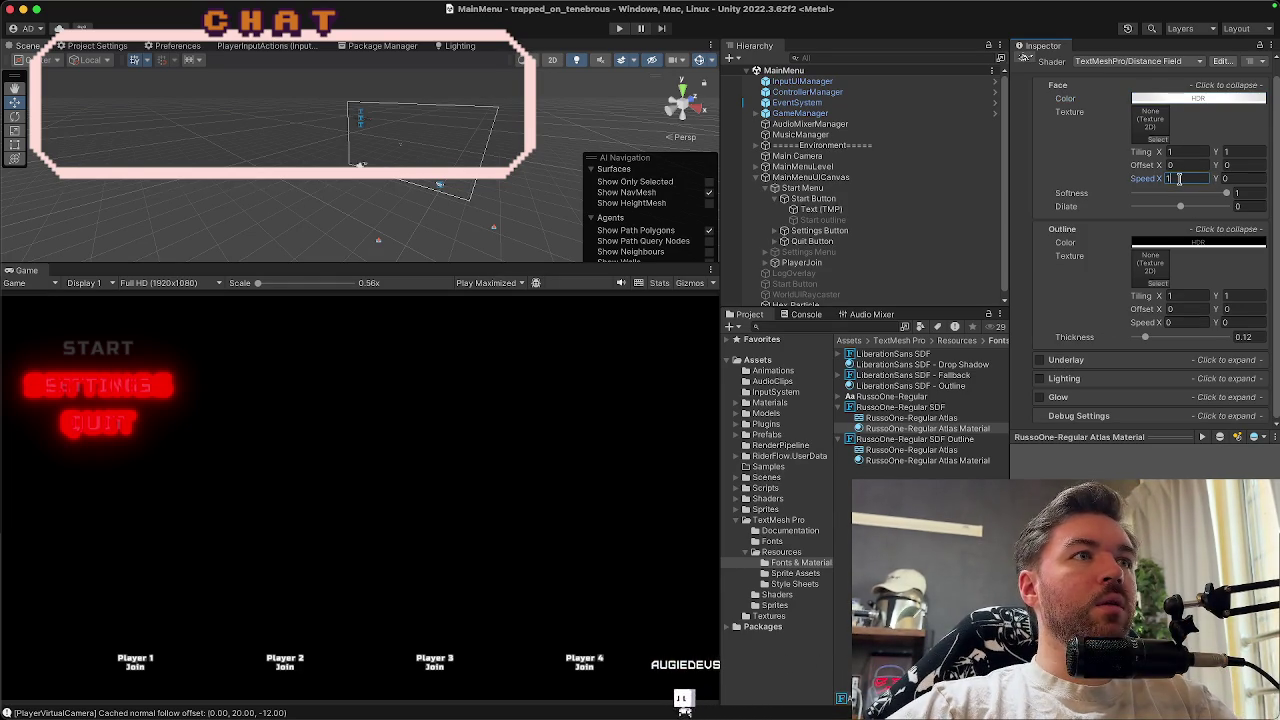
{"action": "type", "text": "0"}
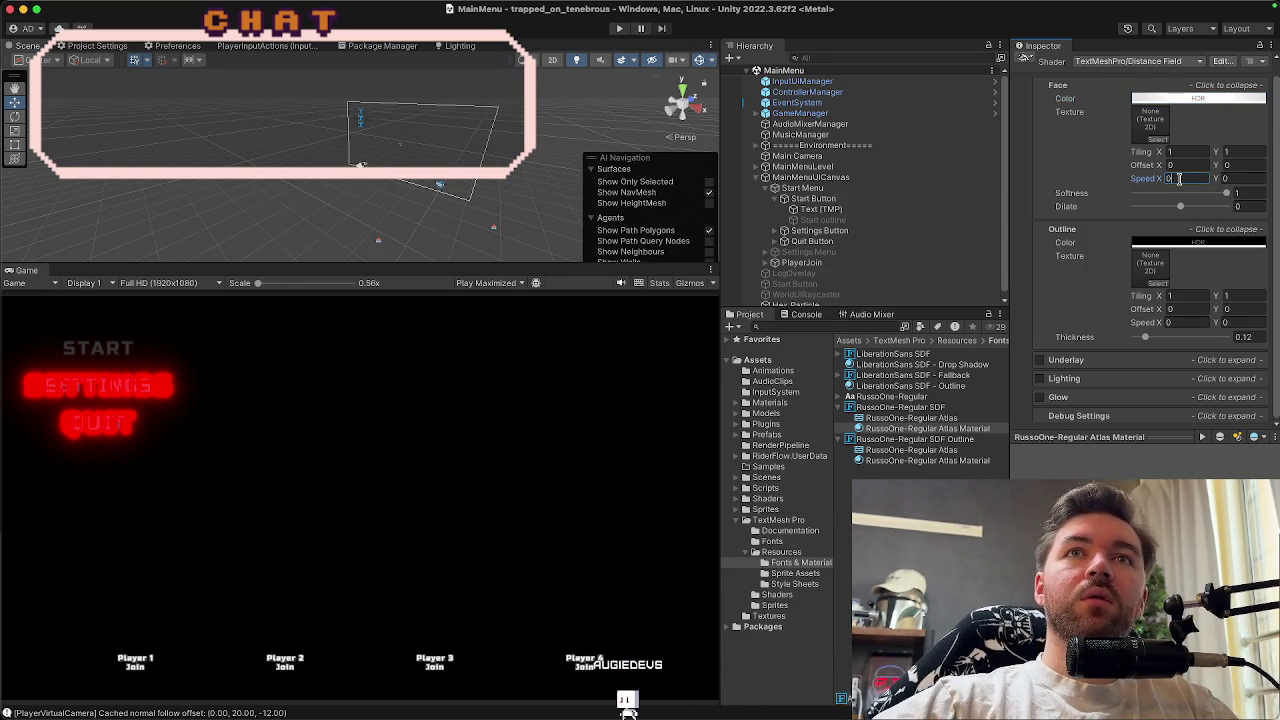
Make the face colour pure white (255,255,255) at HDR intensity 0
{"action": "left_click", "coordinate": [1196, 99]}
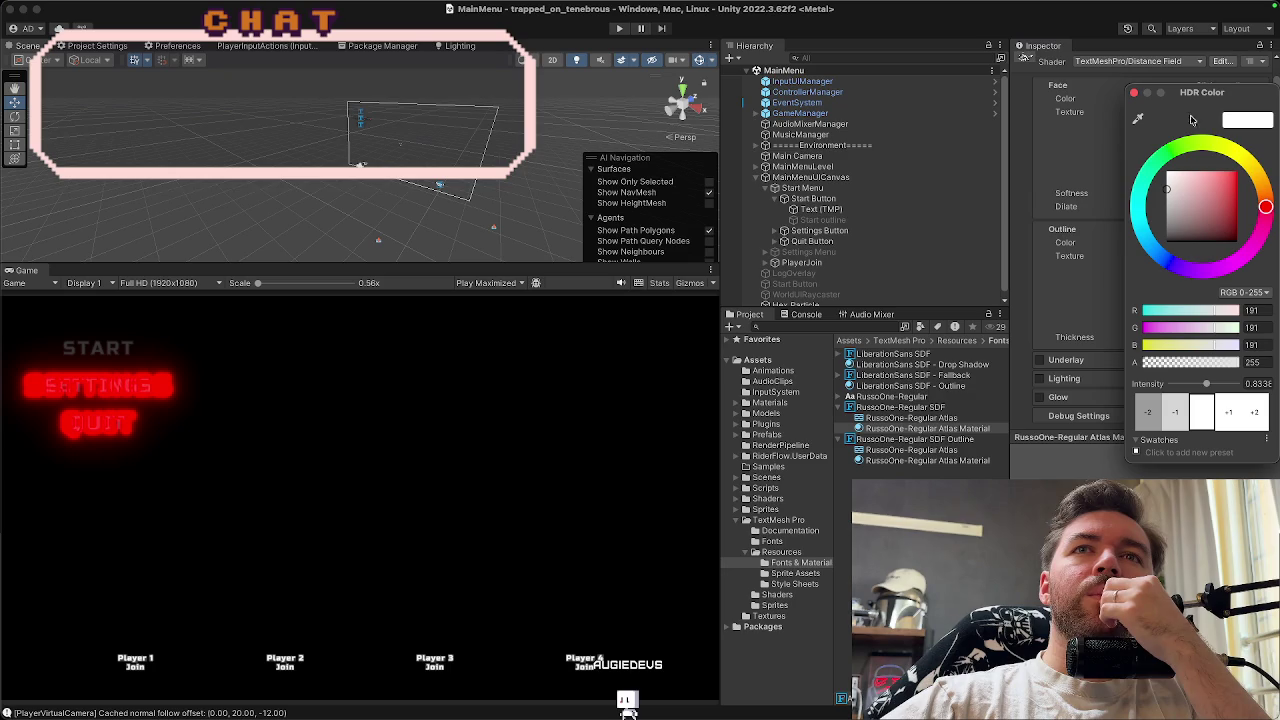
{"action": "left_click_drag", "start_coordinate": [1175, 190], "coordinate": [1166, 143]}
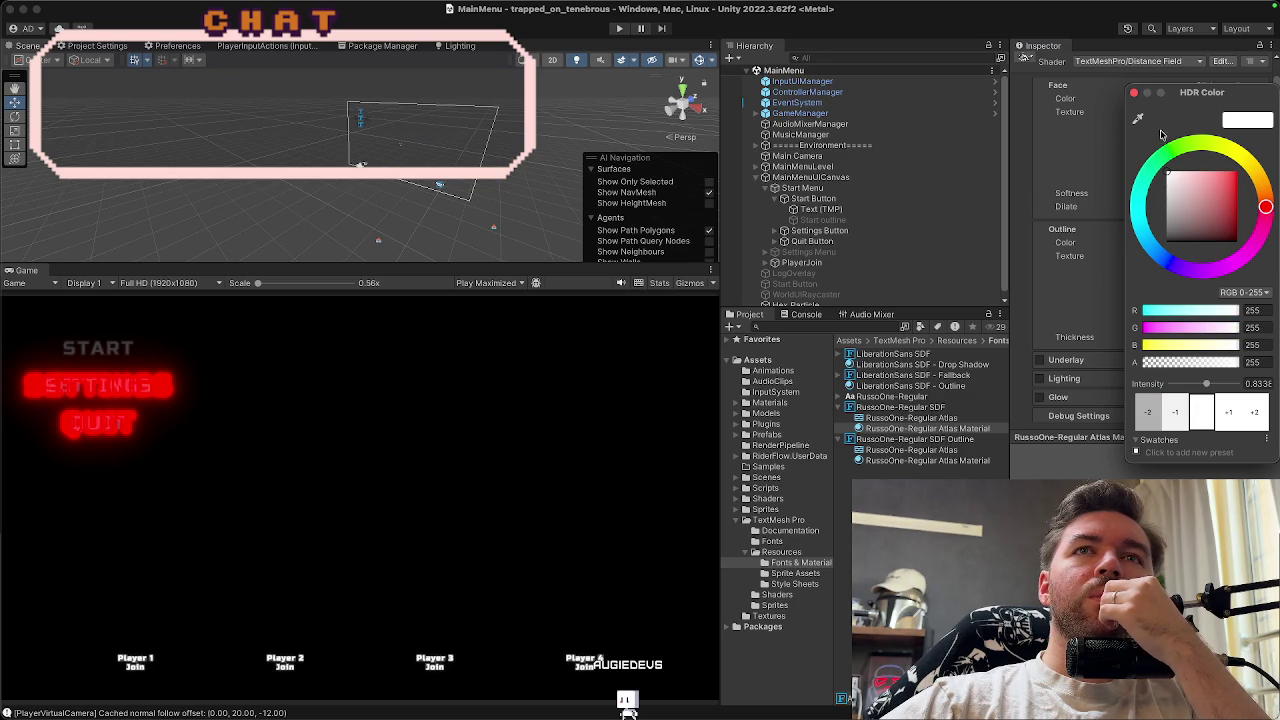
{"action": "left_click", "coordinate": [1260, 384]}
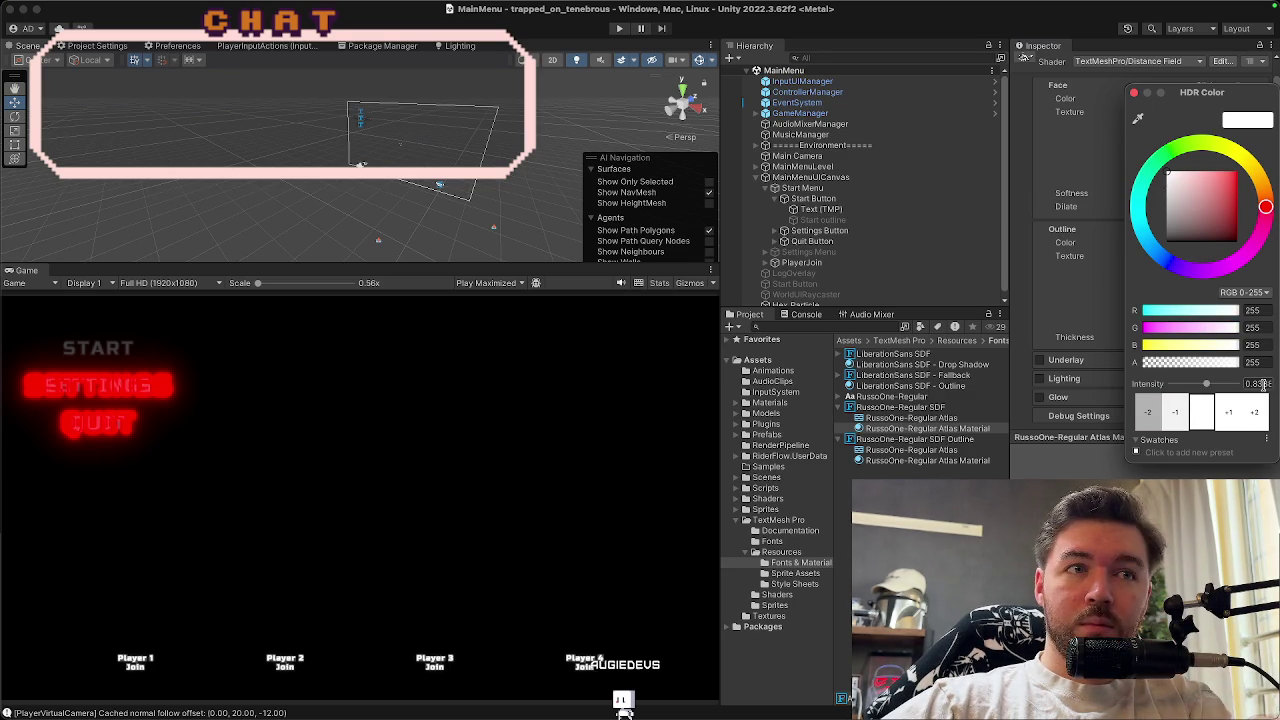
{"action": "type", "text": "0"}
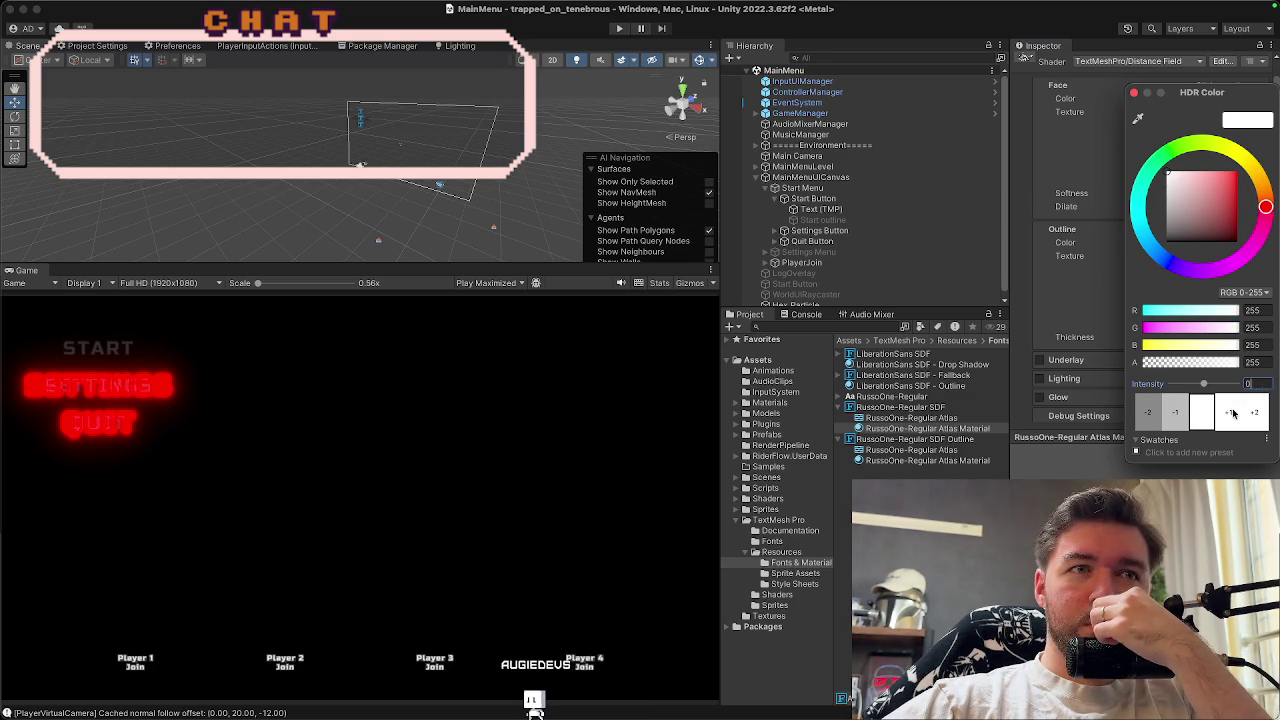
{"action": "key", "text": "Return"}
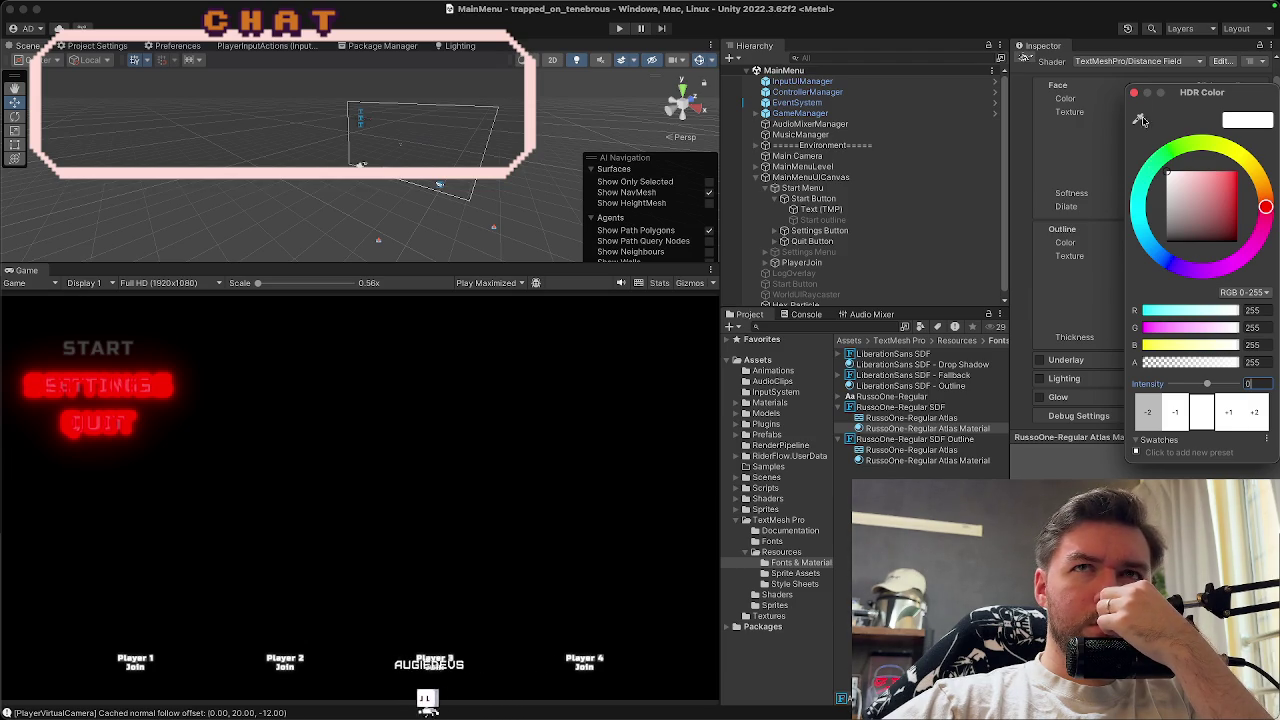
{"action": "left_click", "coordinate": [1097, 230]}
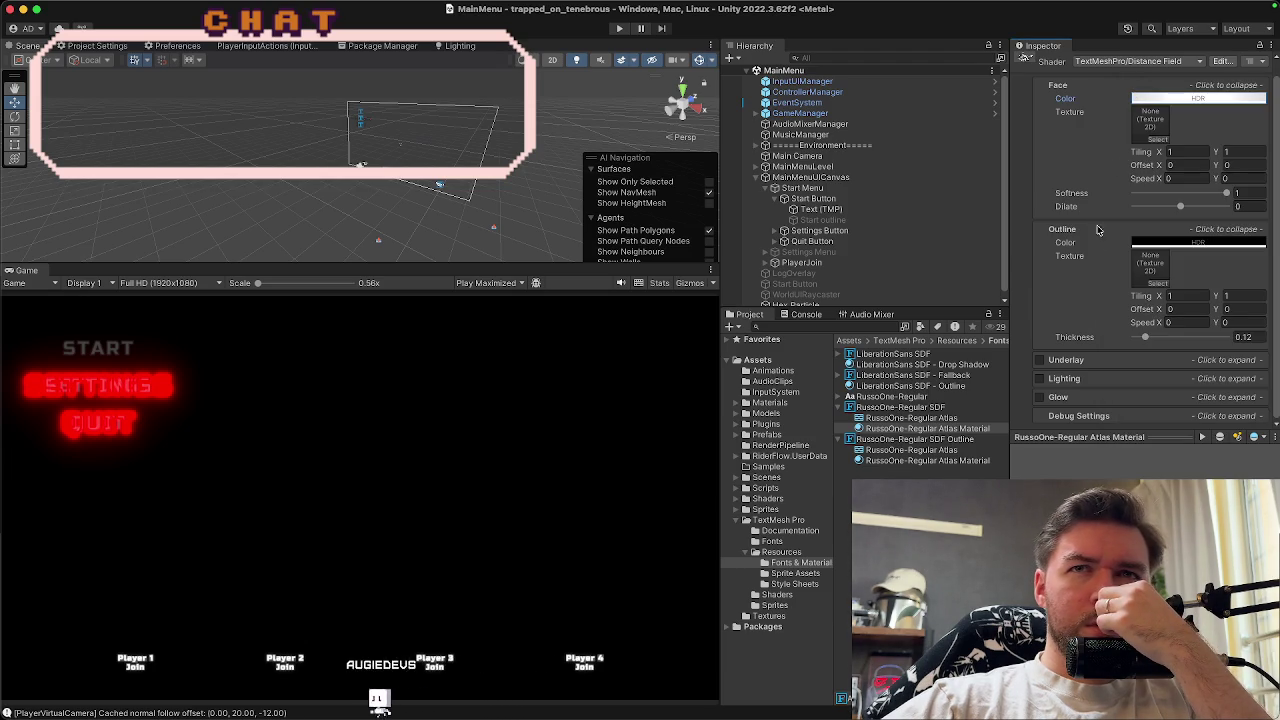
Enable Lighting, toggle the material's Glow on then off, and select Start Button
{"action": "left_click", "coordinate": [1075, 380]}
{"action": "scroll", "coordinate": [1060, 381], "scroll_direction": "down", "scroll_amount": 3}
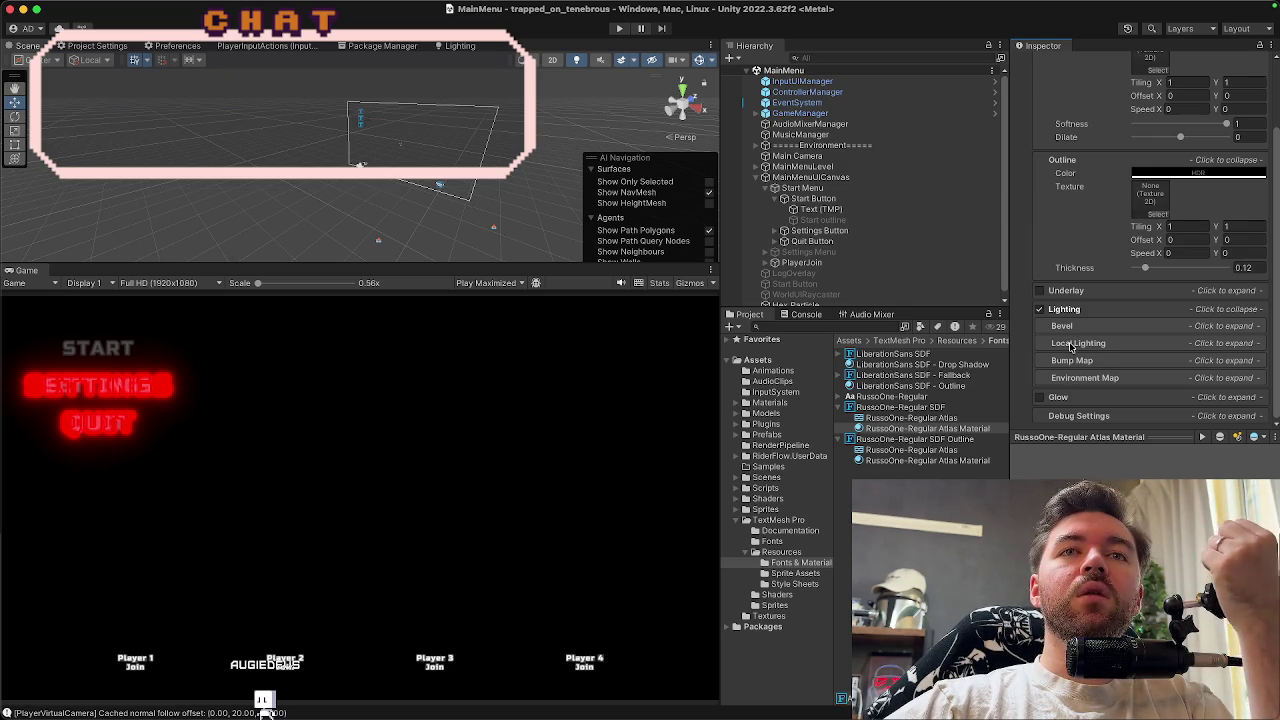
{"action": "left_click", "coordinate": [1040, 398]}
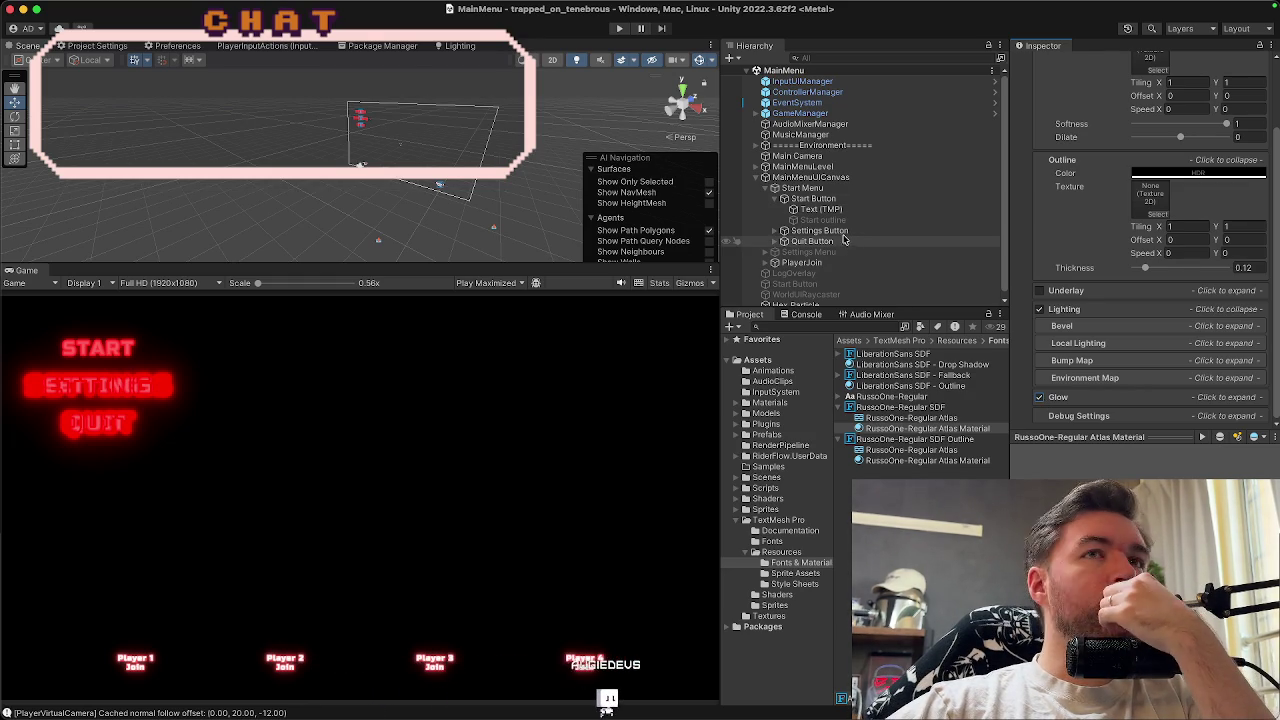
{"action": "left_click", "coordinate": [1040, 398]}
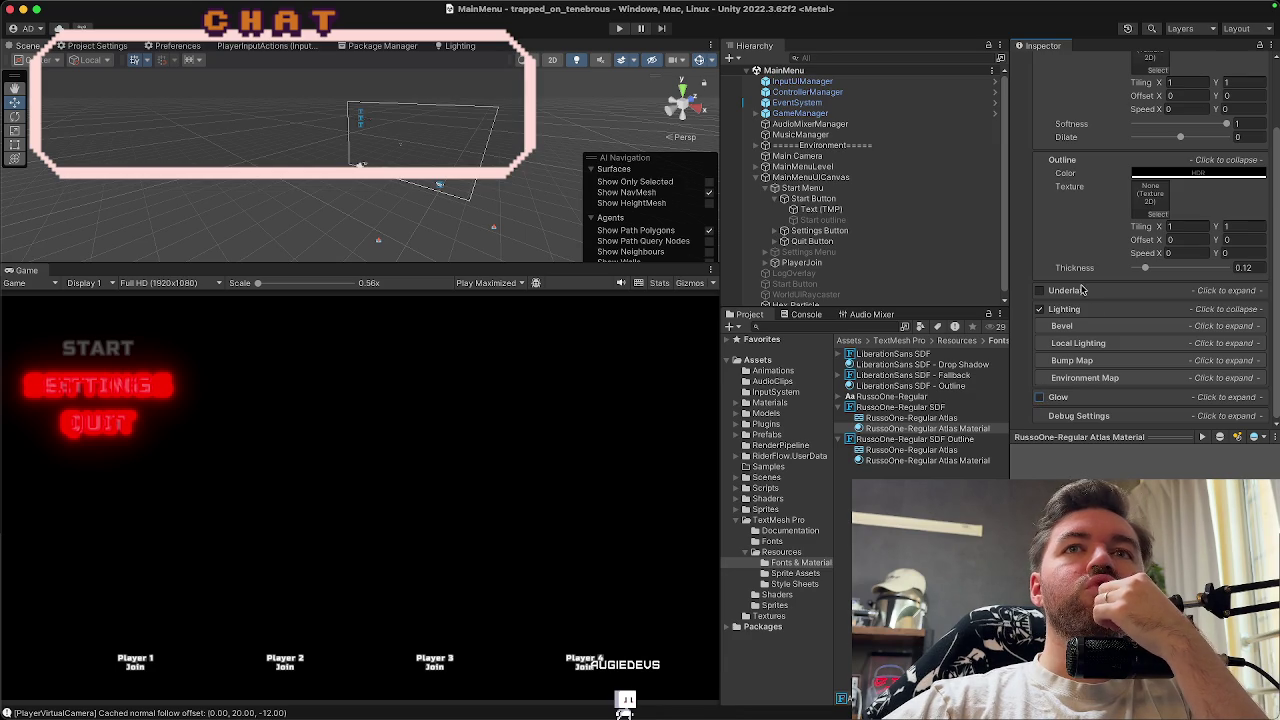
{"action": "left_click", "coordinate": [839, 199]}
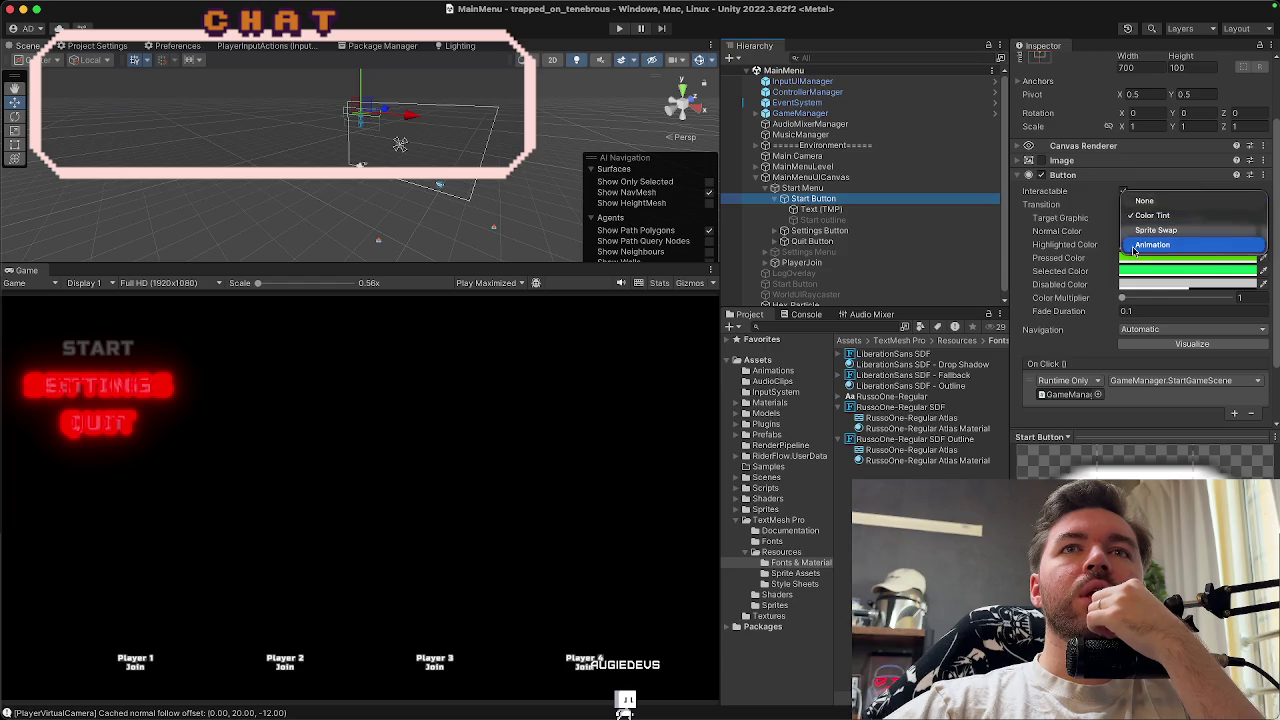
Keep the Start Button's Color Tint transition and collapse its Button and Canvas Renderer sections
{"action": "left_click", "coordinate": [1060, 176]}
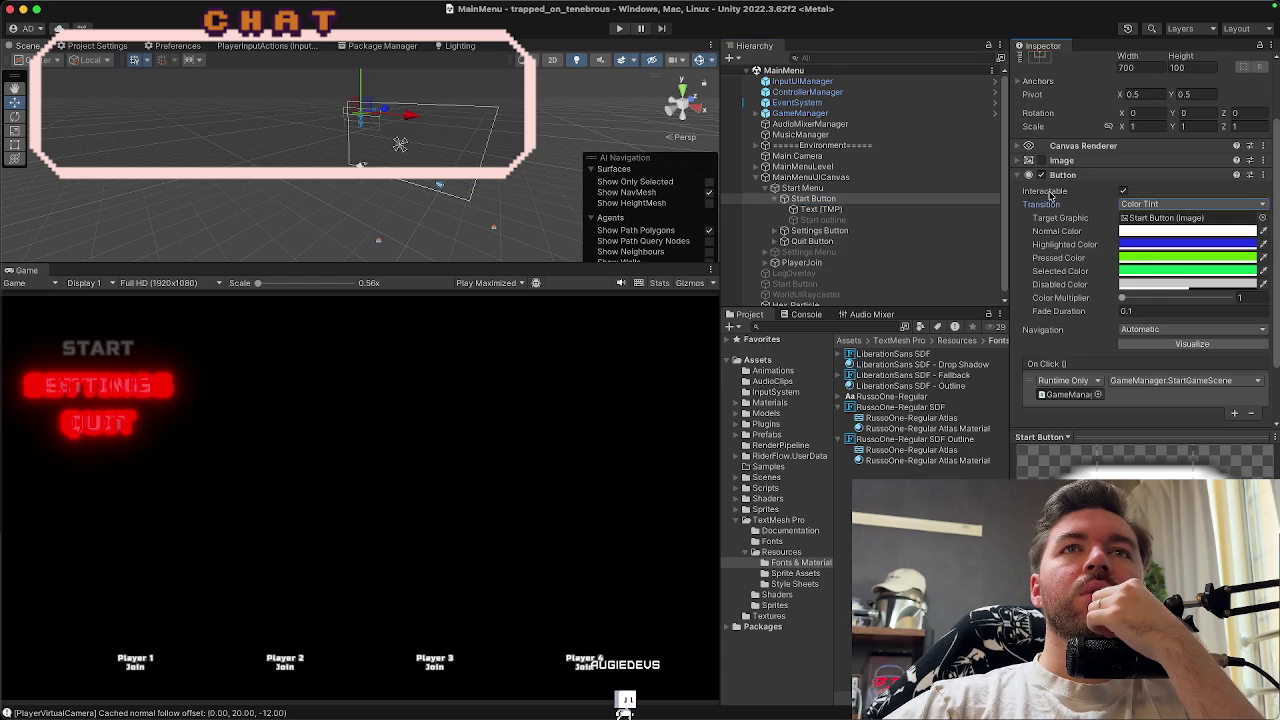
{"action": "left_click", "coordinate": [1060, 176]}
{"action": "left_click", "coordinate": [1060, 230]}
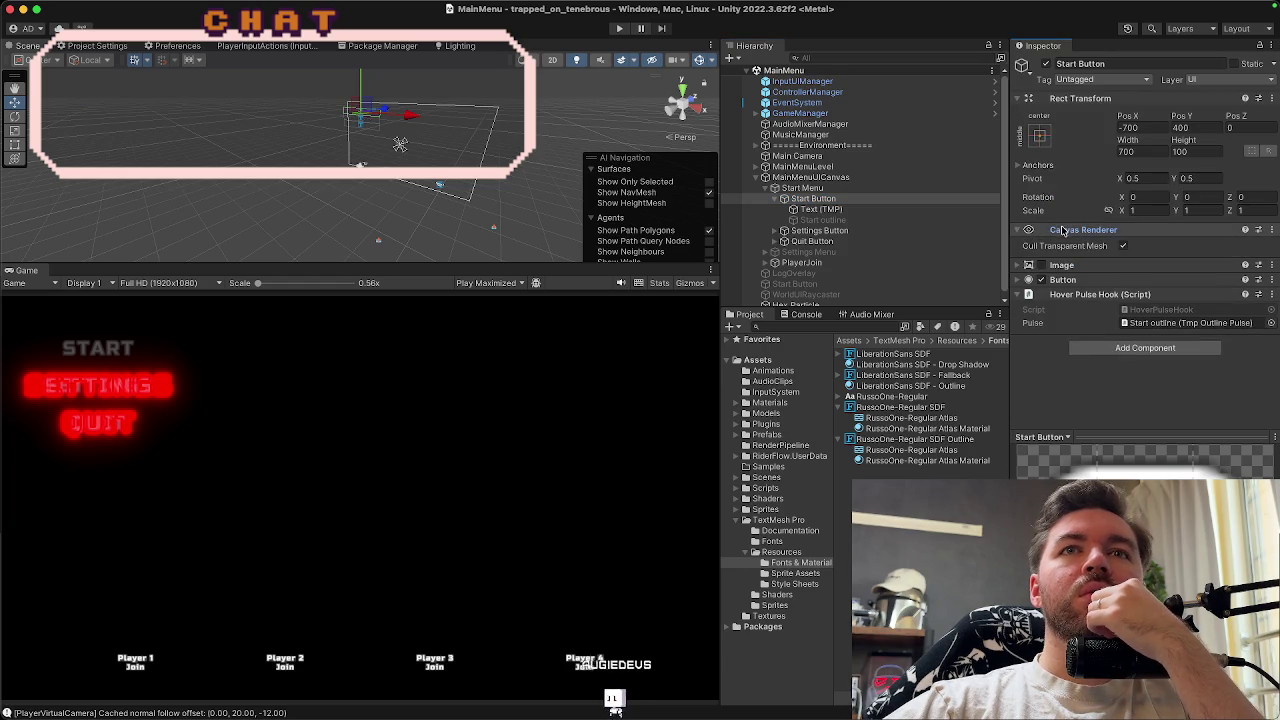
{"action": "left_click", "coordinate": [1060, 230]}
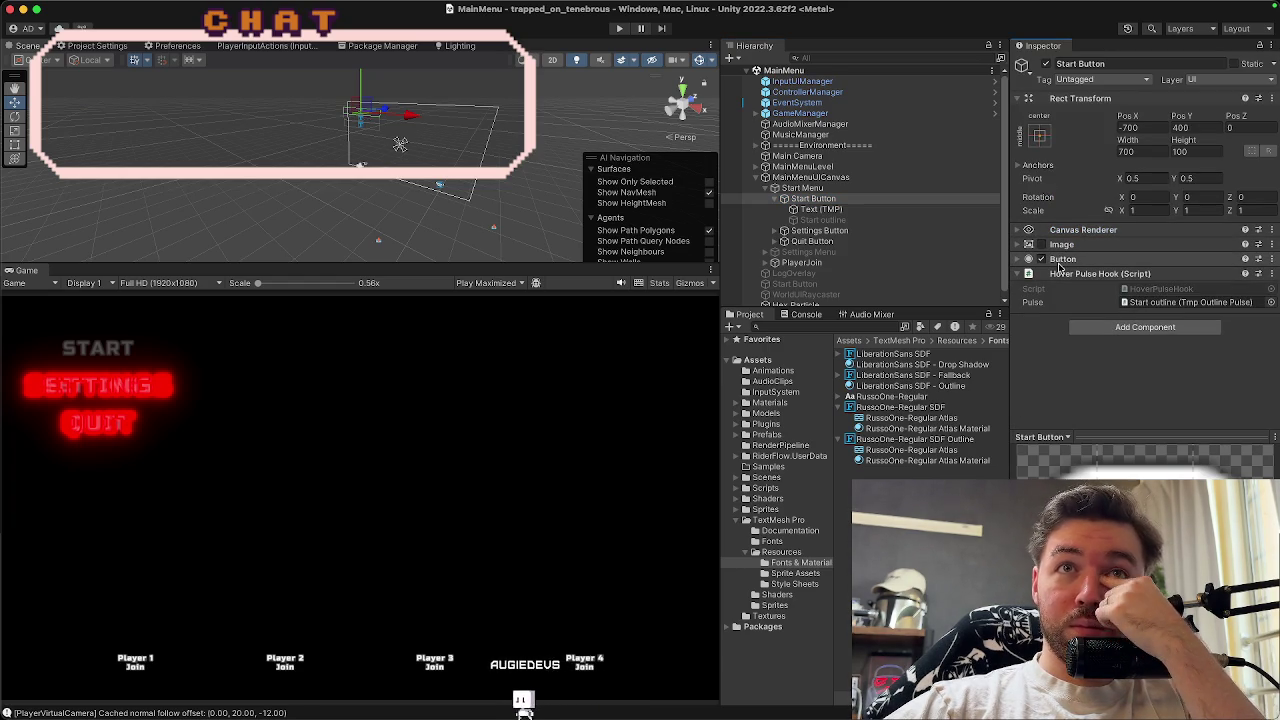
Select the START button's Text (TMP) child and scroll its Inspector to Vertex Color
{"action": "left_click", "coordinate": [830, 209]}
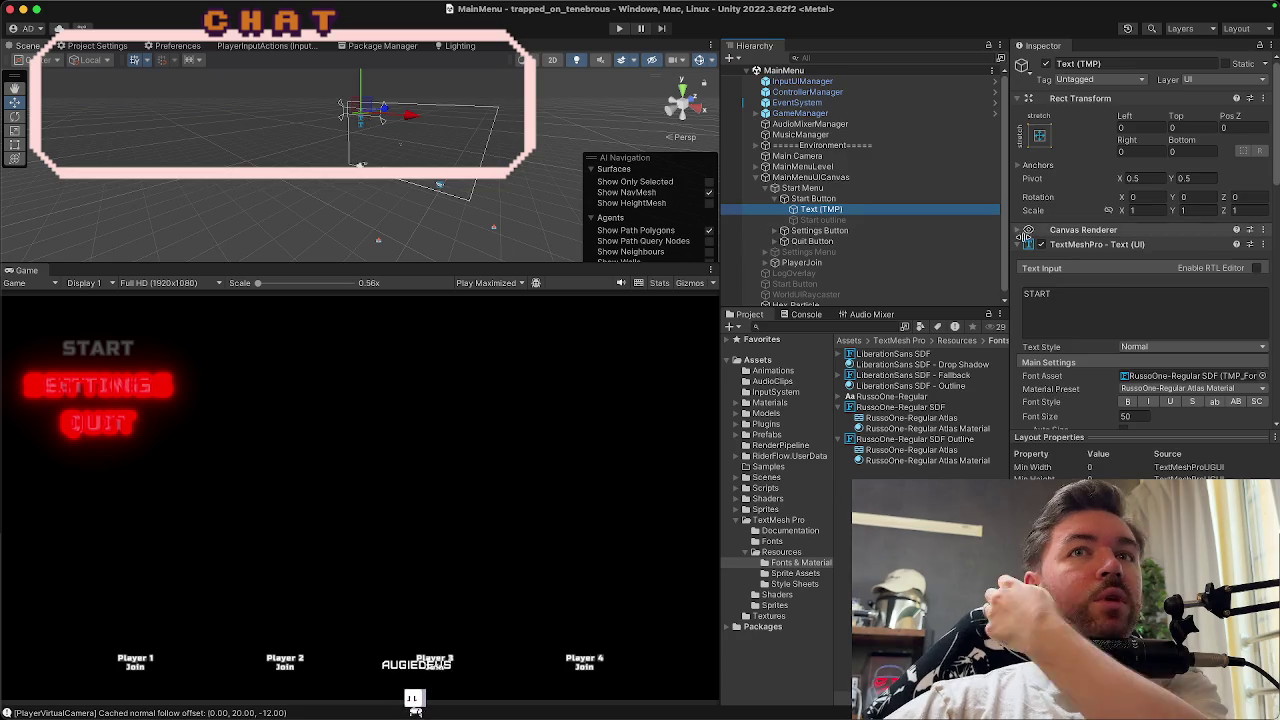
{"action": "scroll", "coordinate": [1150, 342], "scroll_direction": "down", "scroll_amount": 1}
{"action": "left_click", "coordinate": [1085, 221]}
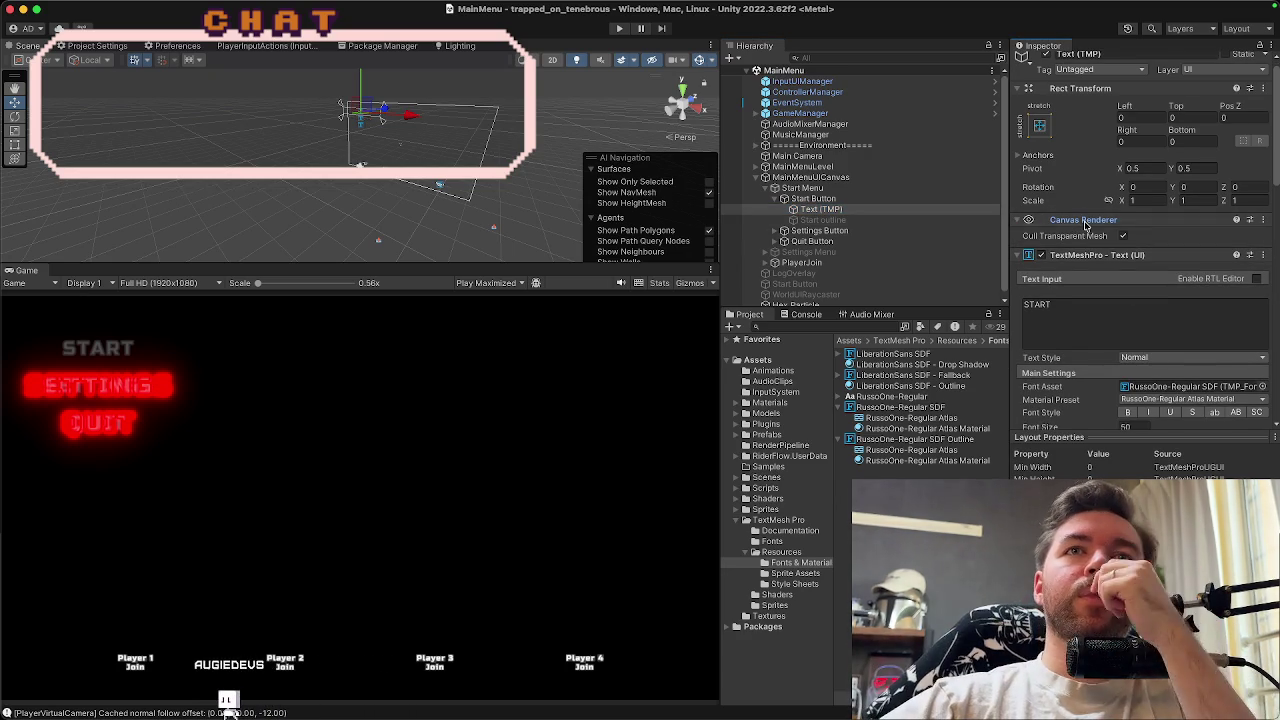
{"action": "left_click", "coordinate": [1085, 221]}
{"action": "scroll", "coordinate": [1114, 307], "scroll_direction": "down", "scroll_amount": 1}
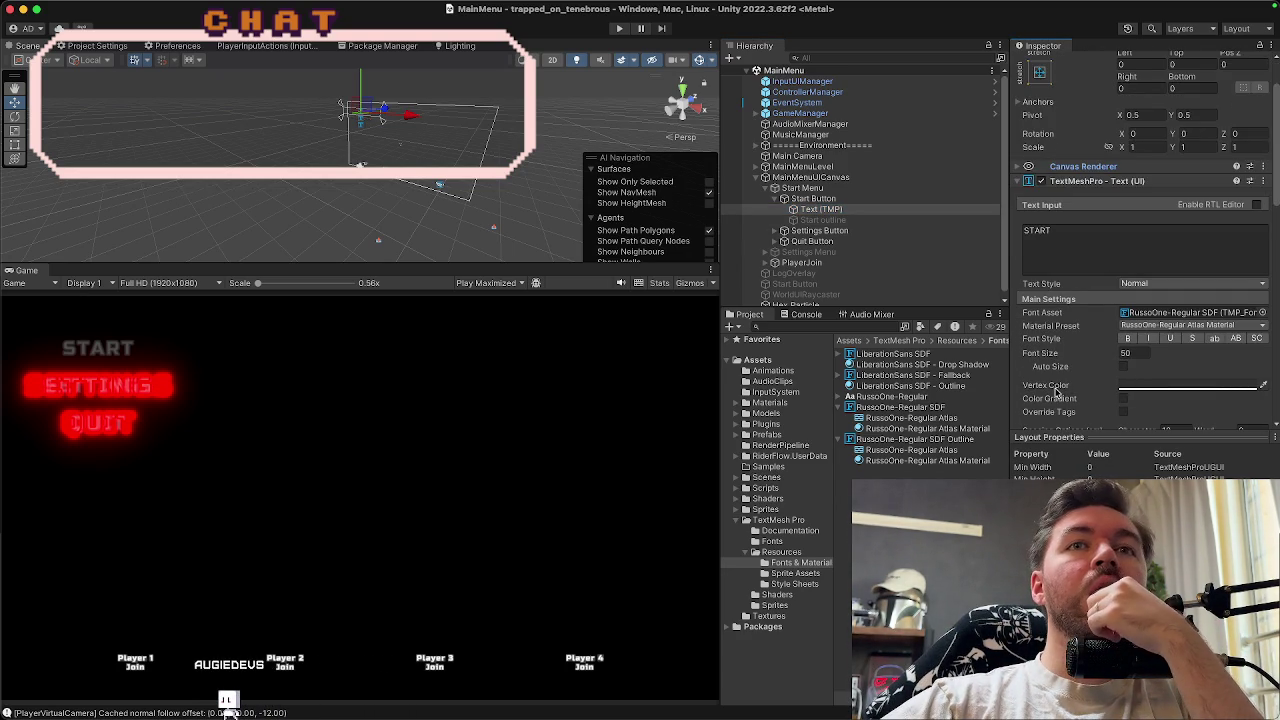
{"action": "scroll", "coordinate": [1055, 392], "scroll_direction": "down", "scroll_amount": 2}
Set the START text's Vertex Color to white
{"action": "left_click", "coordinate": [1149, 288]}
{"action": "left_click_drag", "start_coordinate": [1168, 368], "coordinate": [1157, 345]}
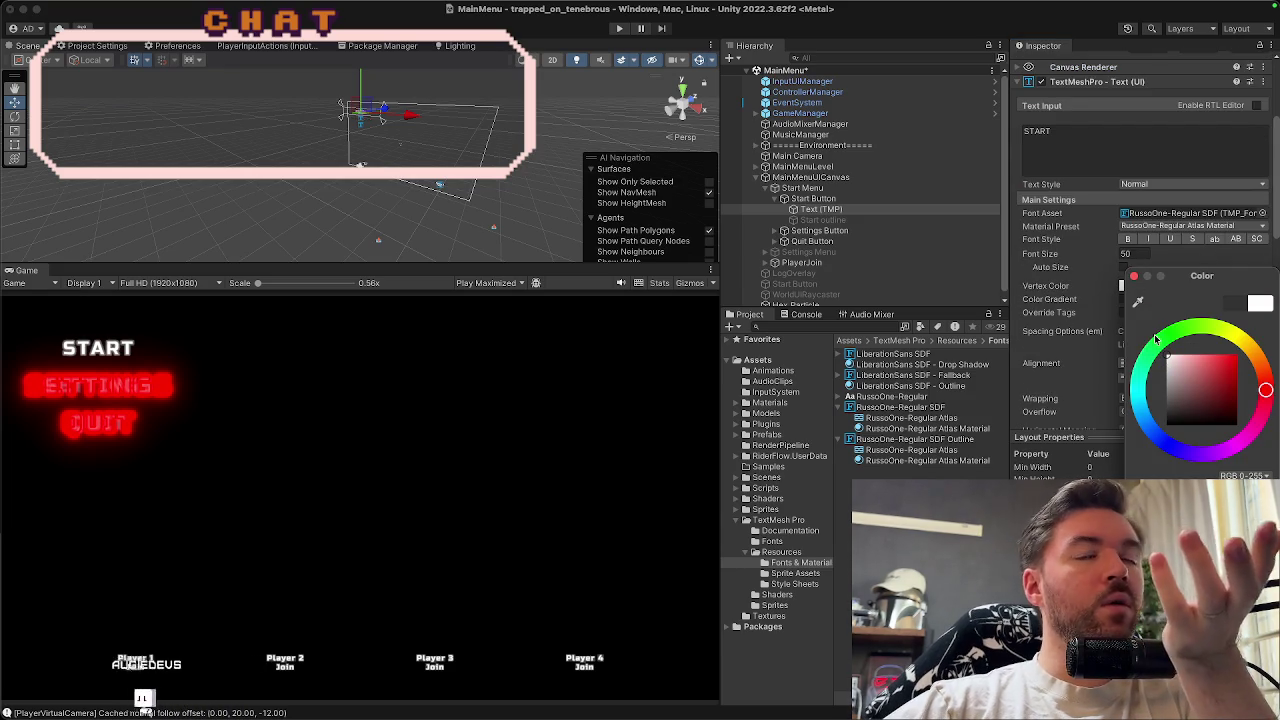
{"action": "left_click", "coordinate": [1134, 276]}
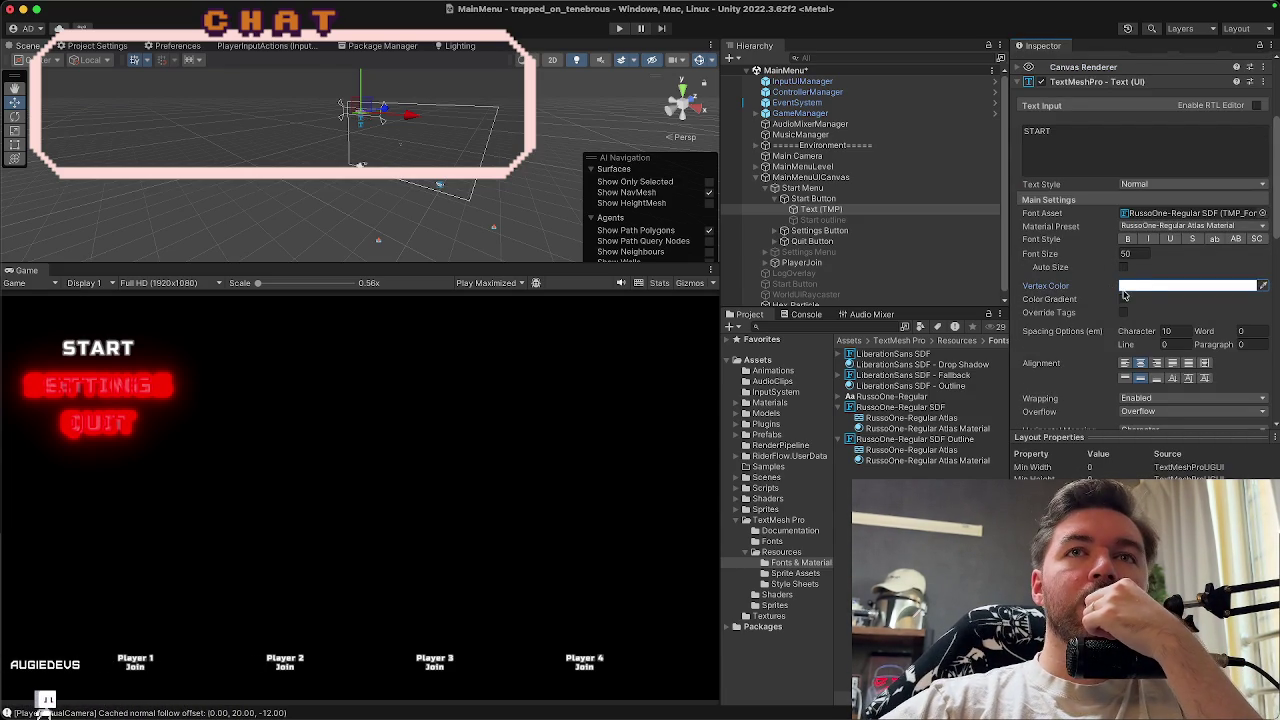
{"action": "scroll", "coordinate": [1135, 316], "scroll_direction": "down", "scroll_amount": 5}
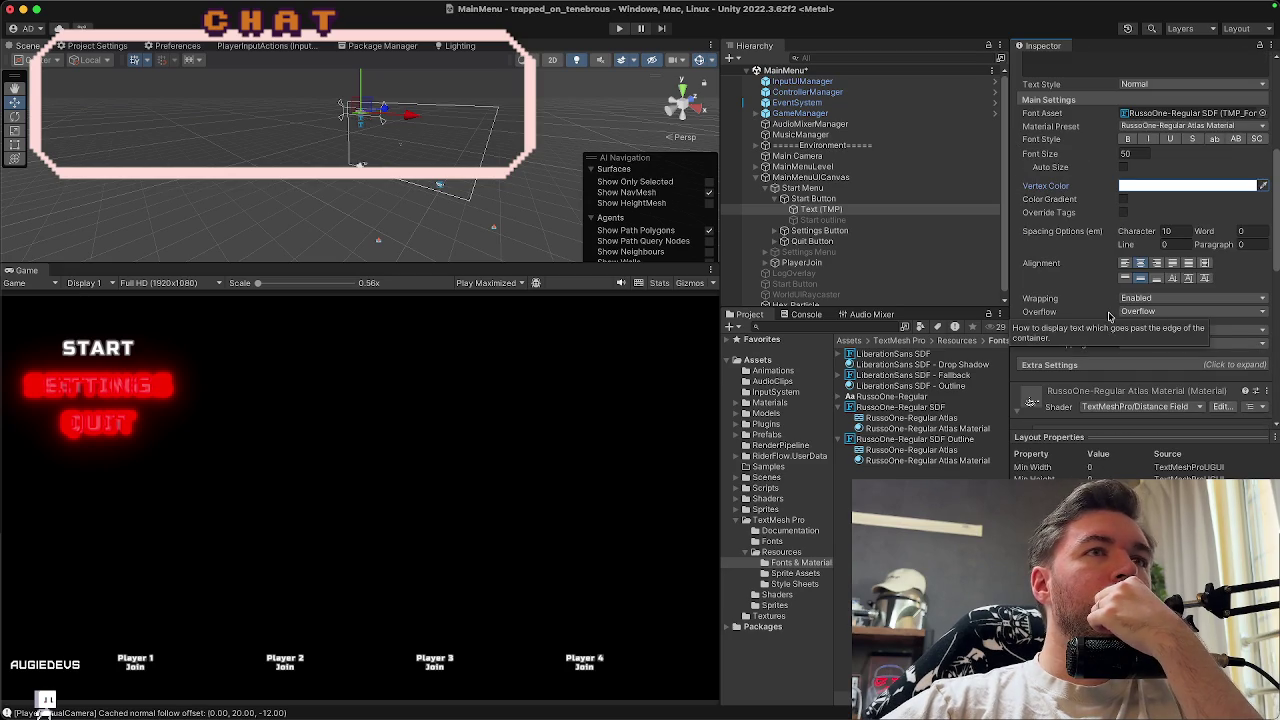
{"action": "scroll", "coordinate": [1109, 316], "scroll_direction": "up", "scroll_amount": 5}
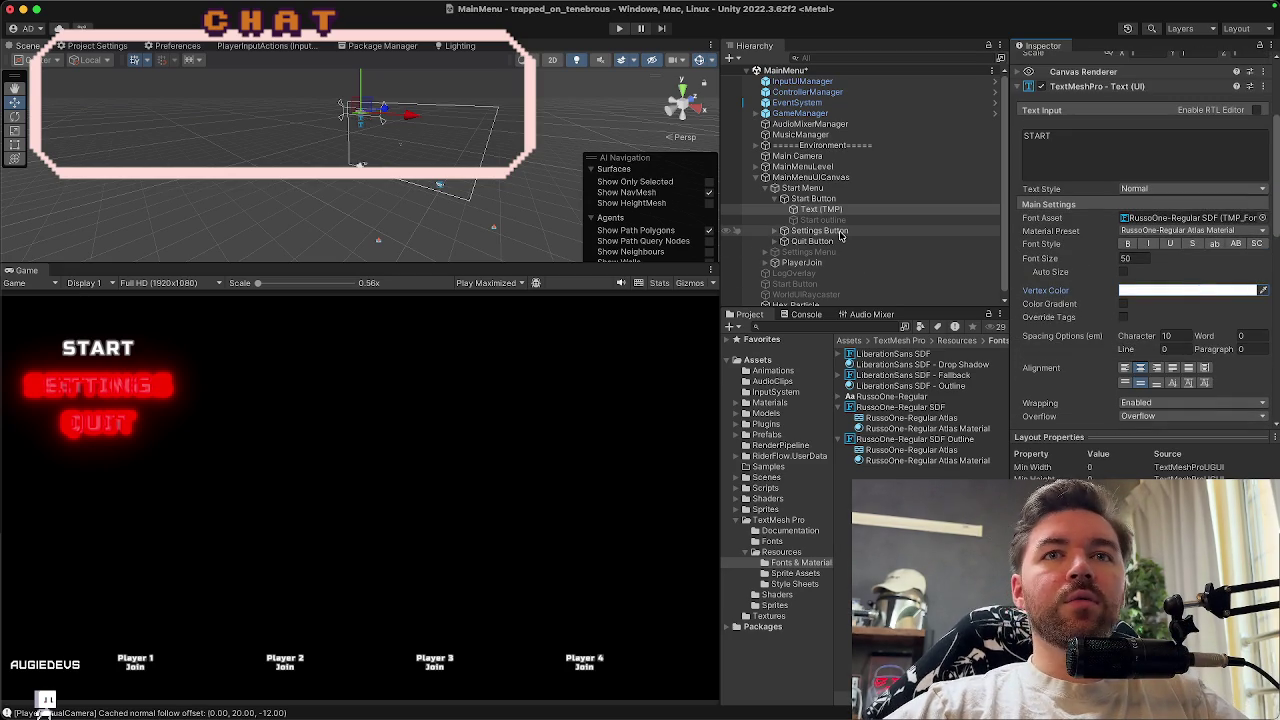
Multi-select the SETTINGS and QUIT Text (TMP) children and set their Vertex Color to white
{"action": "left_click", "coordinate": [777, 234]}
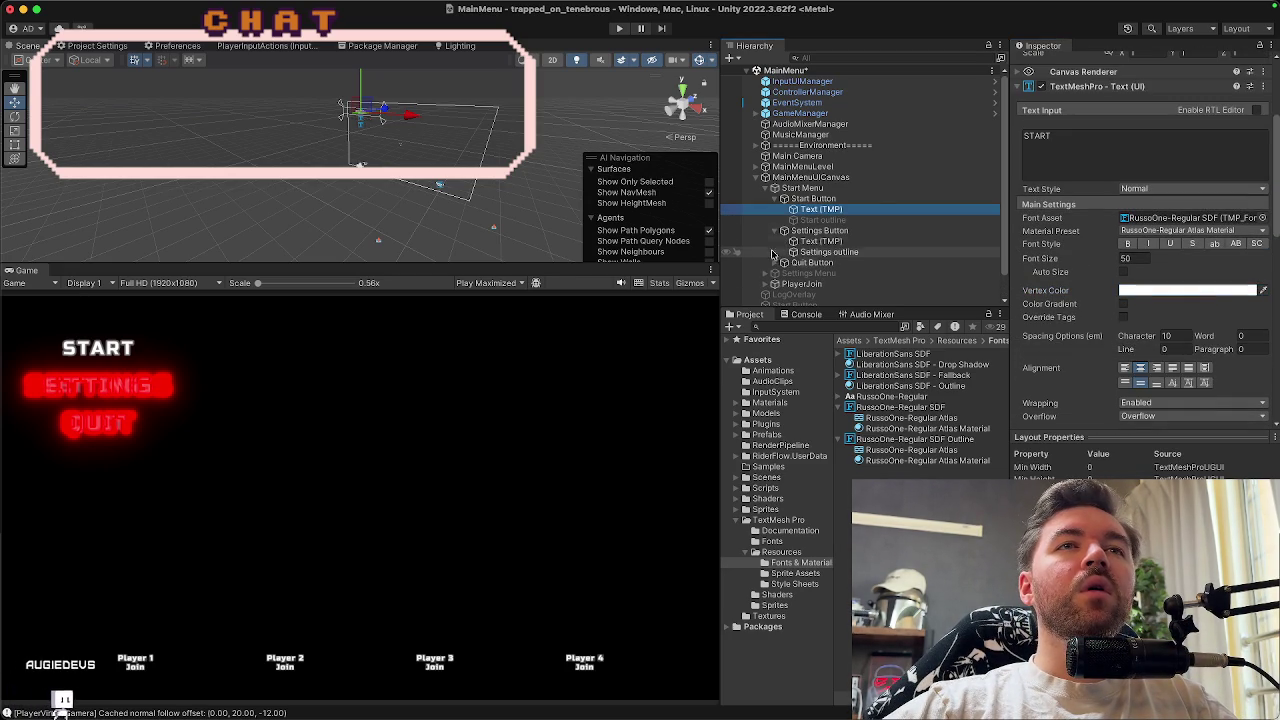
{"action": "left_click", "coordinate": [785, 262]}
{"action": "scroll", "coordinate": [810, 250], "scroll_direction": "down", "scroll_amount": 1}
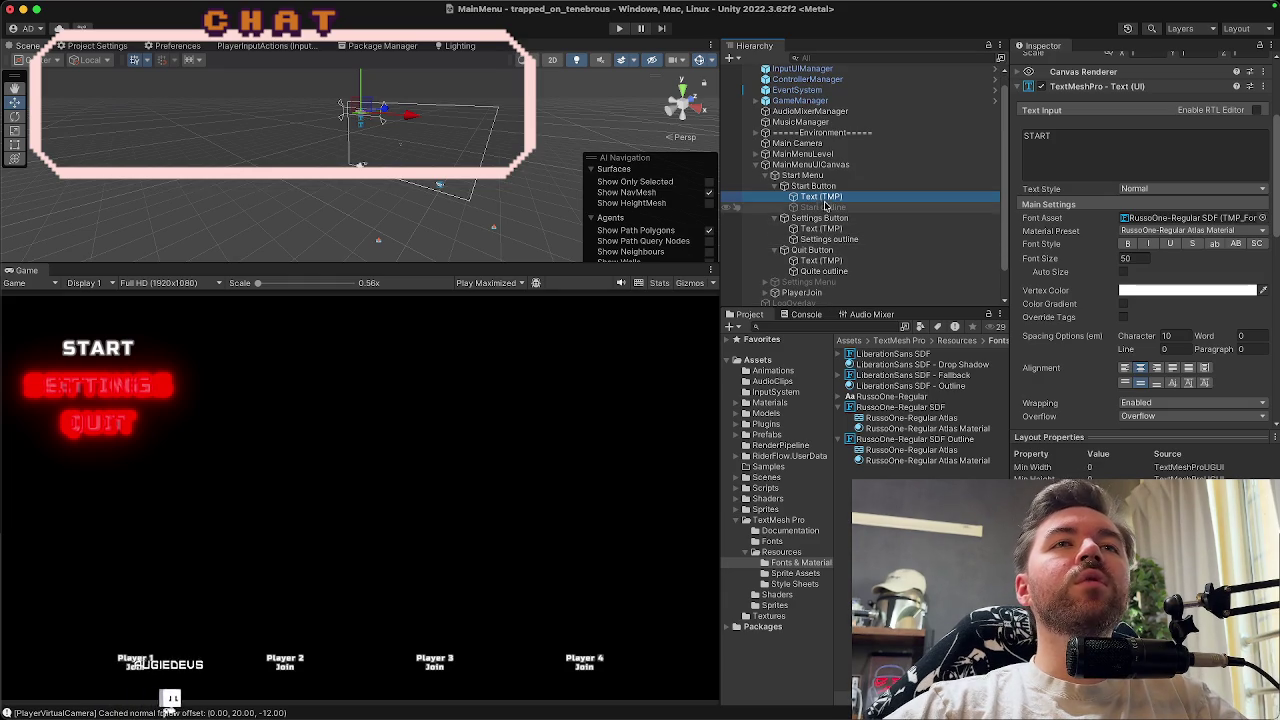
{"action": "left_click", "coordinate": [822, 229], "text": "super"}
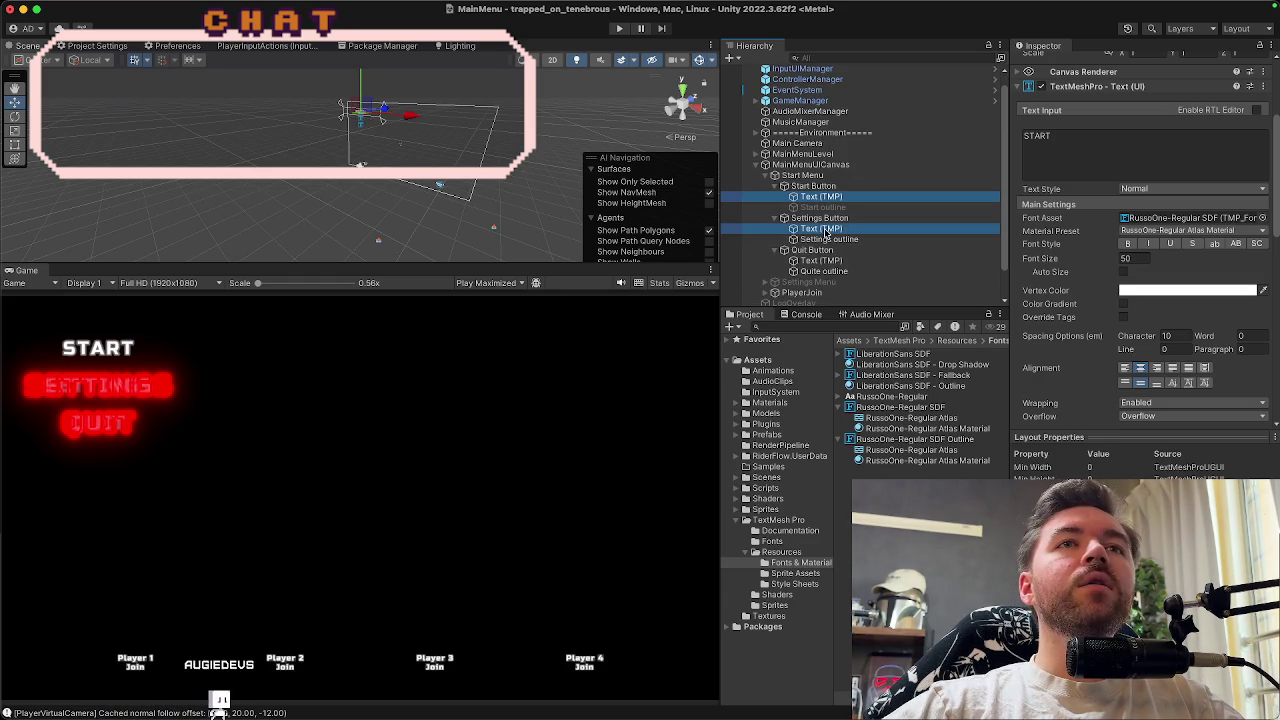
{"action": "left_click", "coordinate": [821, 260], "text": "super"}
{"action": "left_click", "coordinate": [1150, 290]}
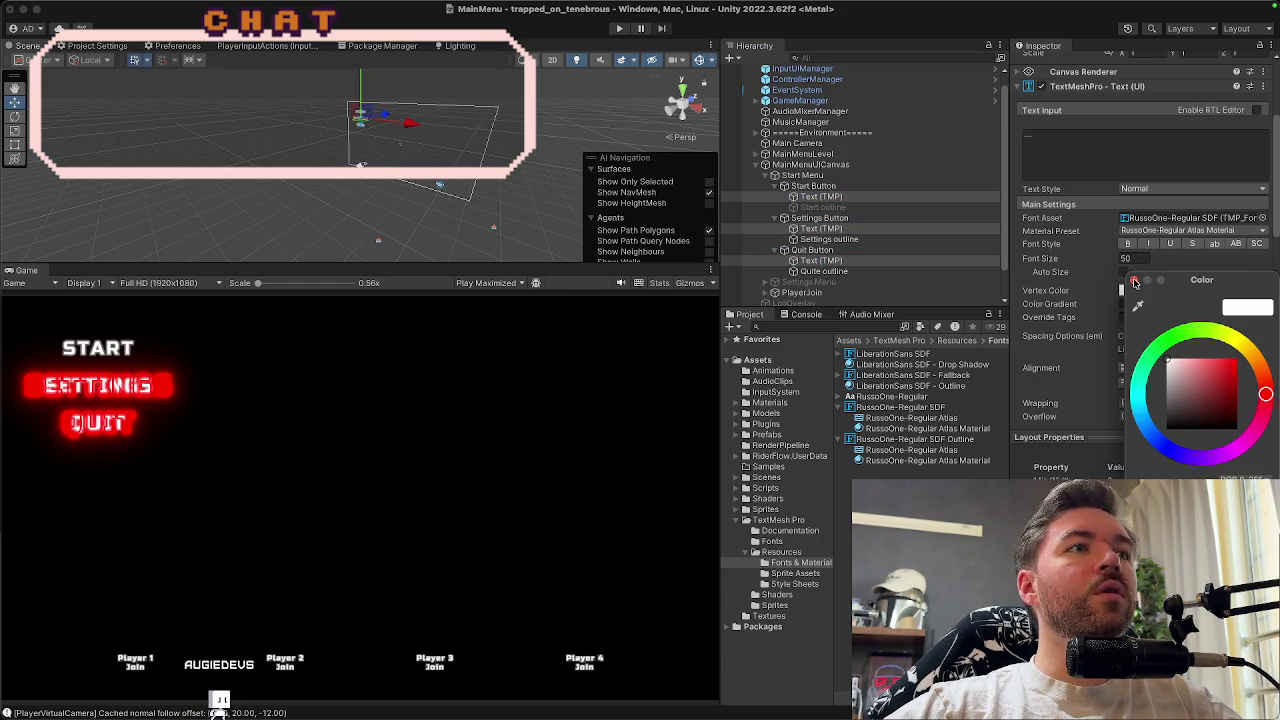
{"action": "left_click", "coordinate": [1134, 281]}
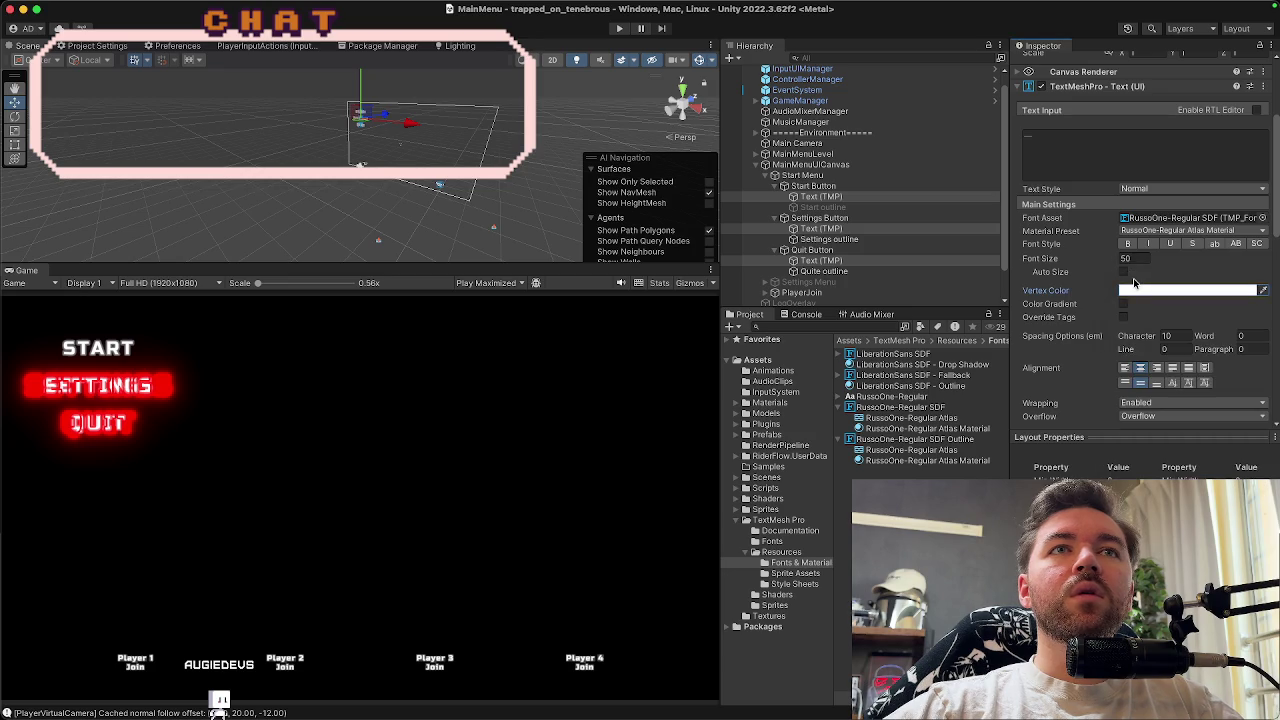
{"action": "left_click", "coordinate": [825, 208]}
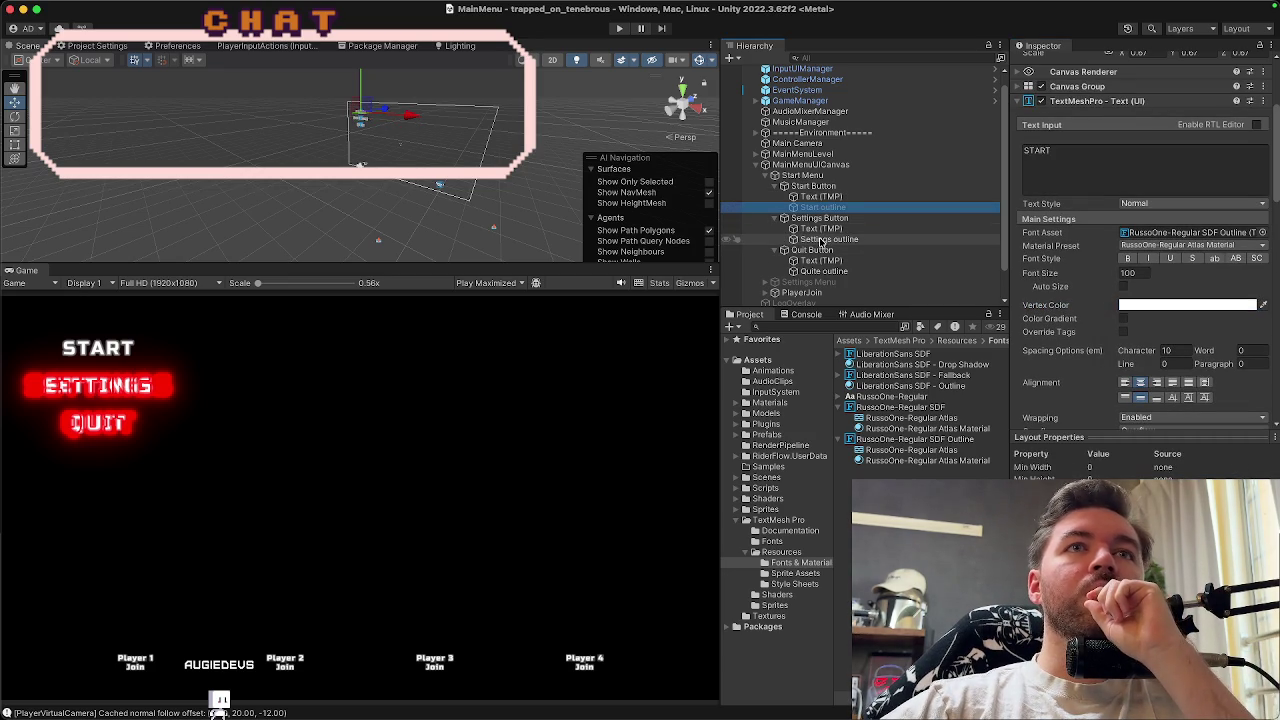
Inspect the Settings outline and Quite outline objects
{"action": "left_click", "coordinate": [820, 240]}
{"action": "left_click", "coordinate": [824, 272]}
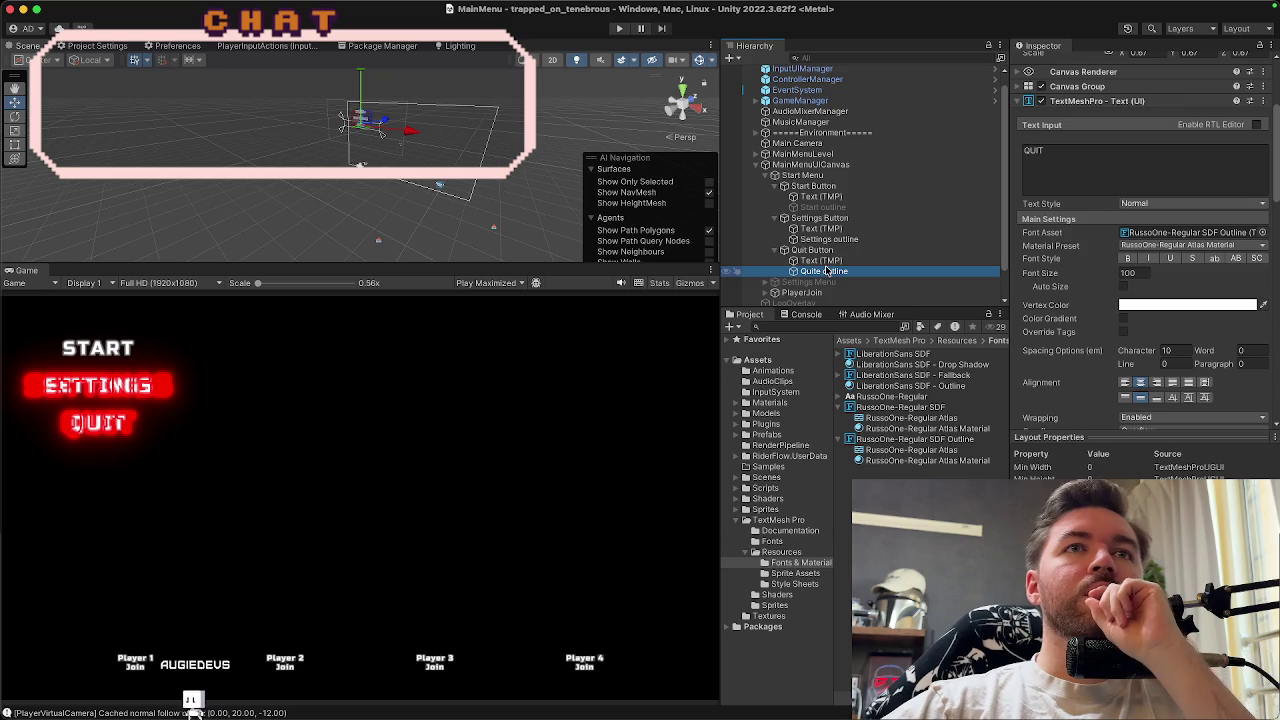
{"action": "scroll", "coordinate": [812, 270], "scroll_direction": "down", "scroll_amount": 2}
Expand PlayerJoin, select the Player1–Player4 text labels, and check their Vertex Color stays white
{"action": "left_click", "coordinate": [802, 258]}
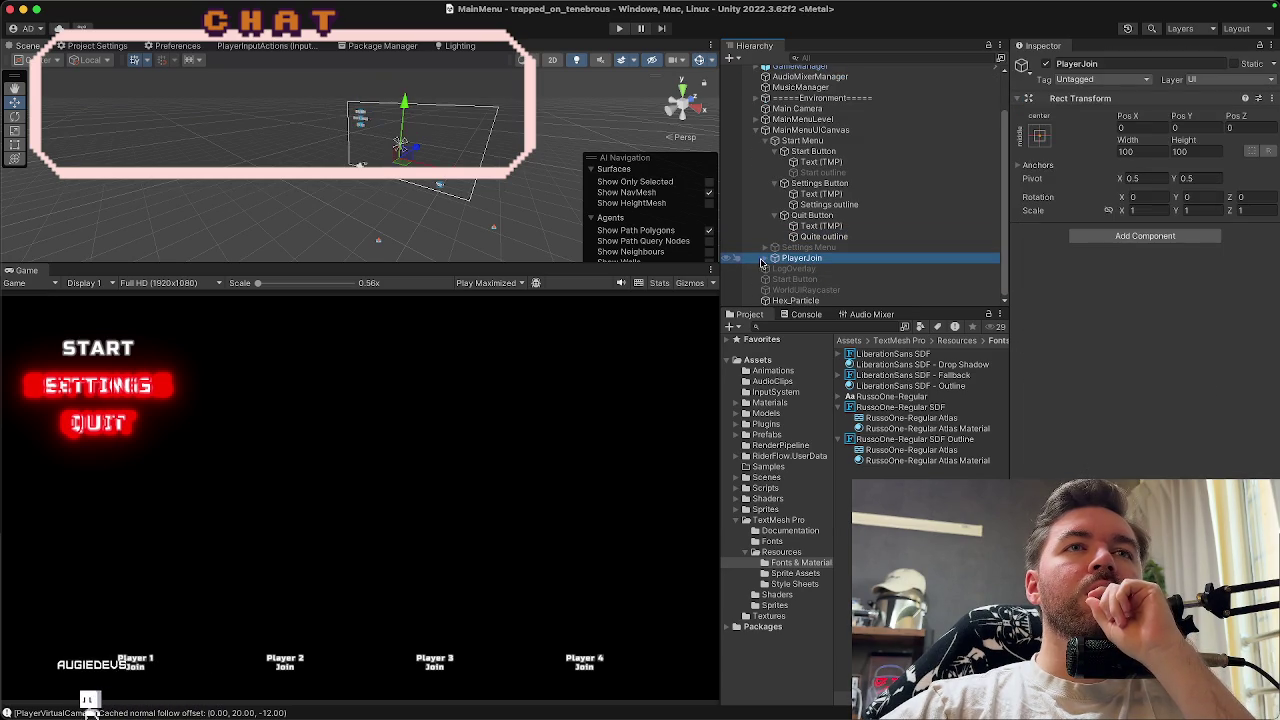
{"action": "left_click", "coordinate": [765, 258]}
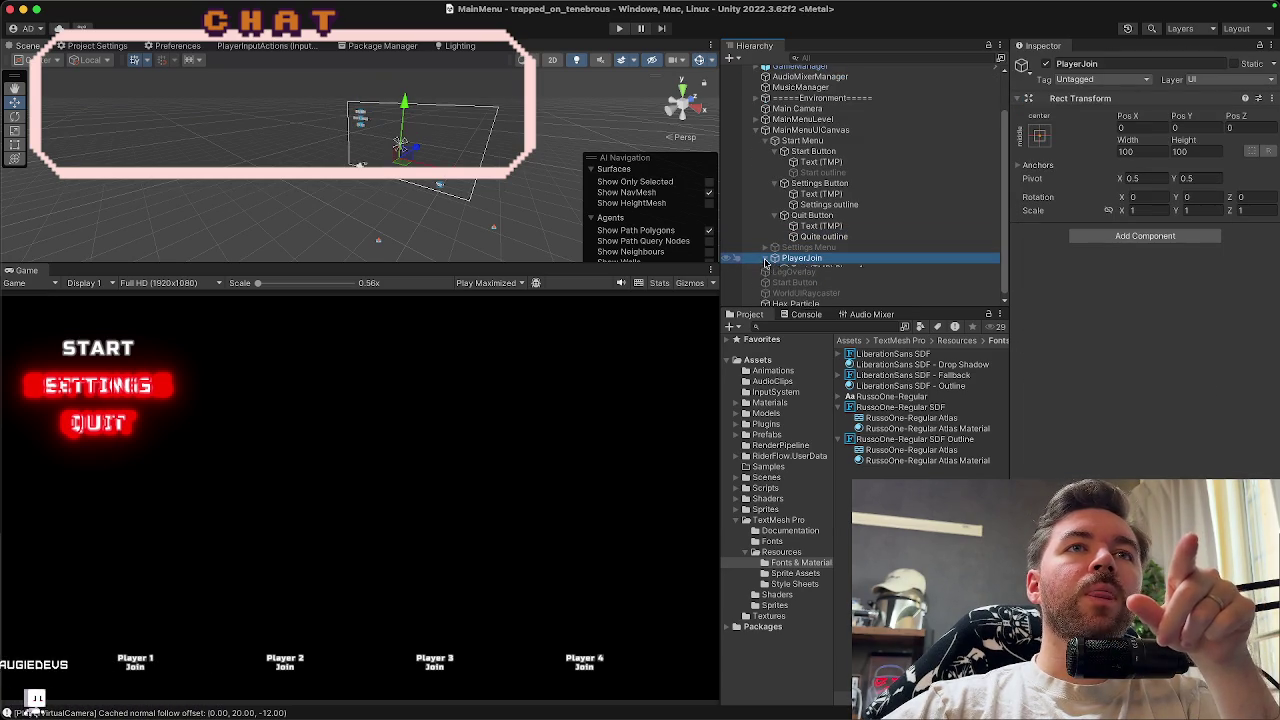
{"action": "scroll", "coordinate": [812, 272], "scroll_direction": "down", "scroll_amount": 1}
{"action": "left_click", "coordinate": [812, 259]}
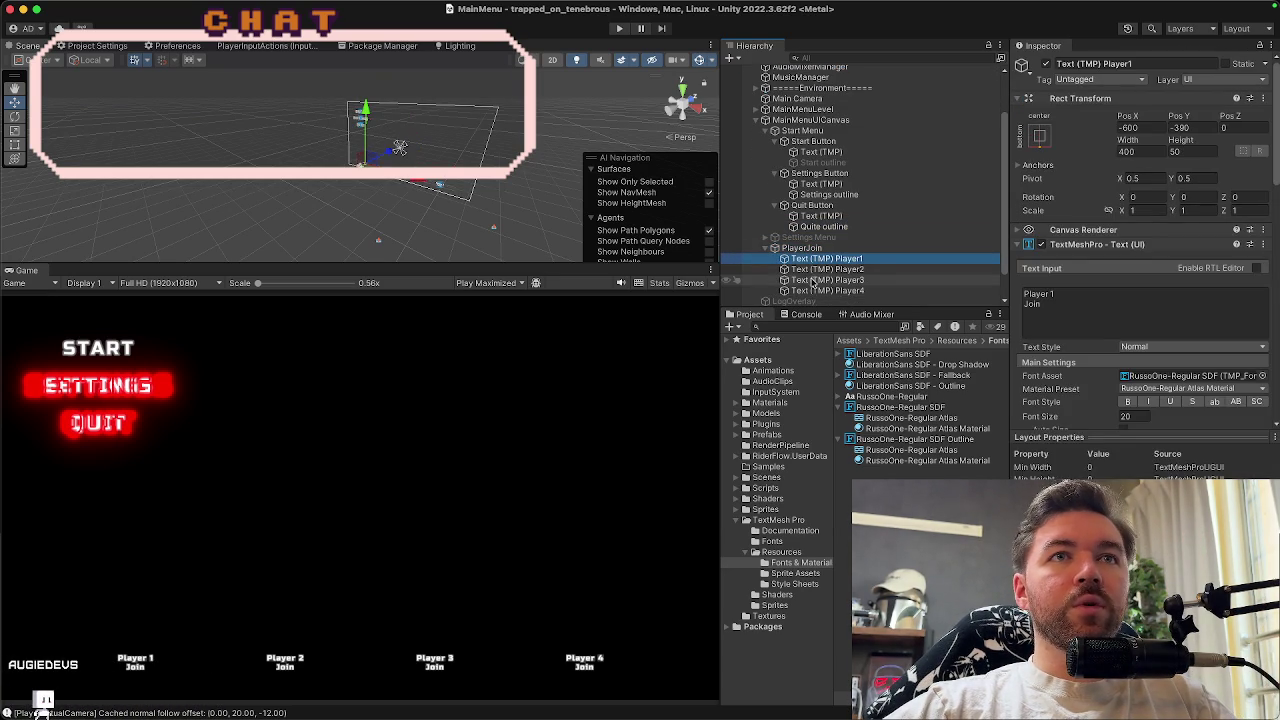
{"action": "left_click", "coordinate": [813, 290], "text": "shift"}
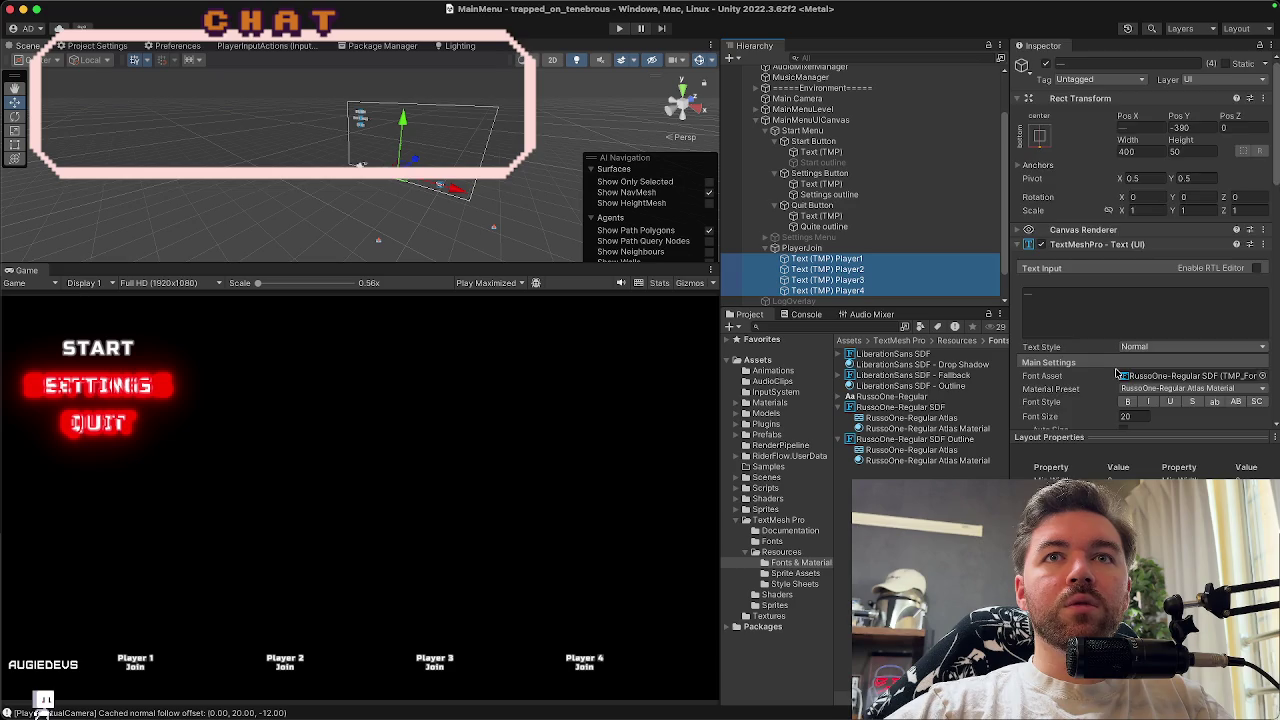
{"action": "scroll", "coordinate": [1117, 374], "scroll_direction": "down", "scroll_amount": 3}
{"action": "left_click", "coordinate": [1123, 333]}
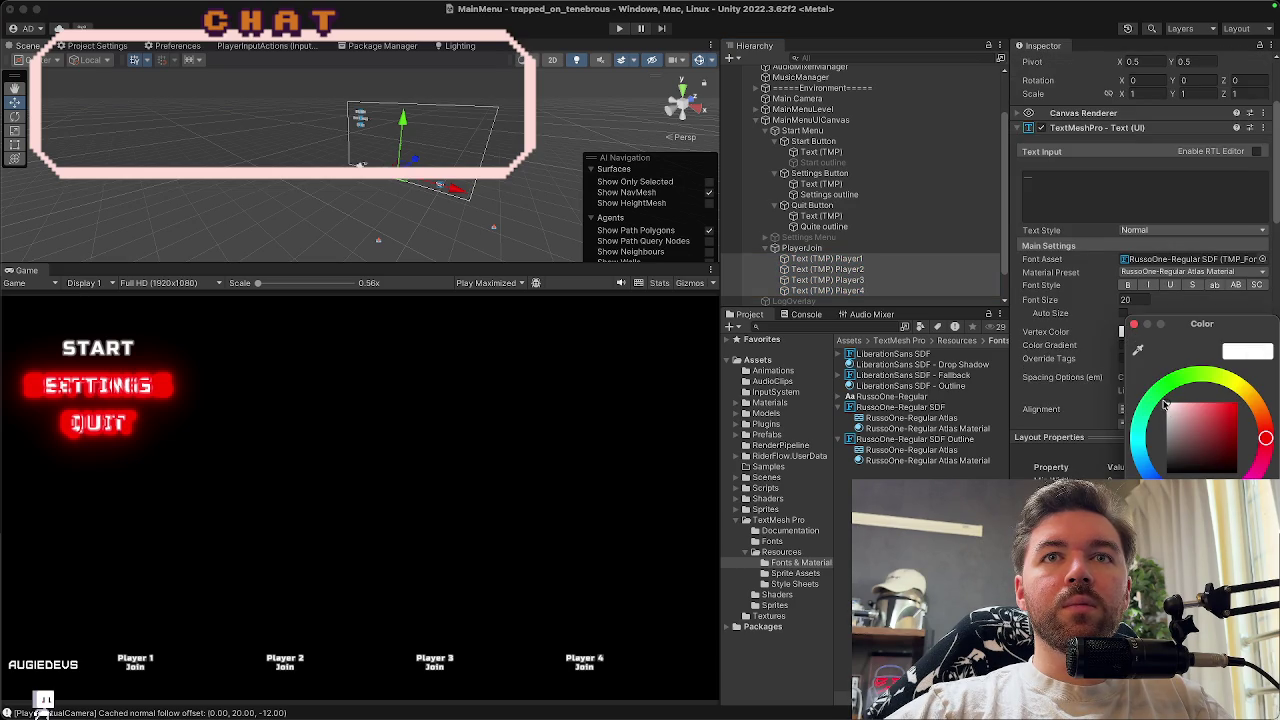
{"action": "left_click", "coordinate": [1134, 325]}
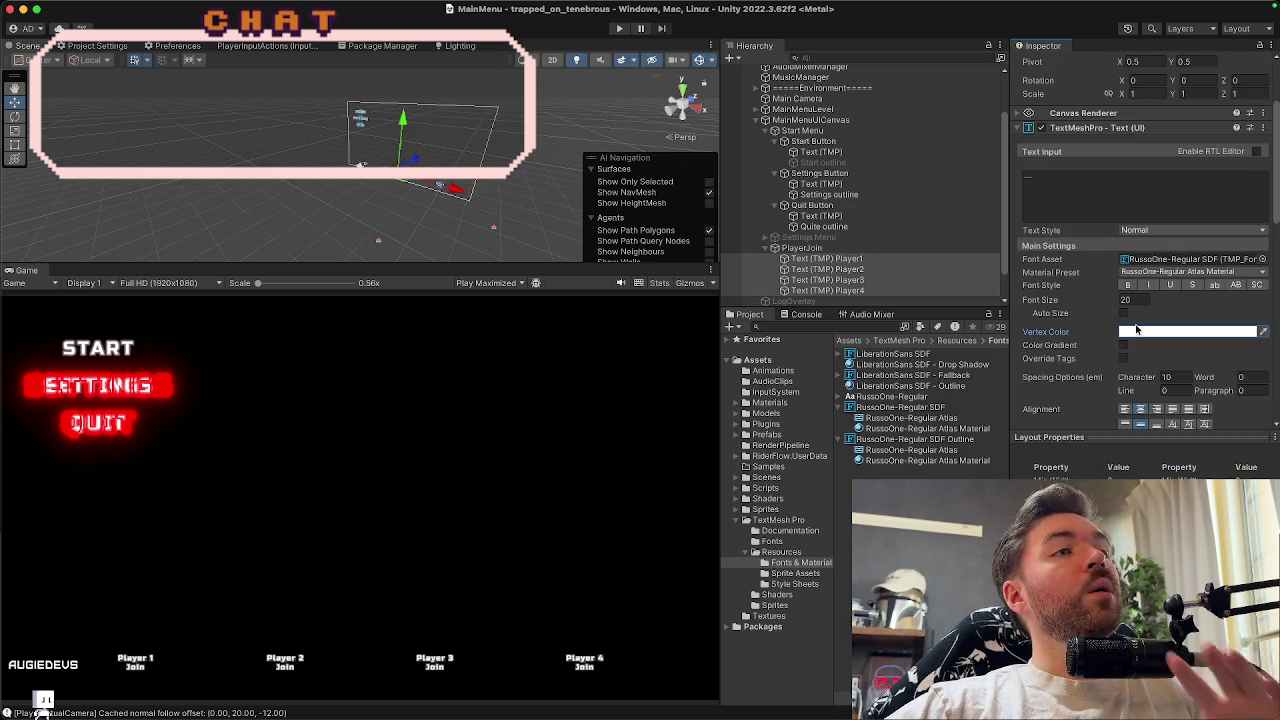
Collapse PlayerJoin and bring up the RussoOne-Regular Atlas Material settings
{"action": "left_click", "coordinate": [770, 250]}
{"action": "scroll", "coordinate": [1079, 305], "scroll_direction": "down", "scroll_amount": 1}
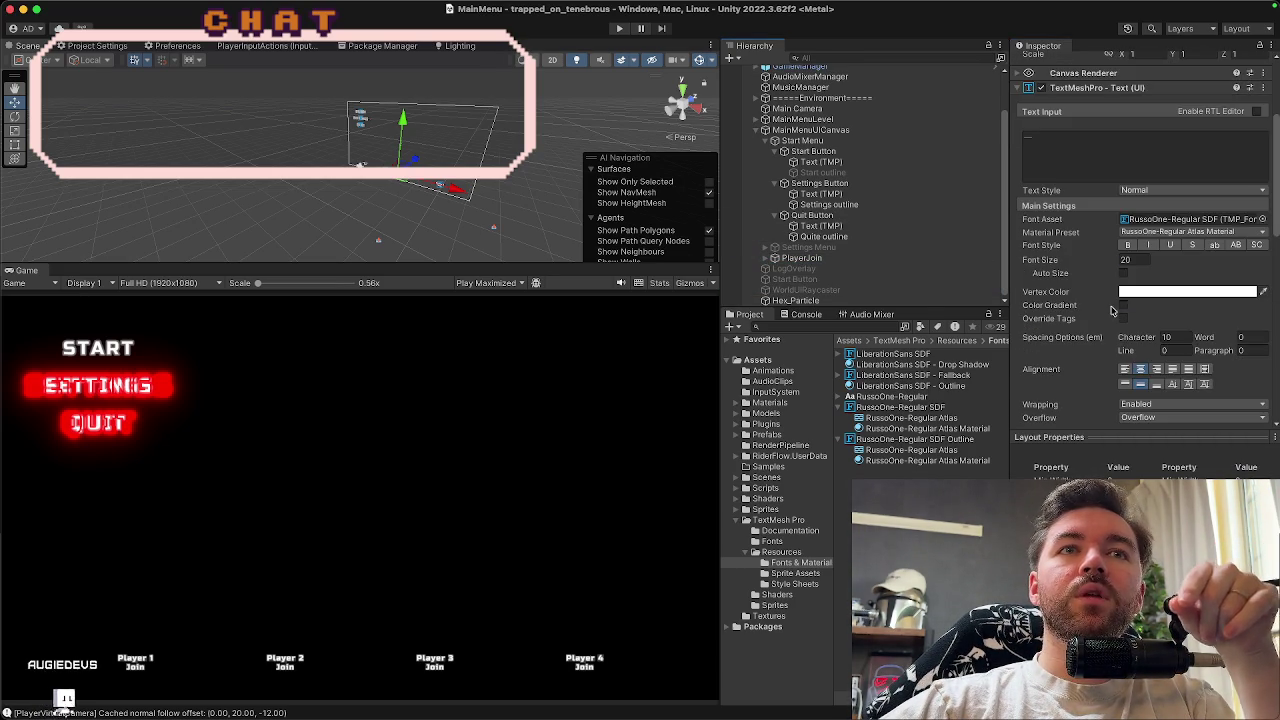
{"action": "scroll", "coordinate": [1110, 310], "scroll_direction": "down", "scroll_amount": 1}
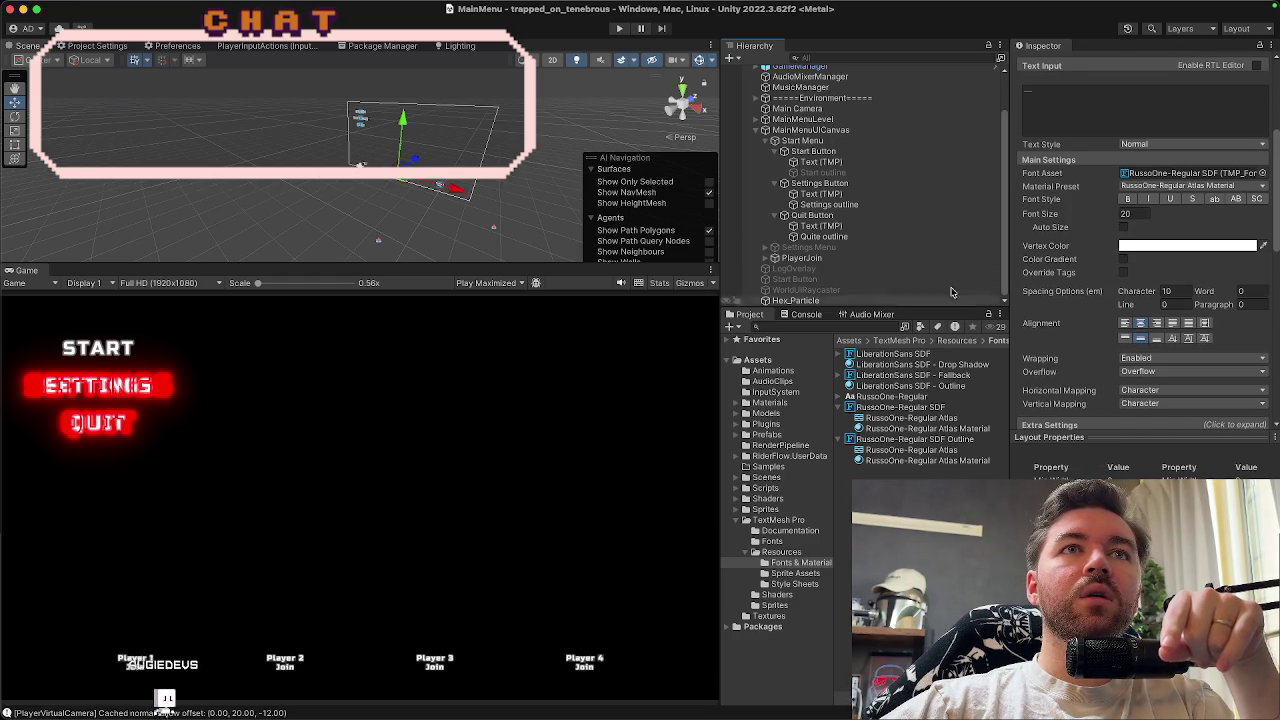
{"action": "left_click", "coordinate": [927, 428]}
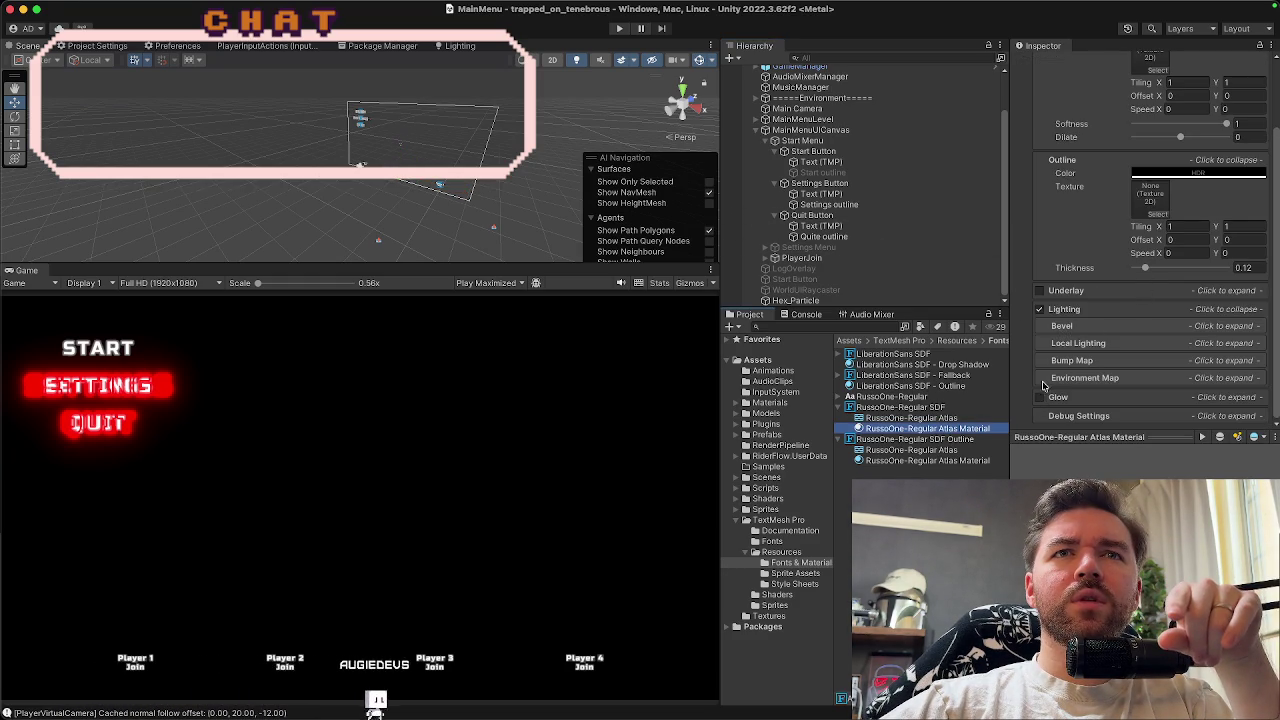
Set the material's Outline Color to pure red
{"action": "scroll", "coordinate": [1100, 300], "scroll_direction": "up", "scroll_amount": 1}
{"action": "left_click", "coordinate": [1195, 226]}
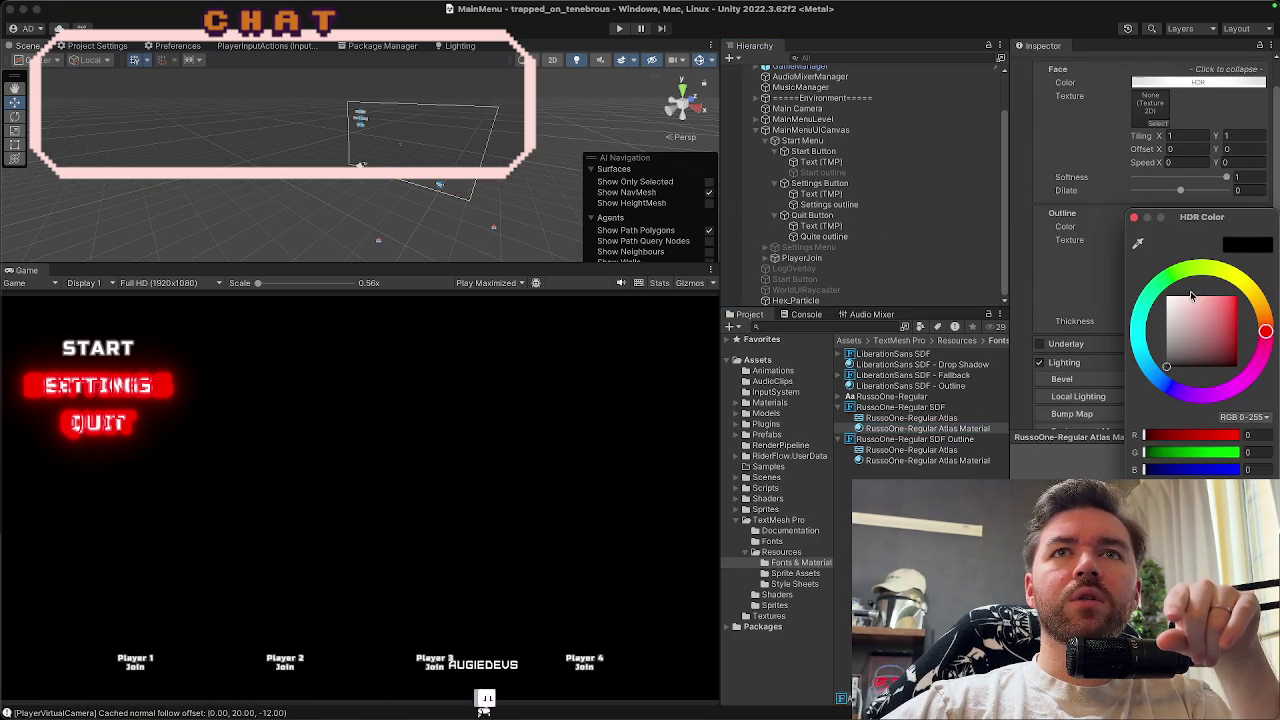
{"action": "left_click_drag", "start_coordinate": [1191, 295], "coordinate": [1237, 296]}
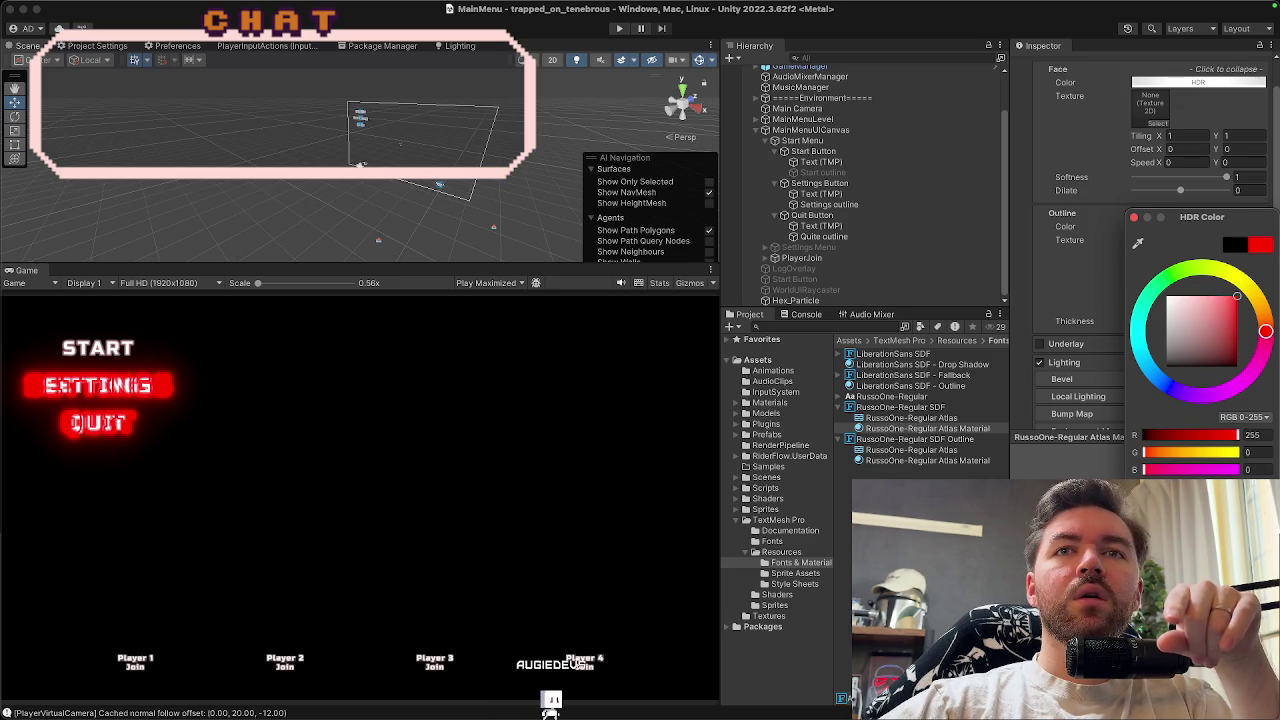
{"action": "left_click", "coordinate": [1134, 217]}
Set the outline Thickness to 0.2 and turn off Lighting
{"action": "mouse_move", "coordinate": [1146, 322]}
{"action": "left_mouse_down"}
{"action": "mouse_move", "coordinate": [1213, 326]}
{"action": "mouse_move", "coordinate": [1101, 335]}
{"action": "left_mouse_up"}
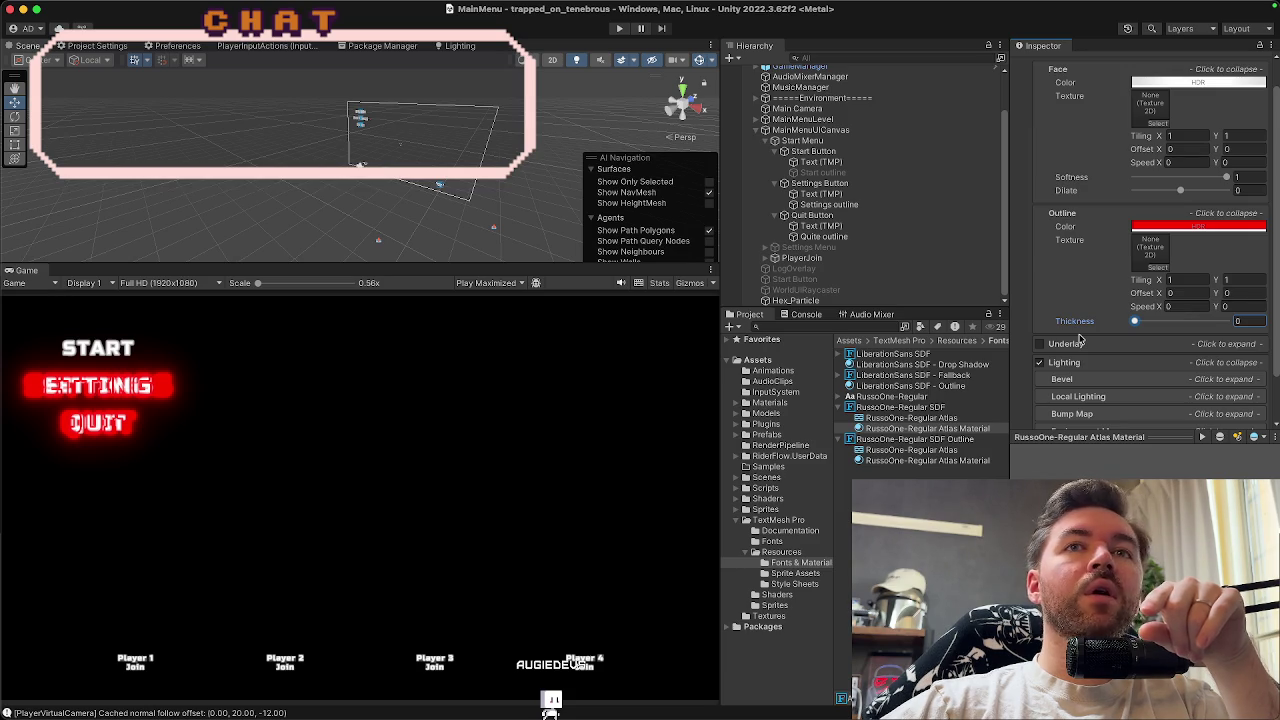
{"action": "left_click_drag", "start_coordinate": [1121, 340], "coordinate": [1153, 342]}
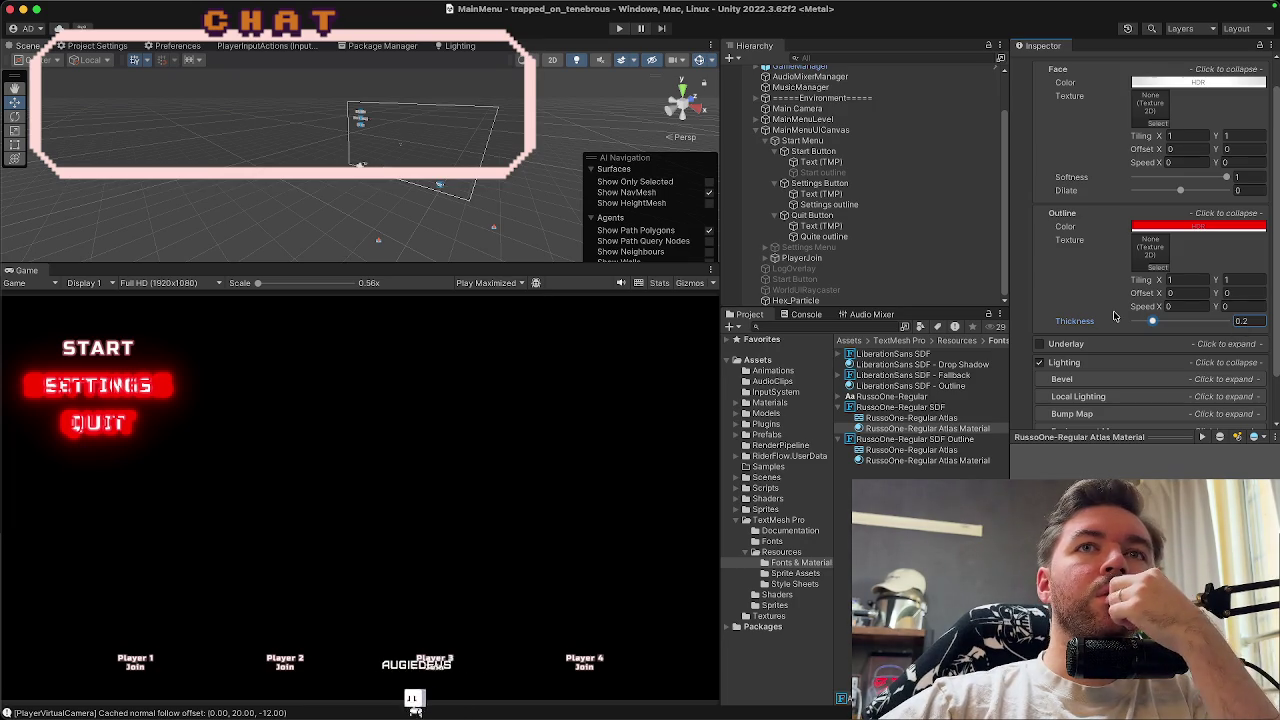
{"action": "left_click", "coordinate": [1040, 363]}
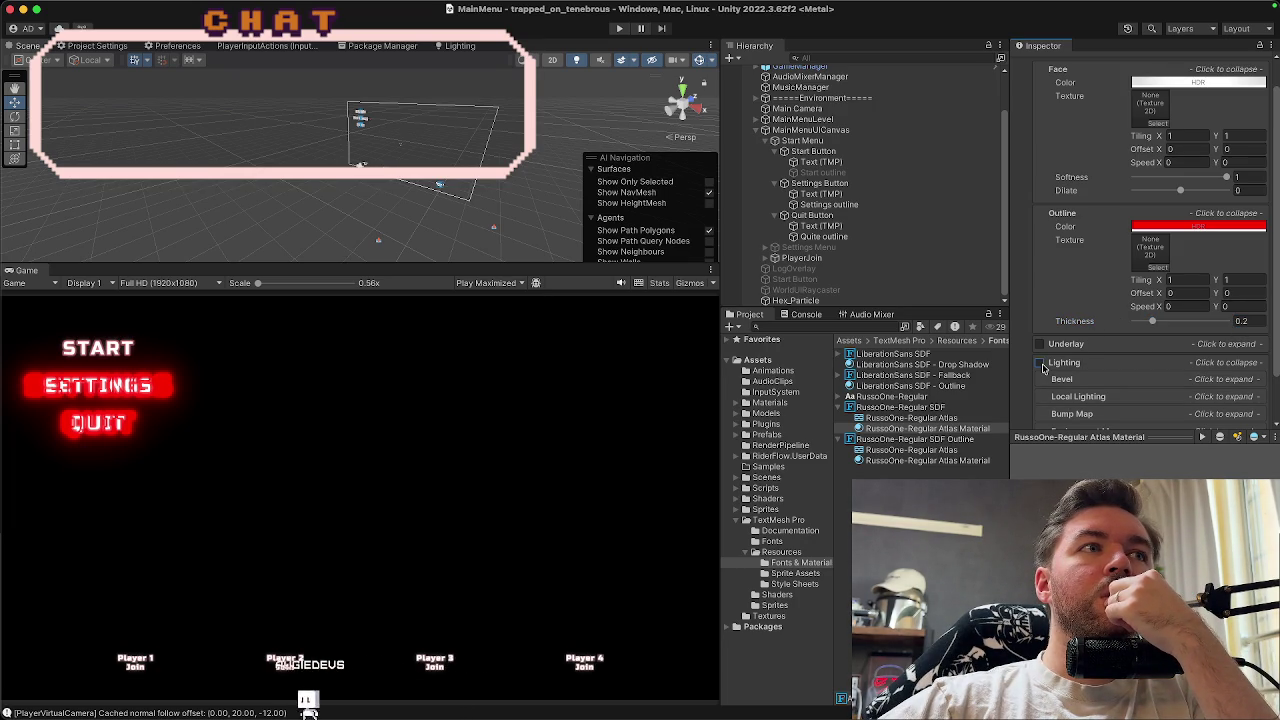
{"action": "left_click", "coordinate": [1064, 364]}
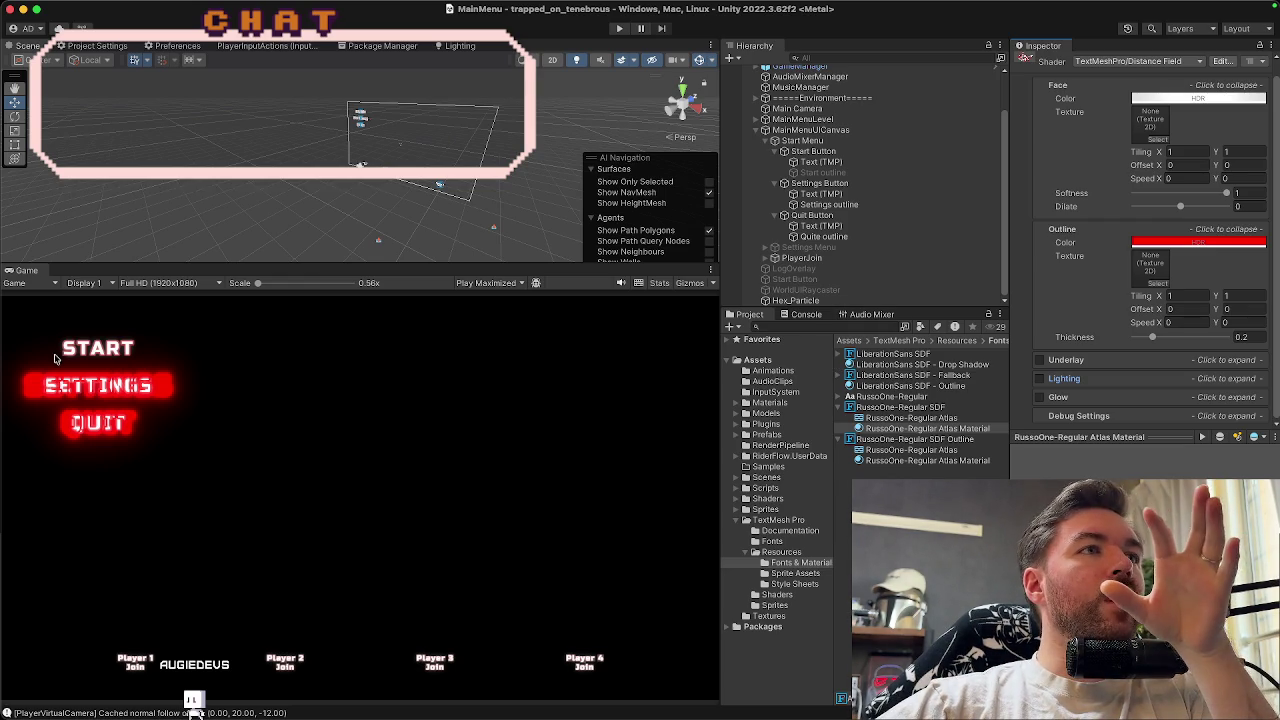
{"action": "left_click", "coordinate": [822, 172]}
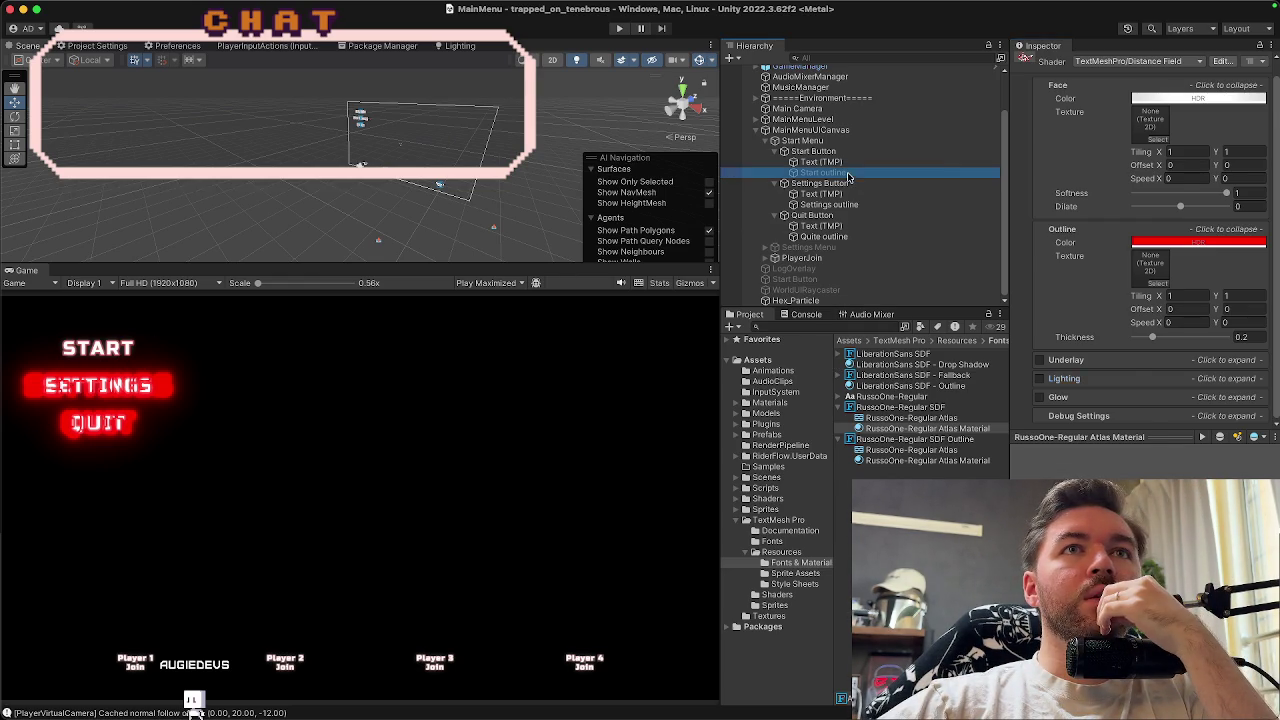
Activate Start outline, multi-select the three outline objects, and inspect the outline atlas material
{"action": "left_click", "coordinate": [1047, 65]}
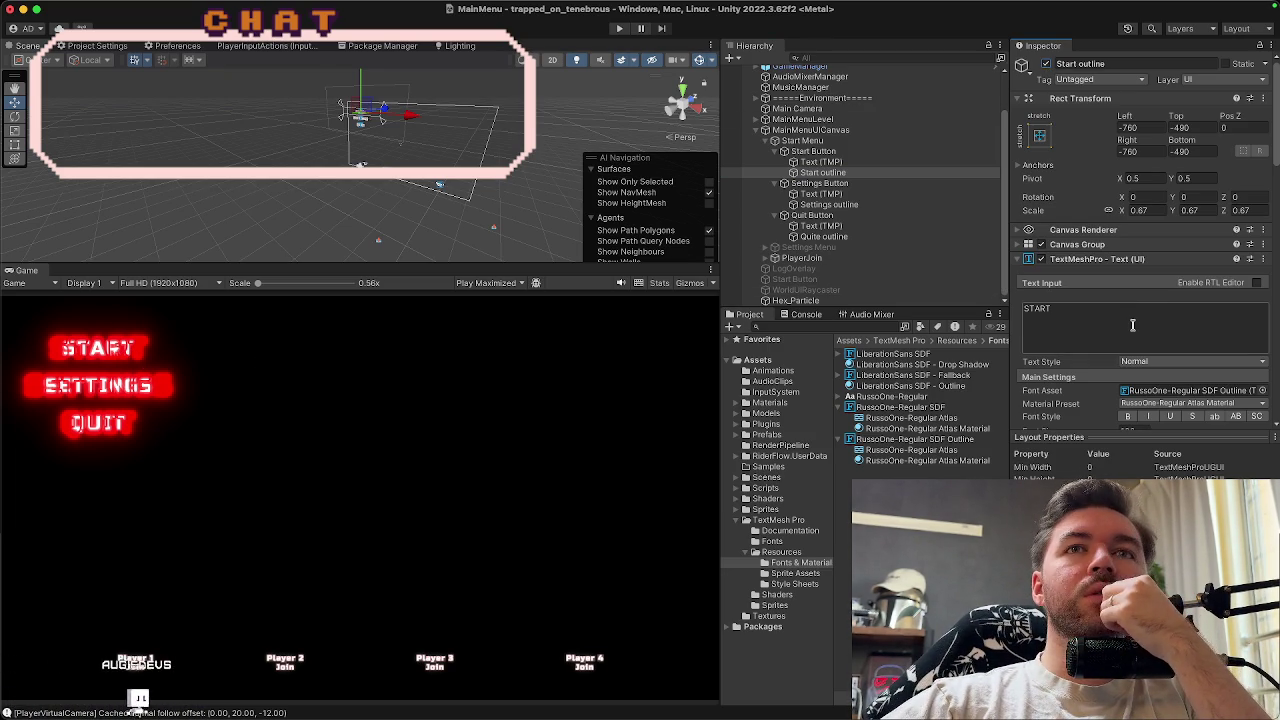
{"action": "left_click", "coordinate": [830, 204], "text": "super"}
{"action": "left_click", "coordinate": [826, 236], "text": "super"}
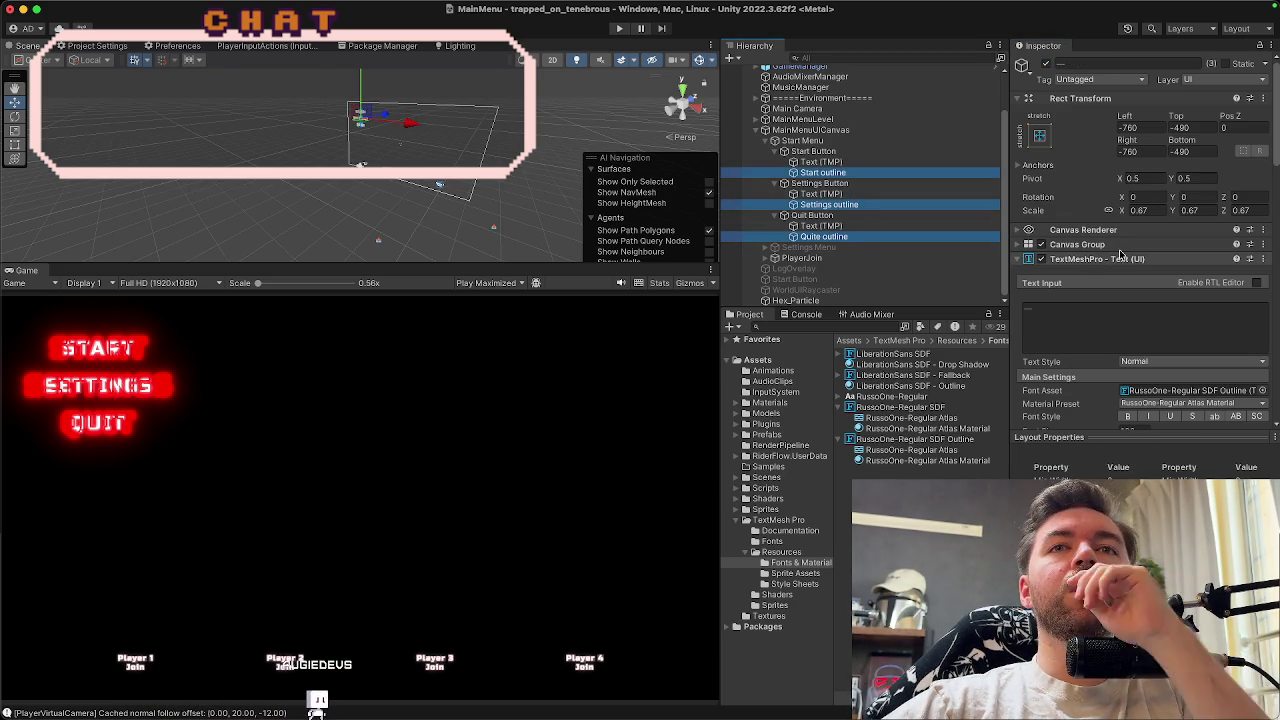
{"action": "left_click", "coordinate": [960, 461]}
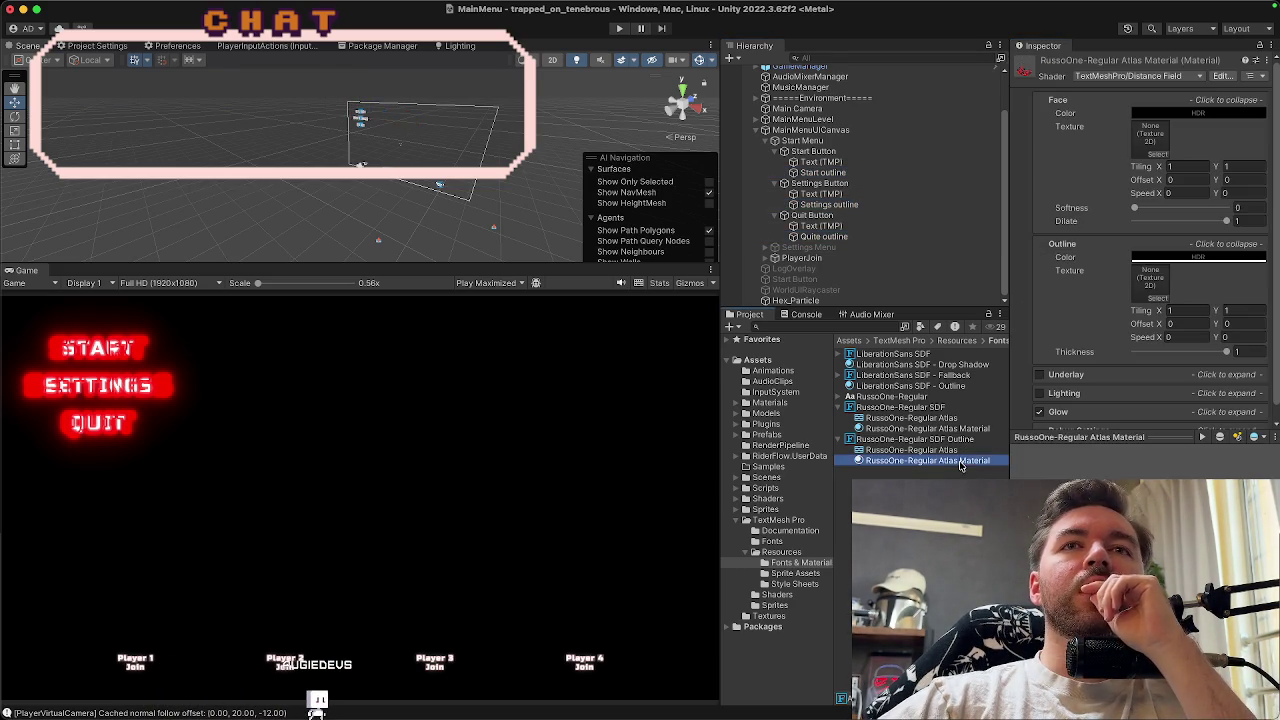
Collapse the outline material's Face and Outline sections and reselect the outline objects
{"action": "left_click", "coordinate": [1059, 101]}
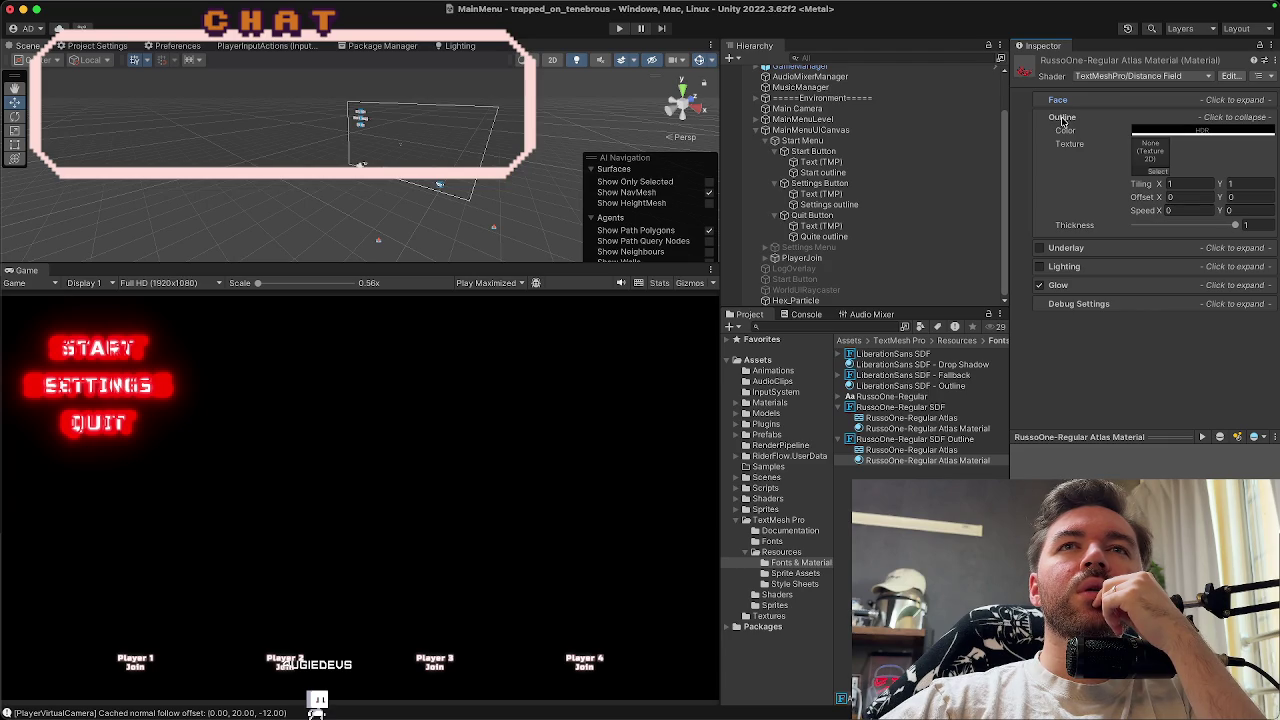
{"action": "left_click", "coordinate": [1060, 102]}
{"action": "left_click", "coordinate": [1061, 103]}
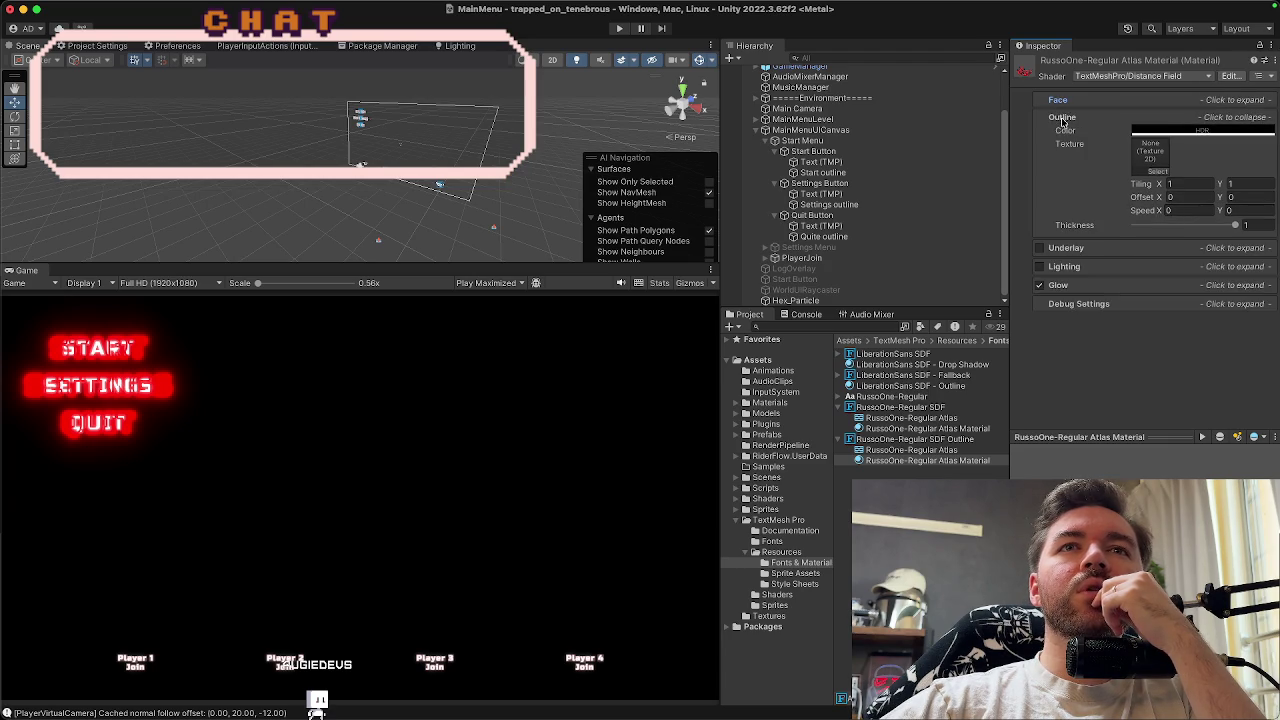
{"action": "left_click", "coordinate": [1063, 120]}
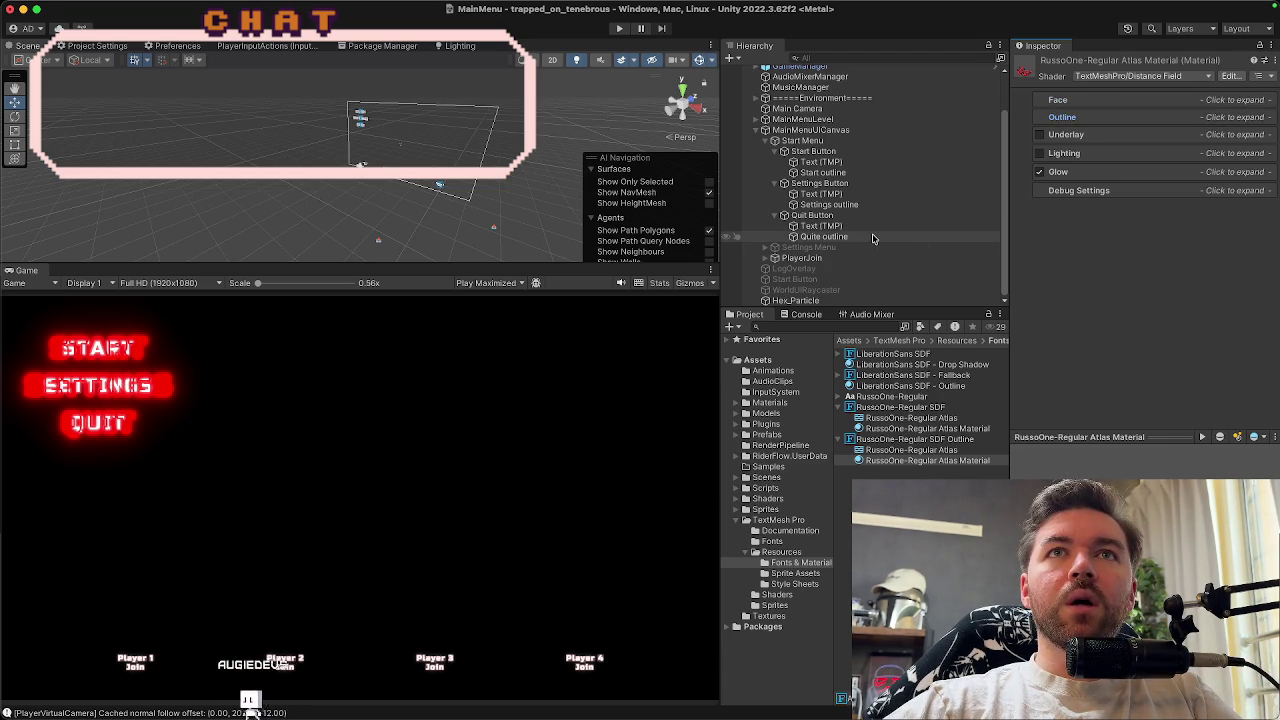
{"action": "left_click", "coordinate": [872, 237]}
{"action": "left_click", "coordinate": [850, 205], "text": "super"}
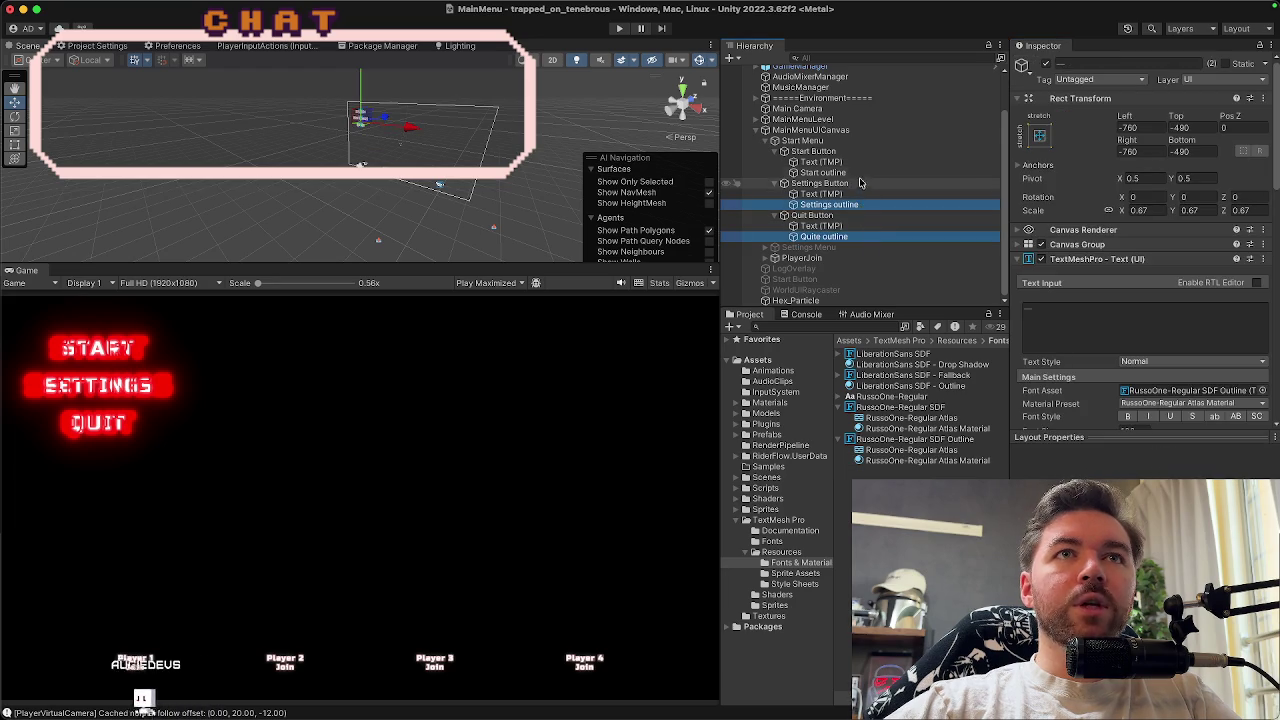
Select all outline objects and review their Canvas Group settings
{"action": "left_click", "coordinate": [850, 172], "text": "super"}
{"action": "scroll", "coordinate": [1120, 307], "scroll_direction": "down", "scroll_amount": 2}
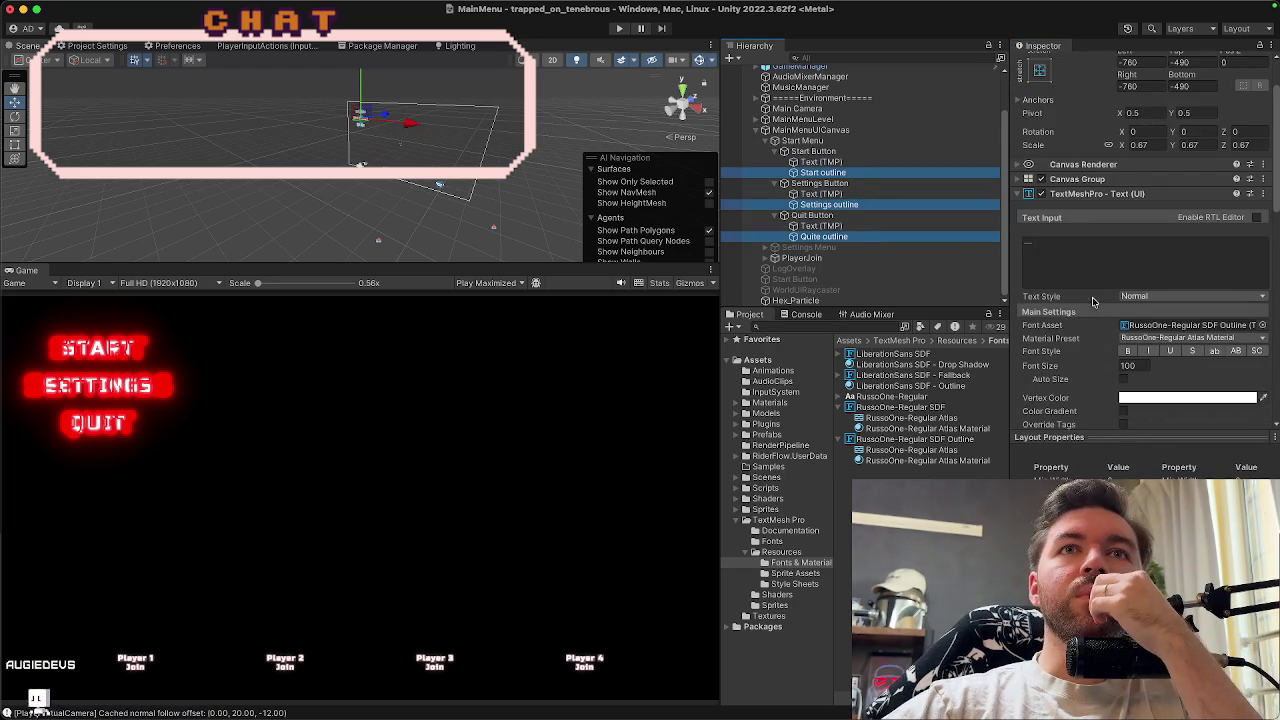
{"action": "scroll", "coordinate": [1092, 299], "scroll_direction": "down", "scroll_amount": 2}
{"action": "scroll", "coordinate": [1092, 299], "scroll_direction": "up", "scroll_amount": 1}
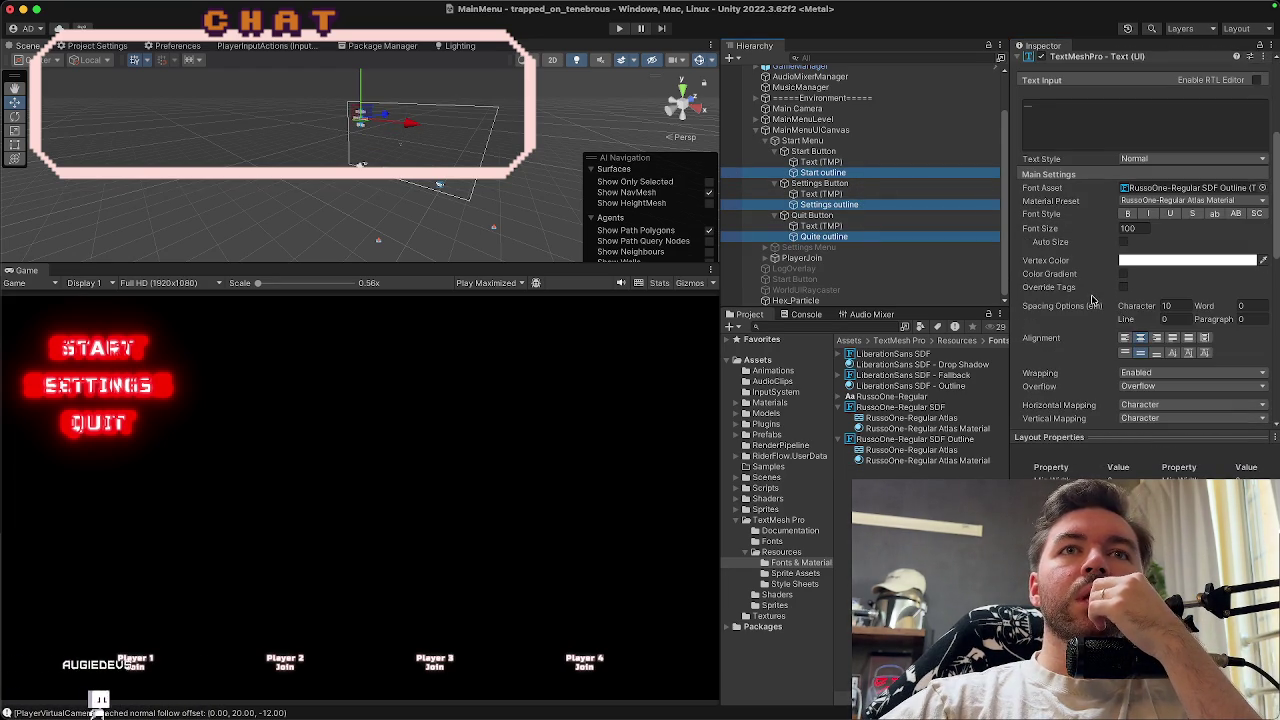
{"action": "scroll", "coordinate": [1095, 220], "scroll_direction": "up", "scroll_amount": 1}
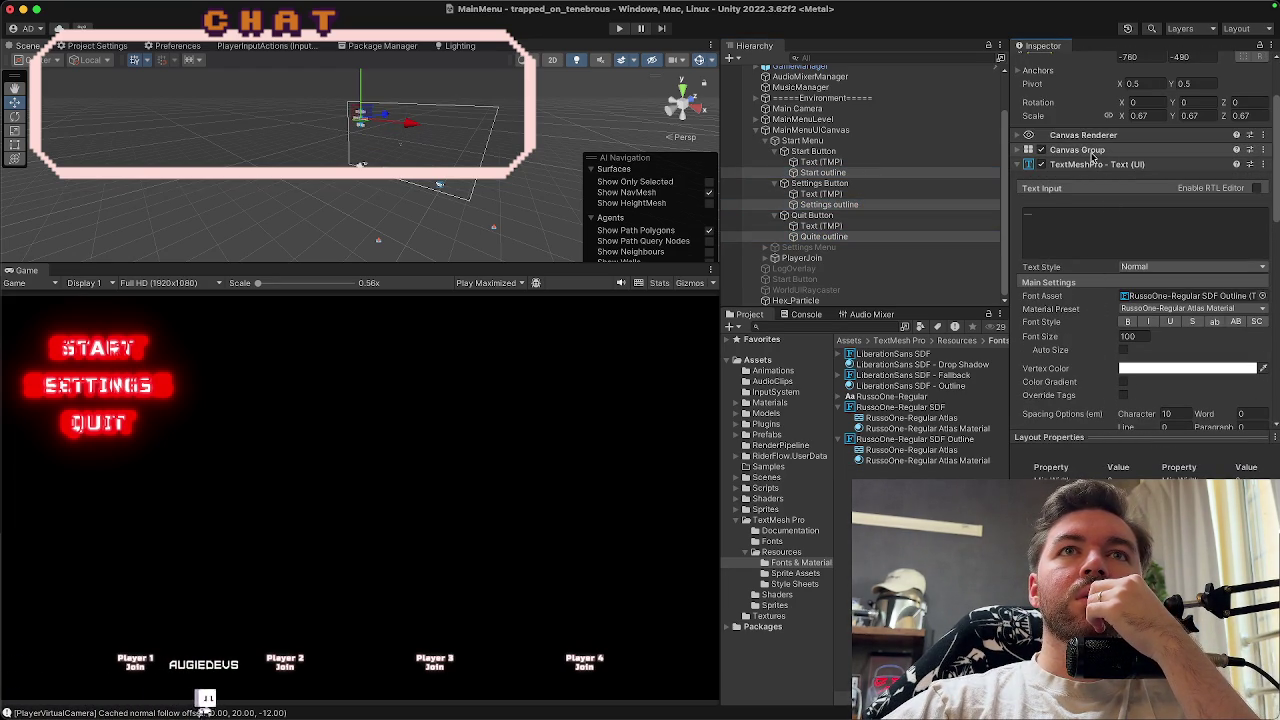
{"action": "left_click", "coordinate": [1080, 150]}
{"action": "left_click", "coordinate": [1080, 150]}
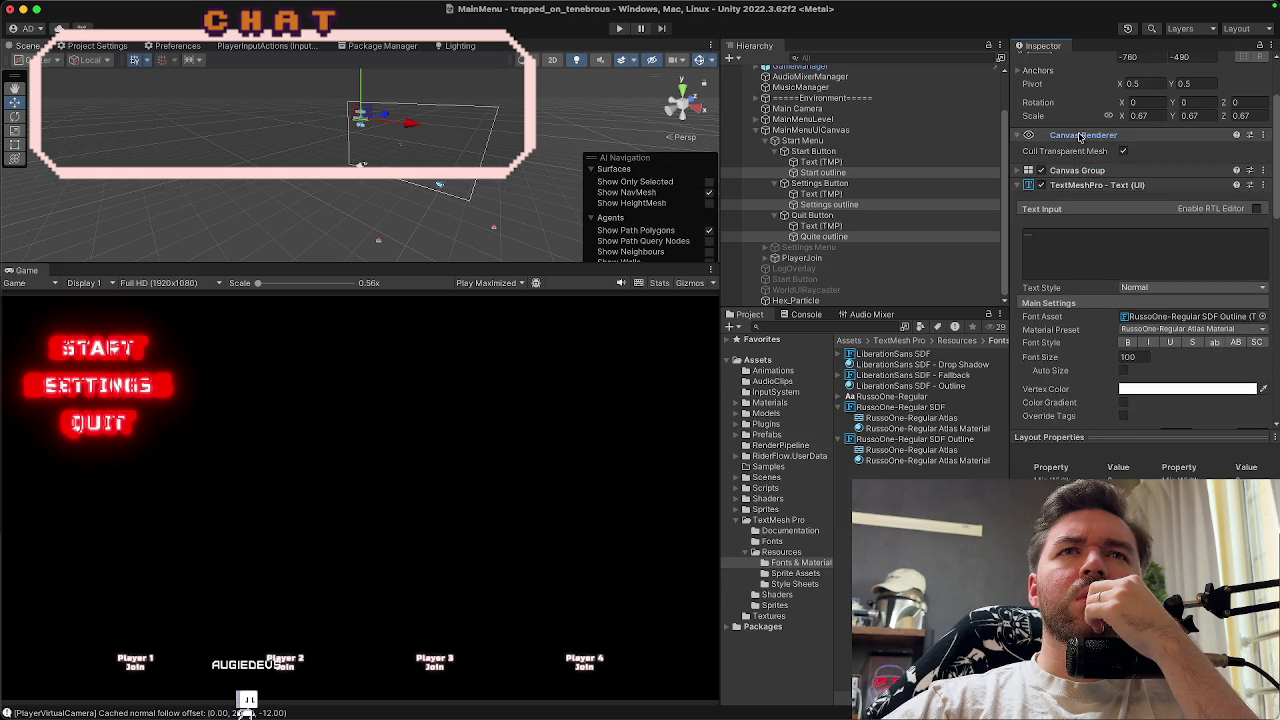
Review the Tmp Outline Pulse (Script) fields, then open the RussoOne-Regular SDF Outline font asset
{"action": "scroll", "coordinate": [1087, 292], "scroll_direction": "down", "scroll_amount": 2}
{"action": "scroll", "coordinate": [1087, 291], "scroll_direction": "down", "scroll_amount": 2}
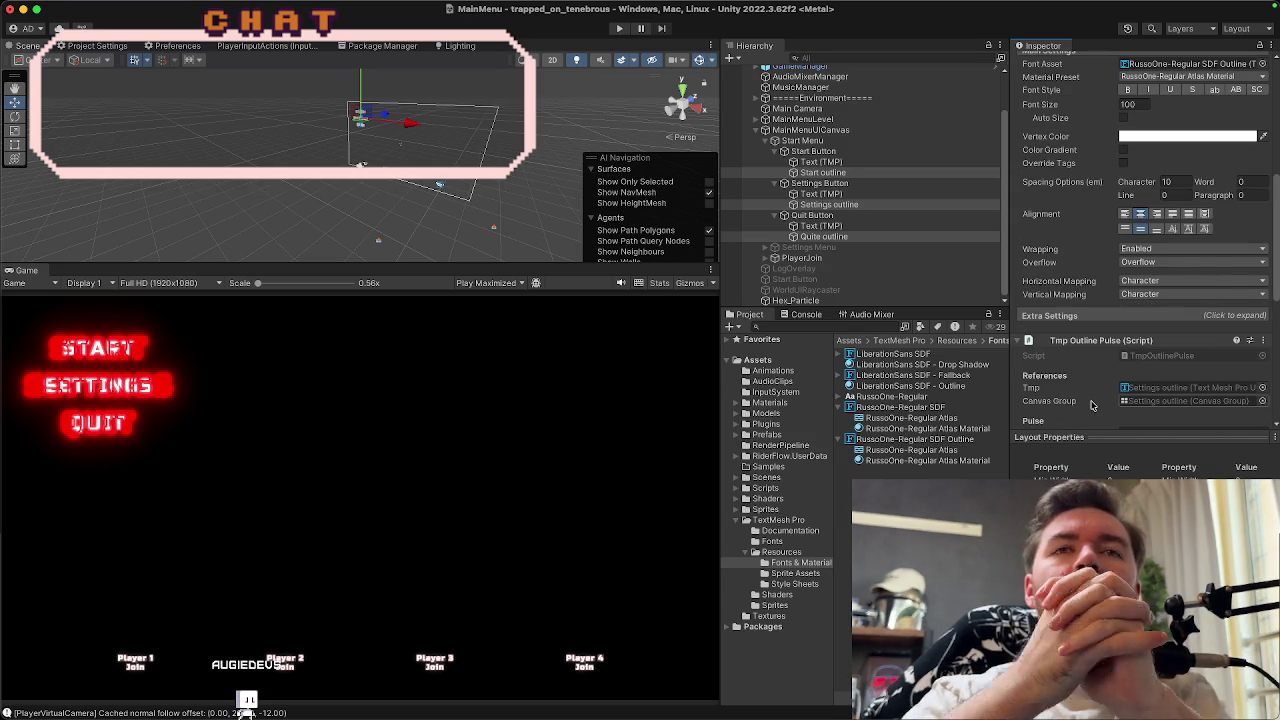
{"action": "scroll", "coordinate": [1095, 404], "scroll_direction": "down", "scroll_amount": 2}
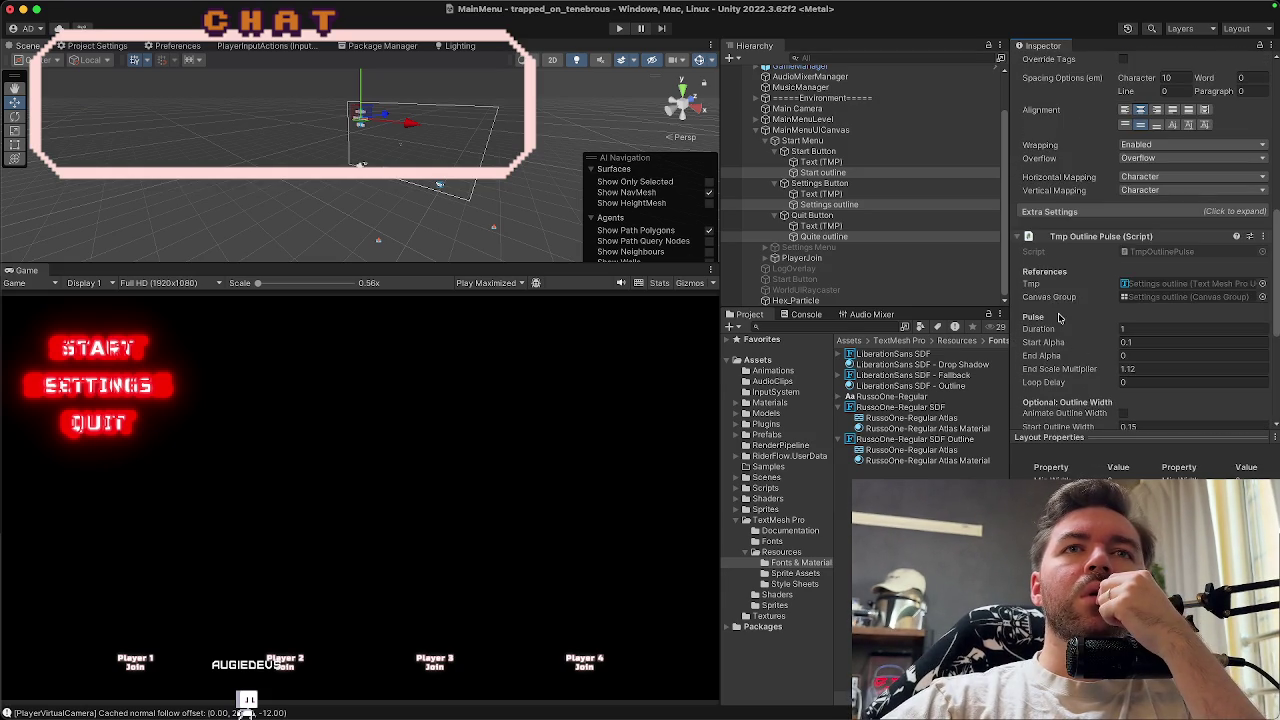
{"action": "scroll", "coordinate": [1059, 317], "scroll_direction": "down", "scroll_amount": 3}
{"action": "scroll", "coordinate": [1060, 317], "scroll_direction": "down", "scroll_amount": 2}
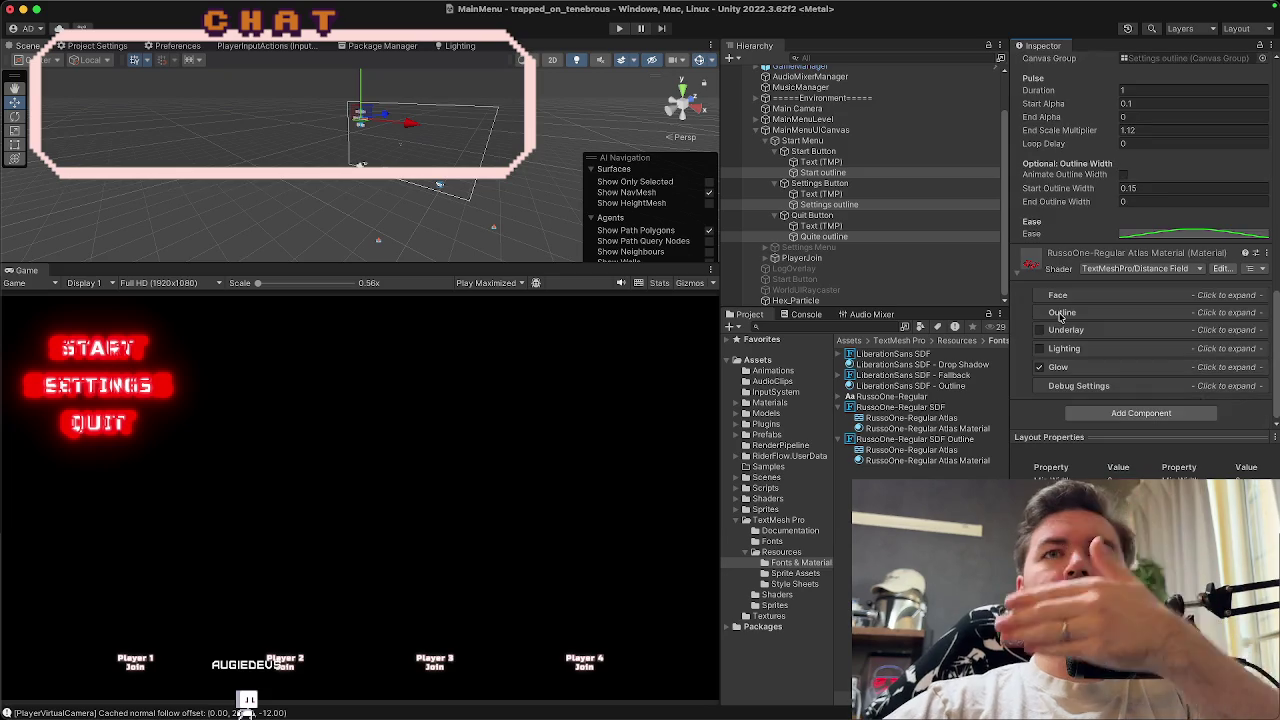
{"action": "scroll", "coordinate": [1062, 316], "scroll_direction": "up", "scroll_amount": 15}
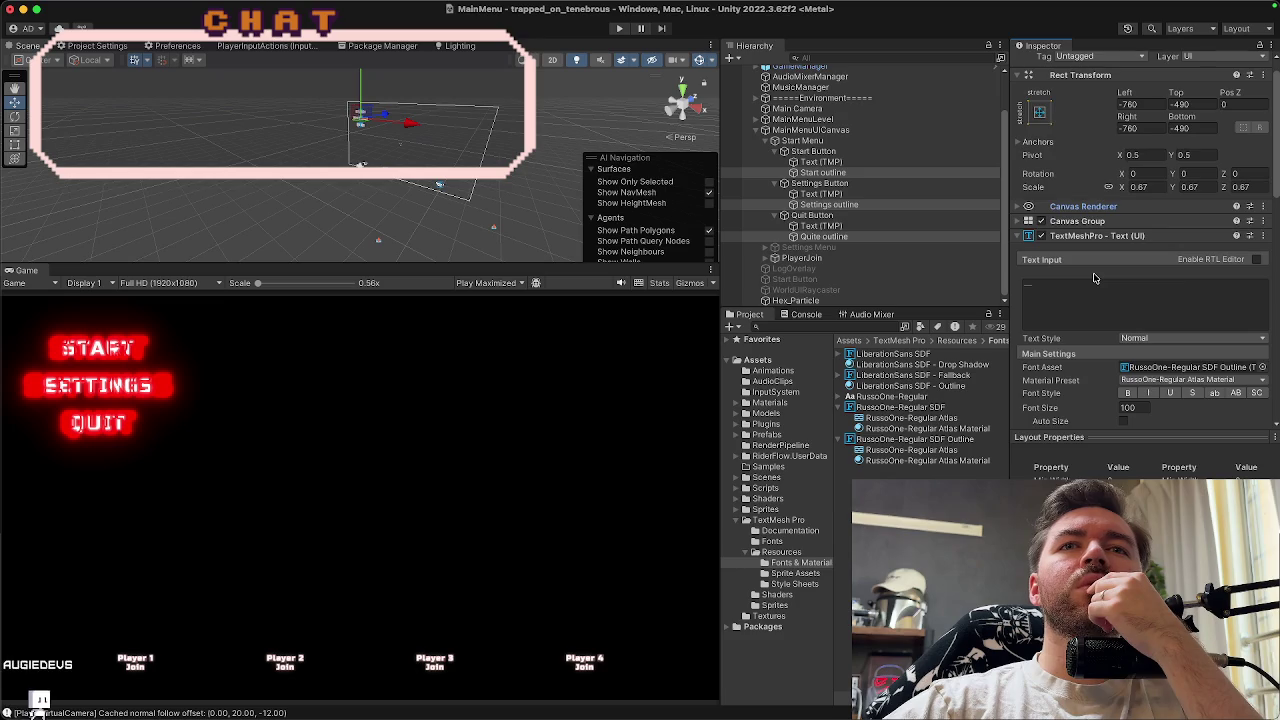
{"action": "scroll", "coordinate": [1094, 277], "scroll_direction": "down", "scroll_amount": 2}
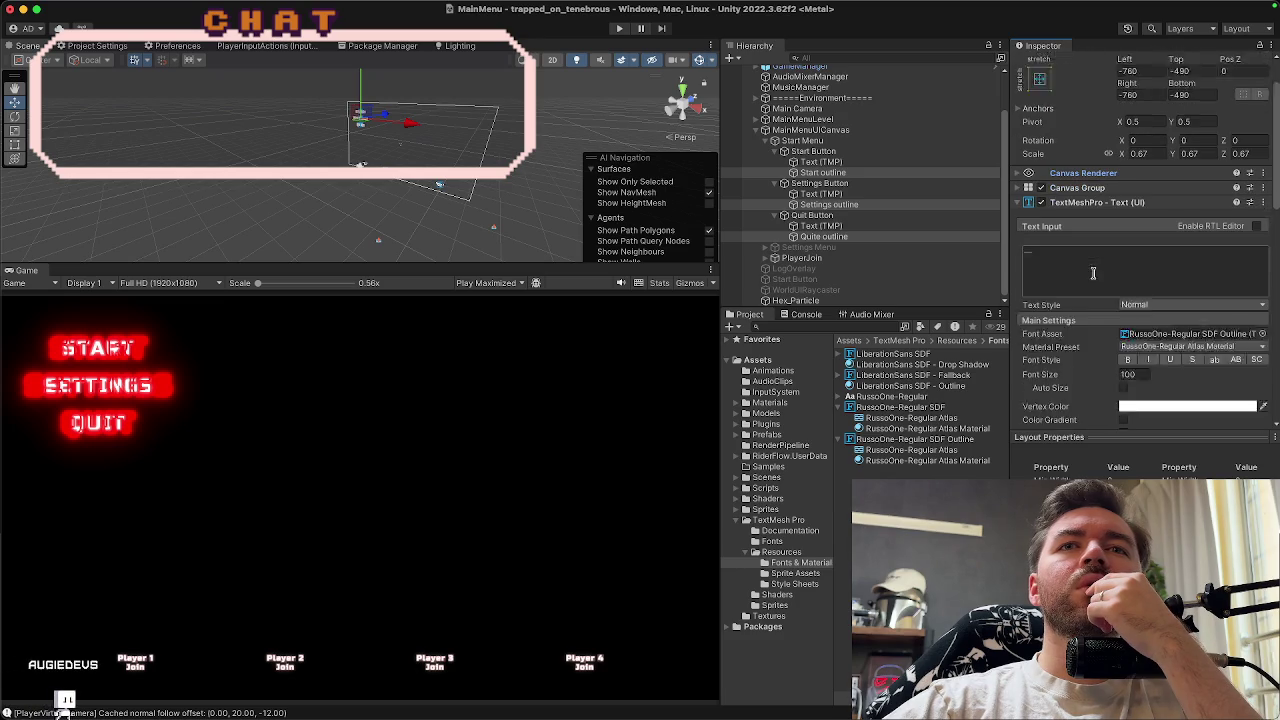
{"action": "left_click", "coordinate": [914, 439]}
{"action": "scroll", "coordinate": [1040, 432], "scroll_direction": "up", "scroll_amount": 2}
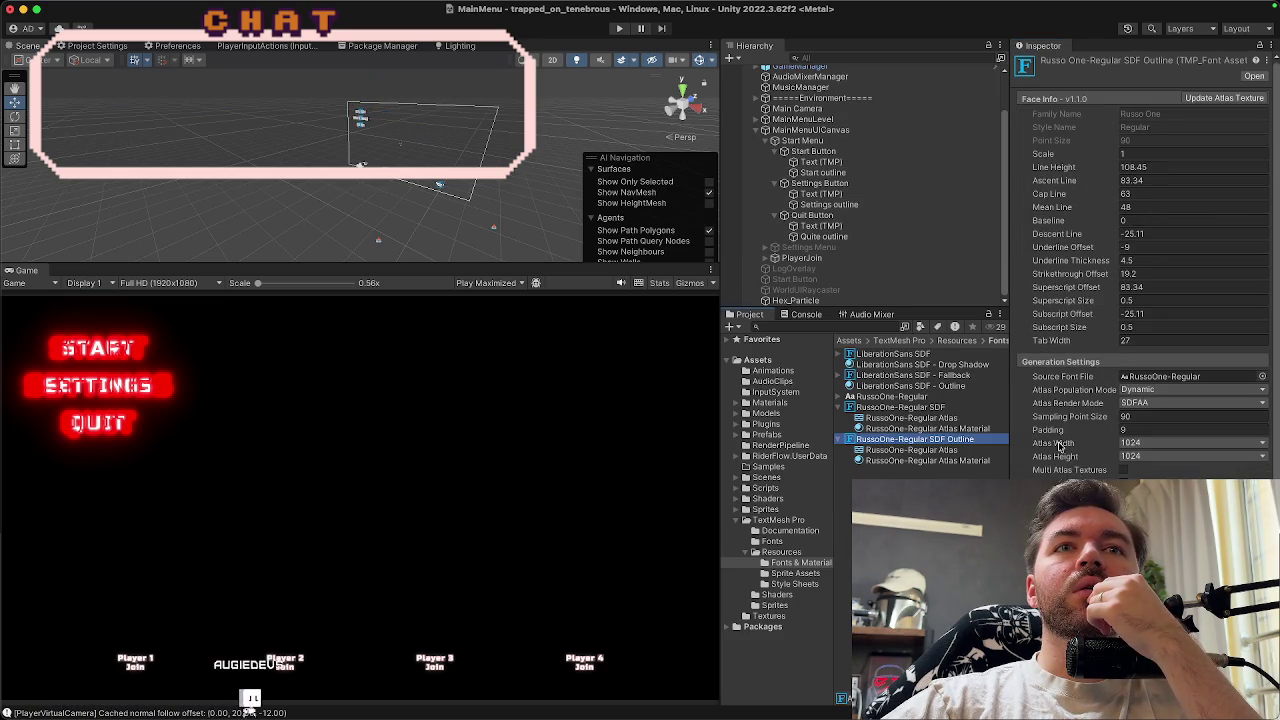
{"action": "left_click", "coordinate": [938, 451]}
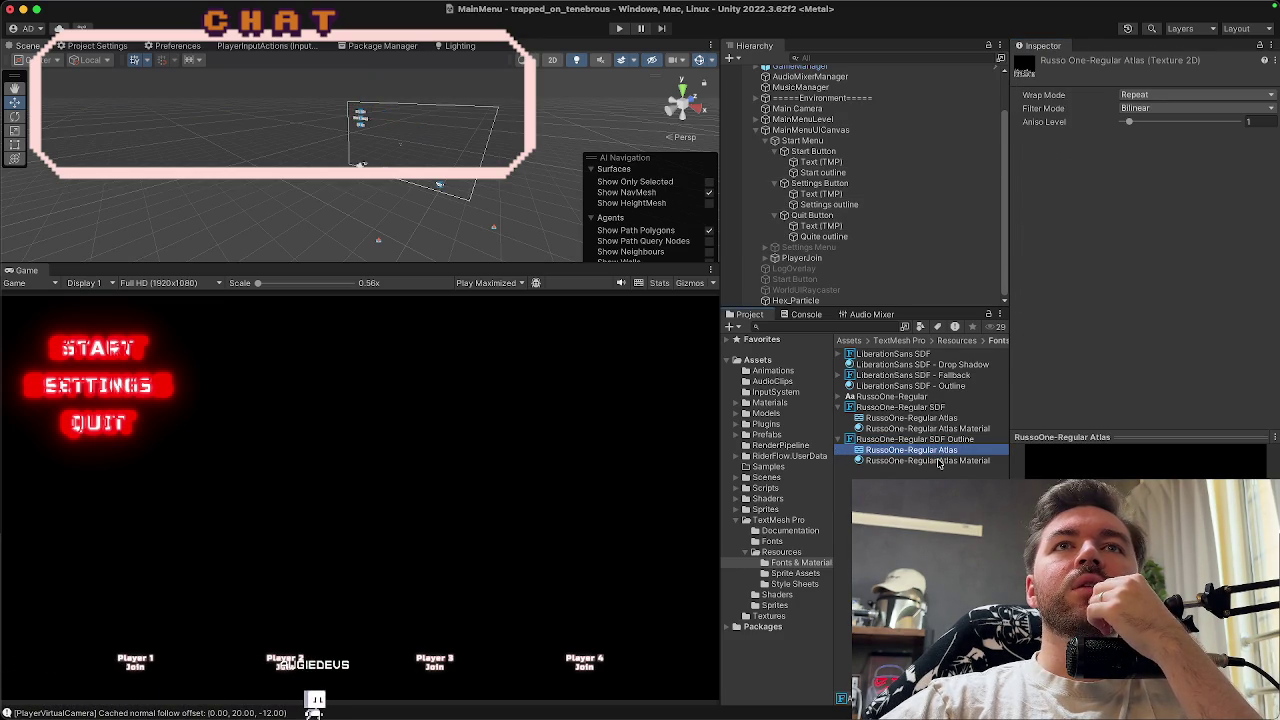
{"action": "left_click", "coordinate": [938, 461]}
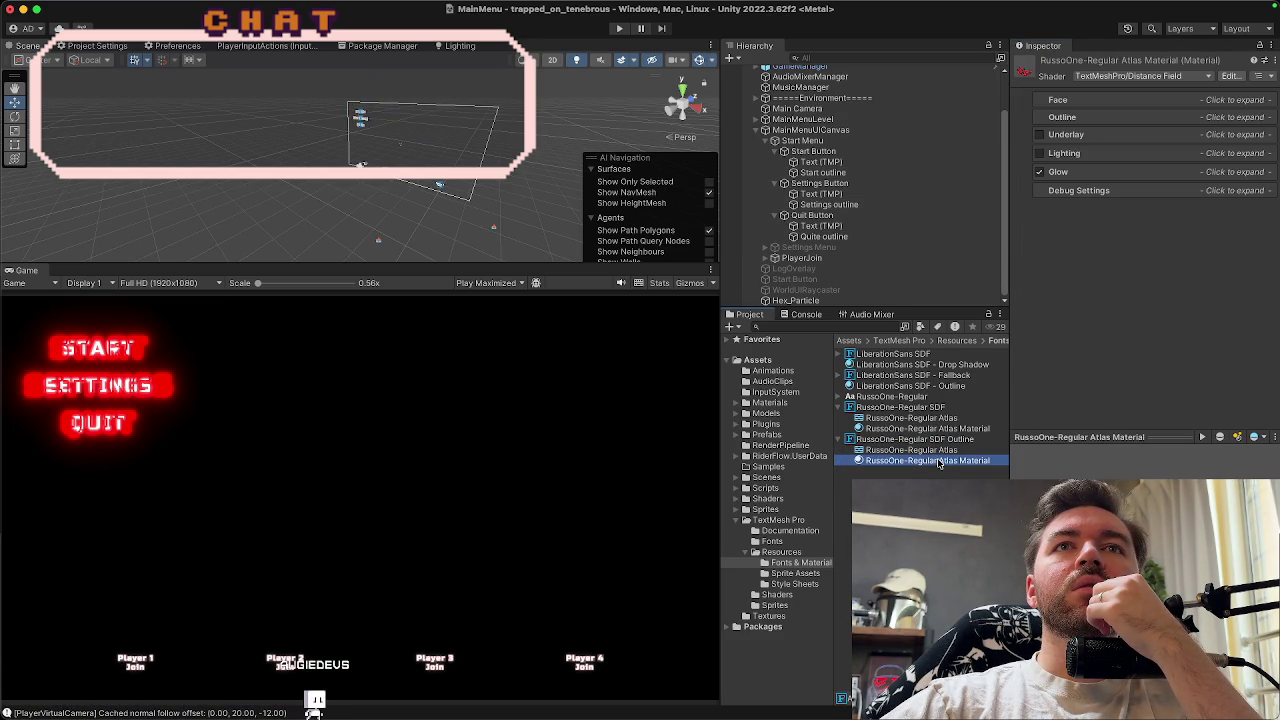
{"action": "left_click", "coordinate": [1058, 100]}
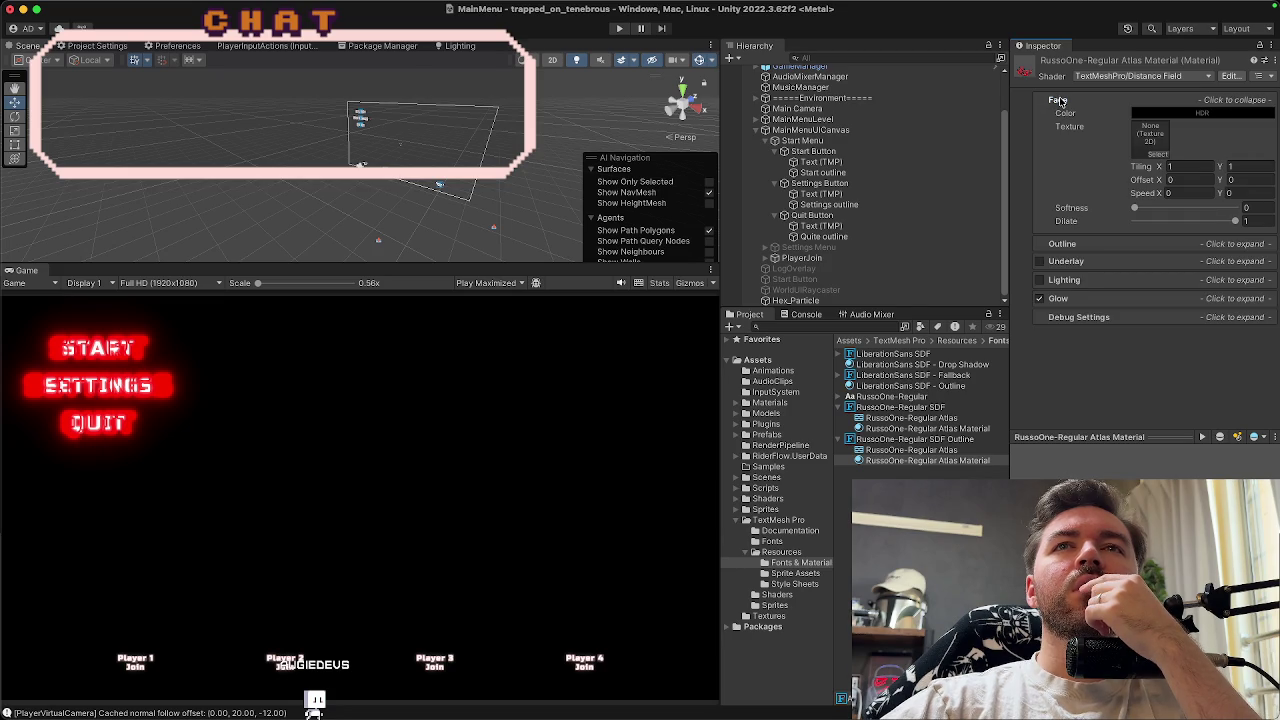
{"action": "left_click", "coordinate": [1059, 100]}
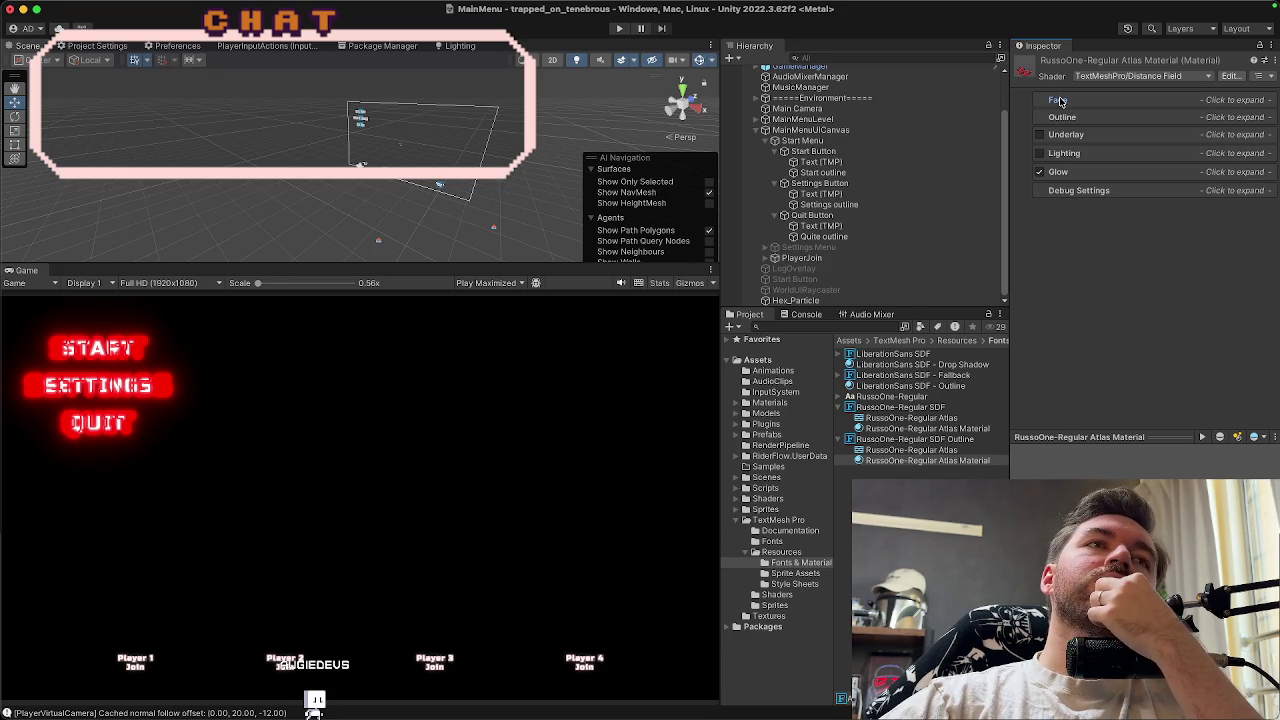
{"action": "left_click", "coordinate": [849, 176]}
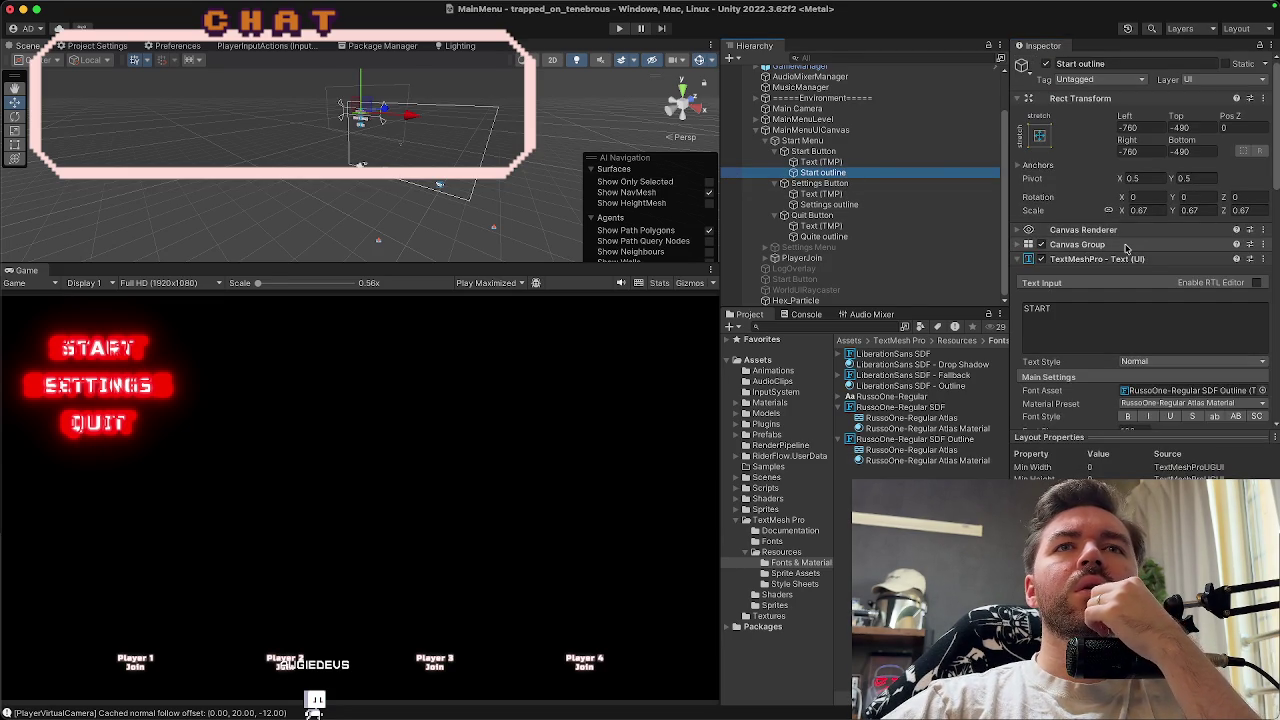
{"action": "scroll", "coordinate": [1070, 335], "scroll_direction": "down", "scroll_amount": 1}
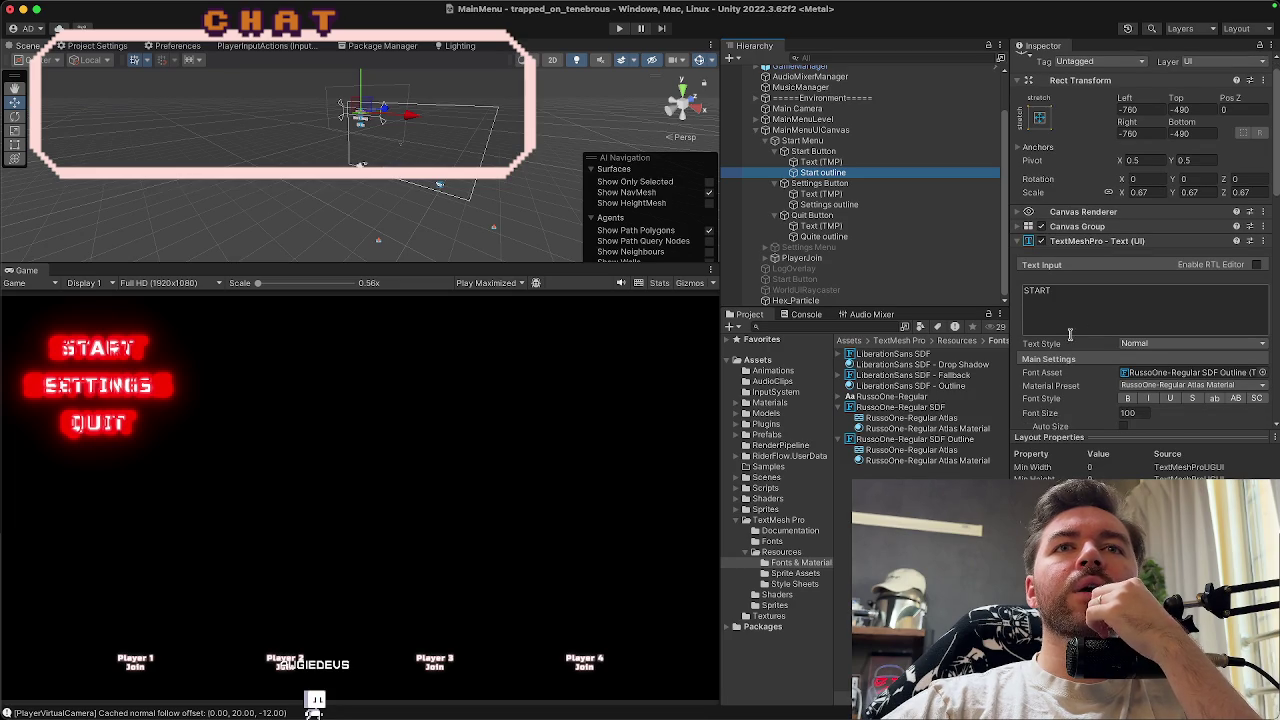
Click the Start outline's START text field, then open the outline font's RussoOne-Regular Atlas Material
{"action": "scroll", "coordinate": [1042, 372], "scroll_direction": "down", "scroll_amount": 3}
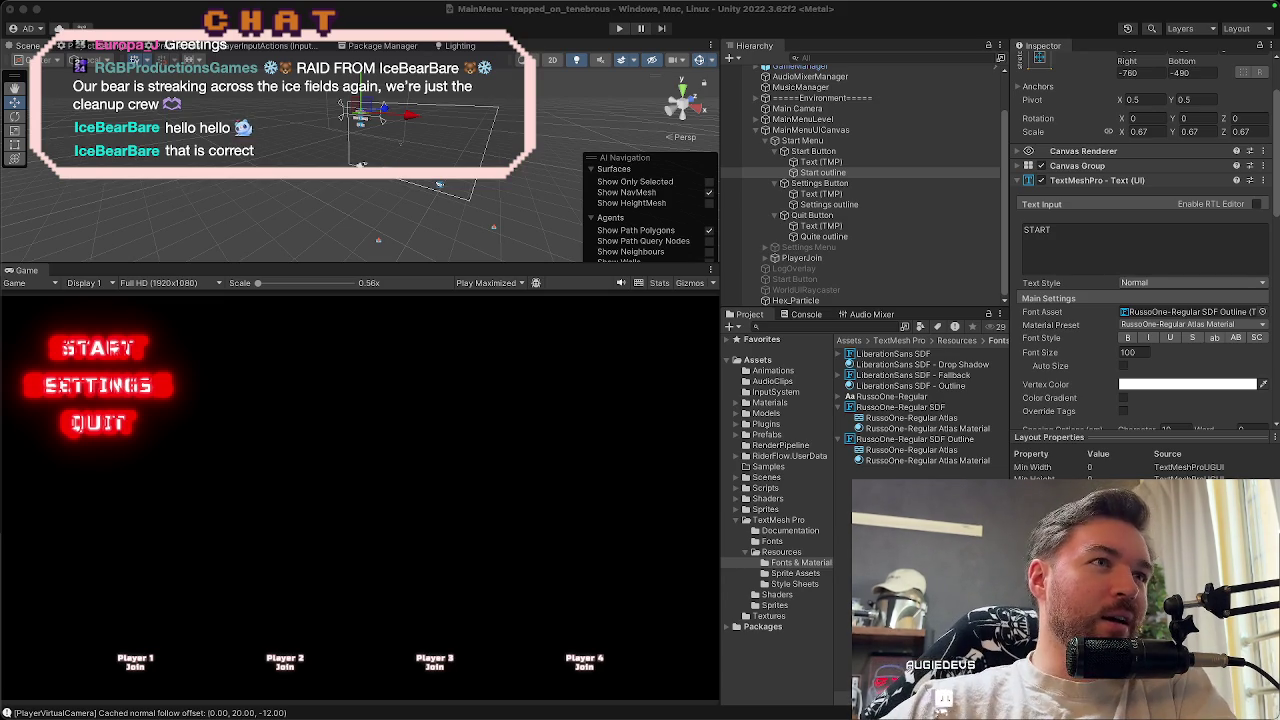
{"action": "left_click", "coordinate": [574, 20]}
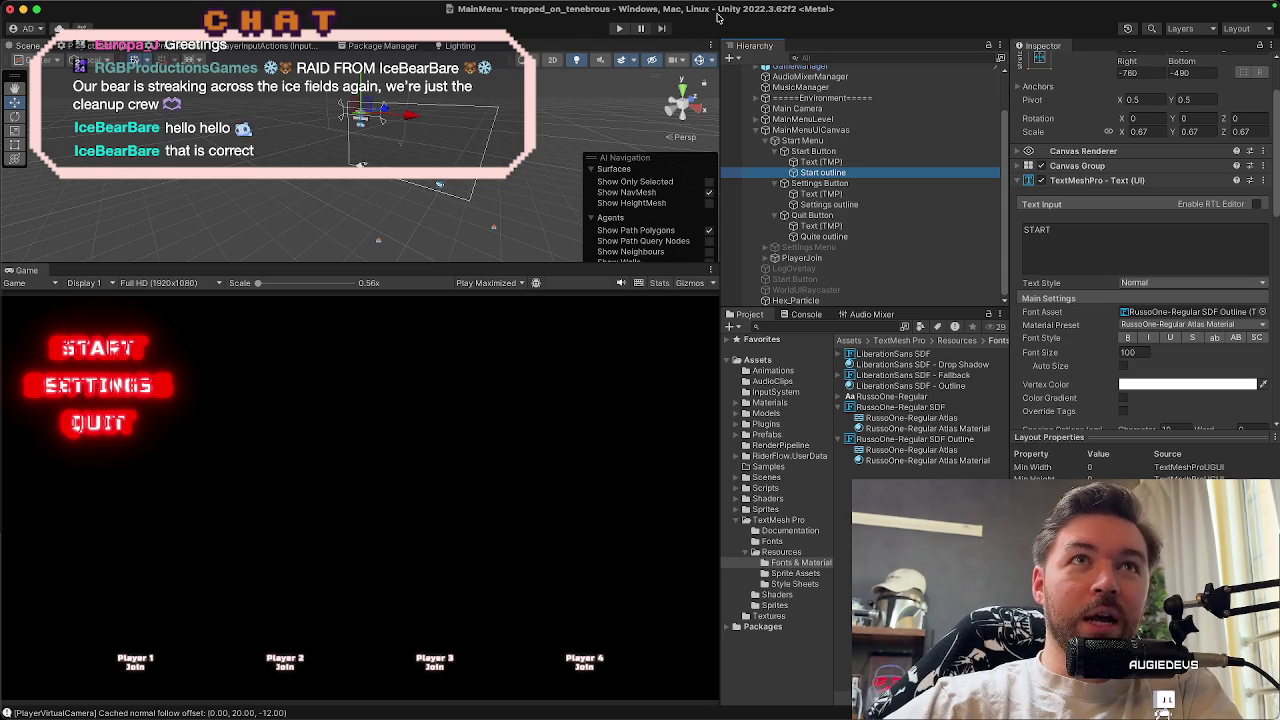
{"action": "left_click", "coordinate": [1070, 231]}
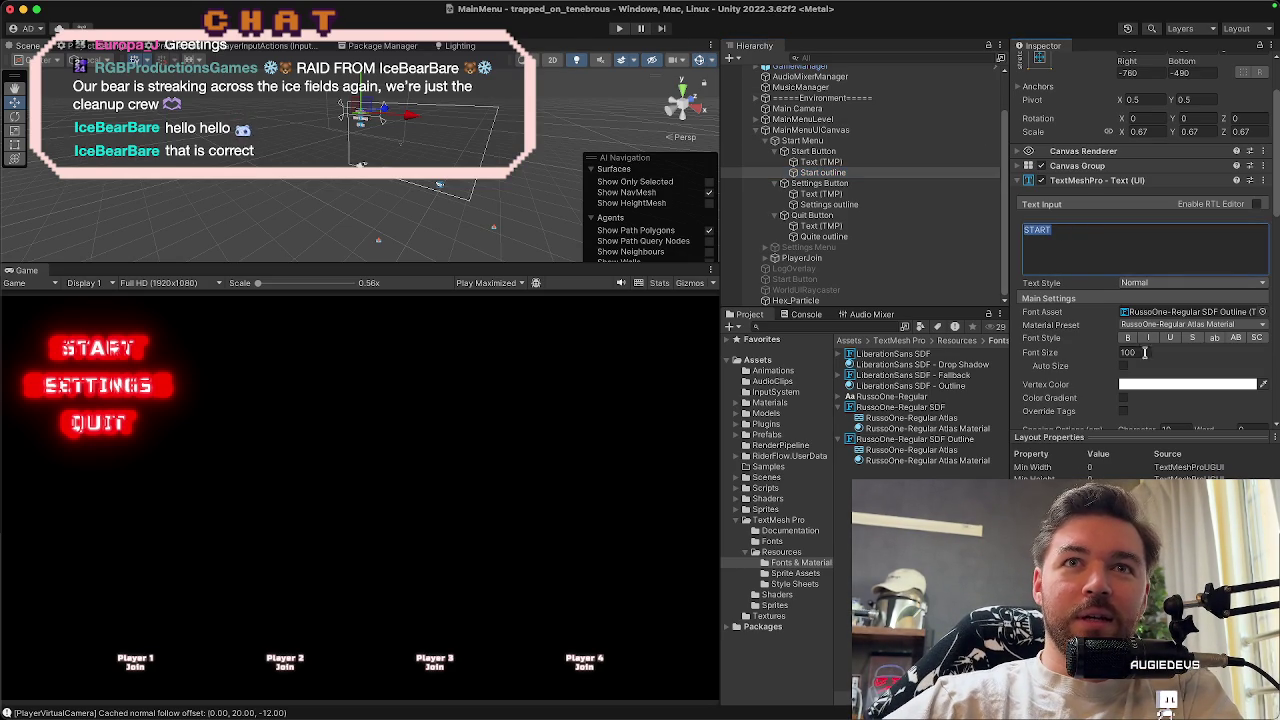
{"action": "left_click", "coordinate": [952, 461]}
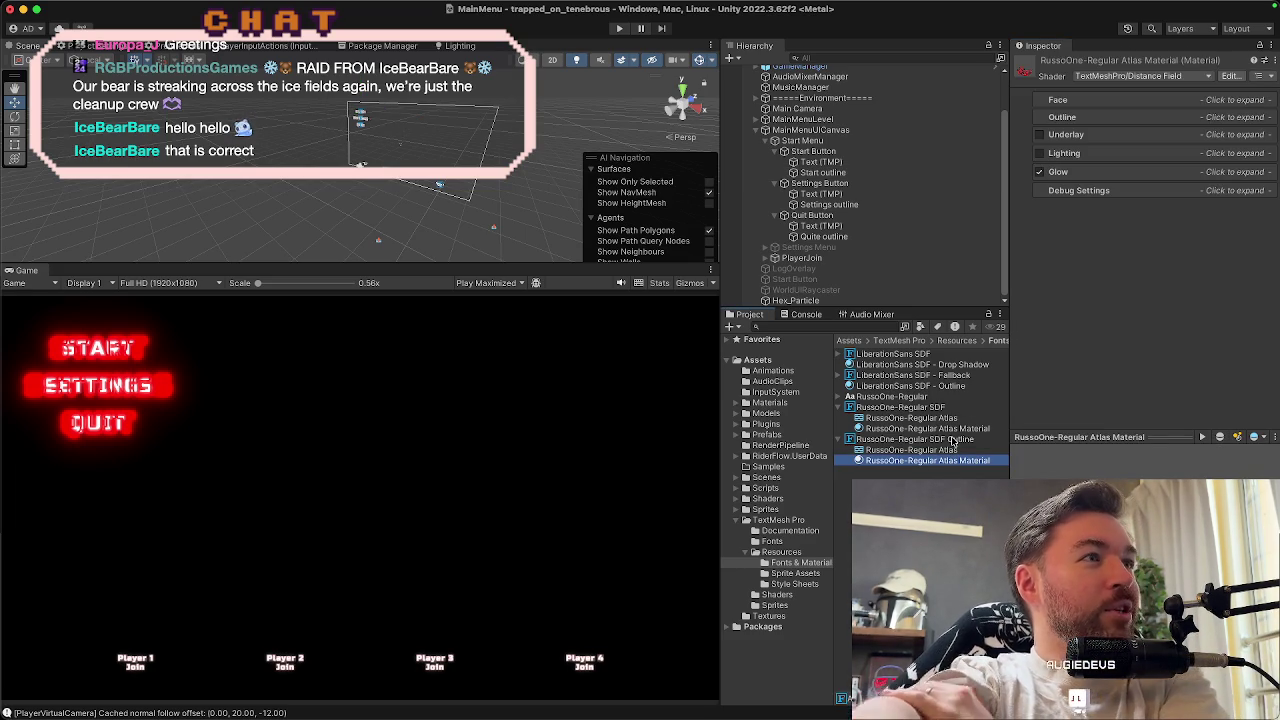
Review Quite outline's Tmp Outline Pulse settings, then switch between Settings outline and Quite outline
{"action": "left_click", "coordinate": [823, 236]}
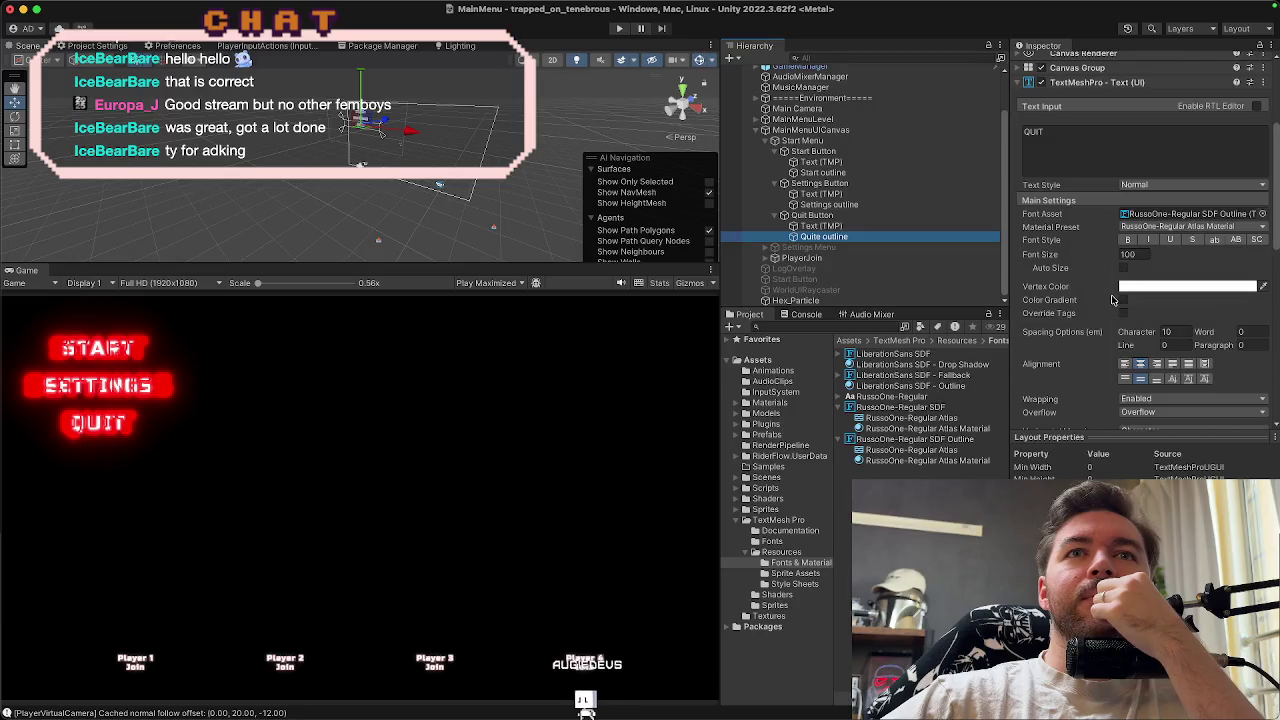
{"action": "scroll", "coordinate": [1113, 300], "scroll_direction": "down", "scroll_amount": 5}
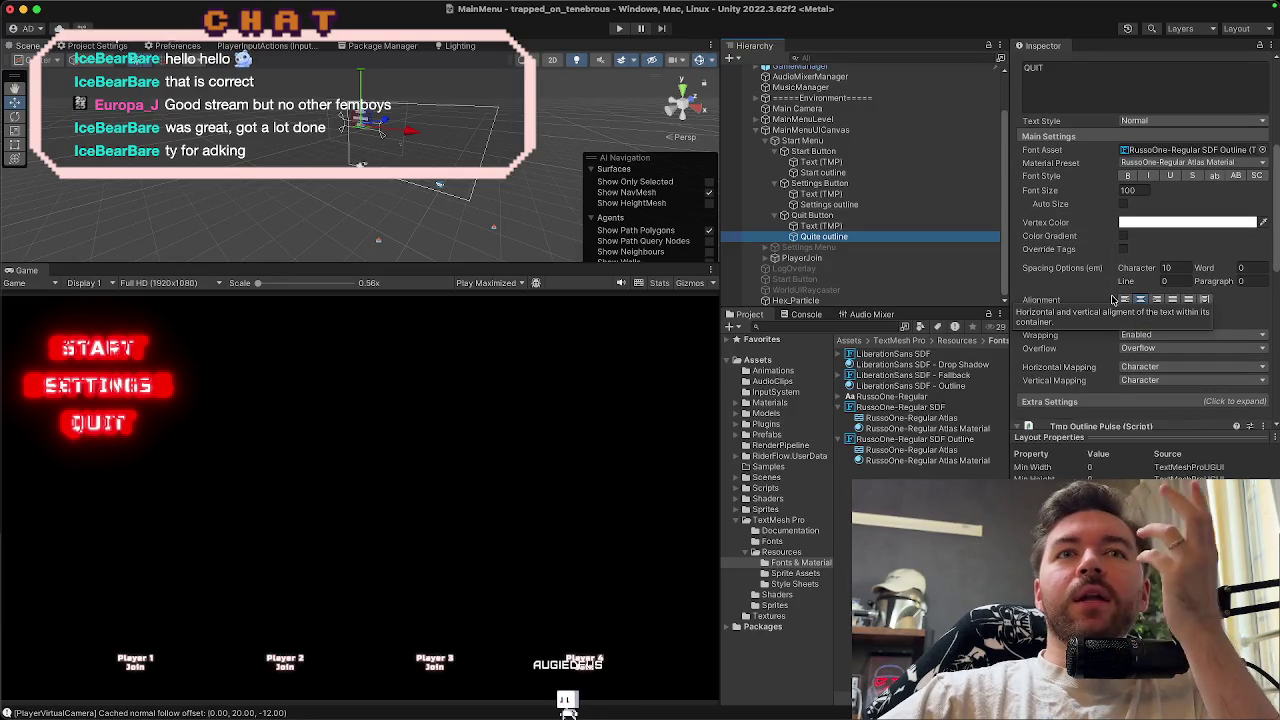
{"action": "scroll", "coordinate": [1113, 300], "scroll_direction": "down", "scroll_amount": 5}
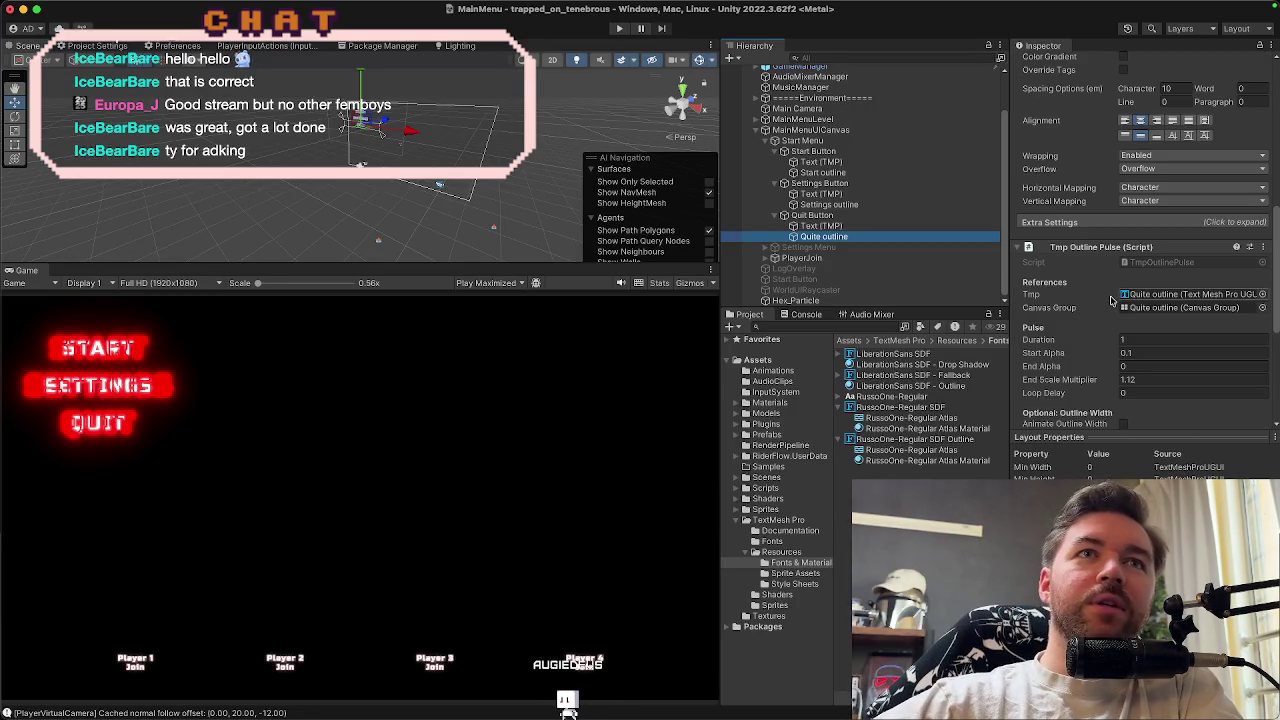
{"action": "scroll", "coordinate": [1111, 318], "scroll_direction": "down", "scroll_amount": 3}
{"action": "scroll", "coordinate": [1111, 335], "scroll_direction": "down", "scroll_amount": 3}
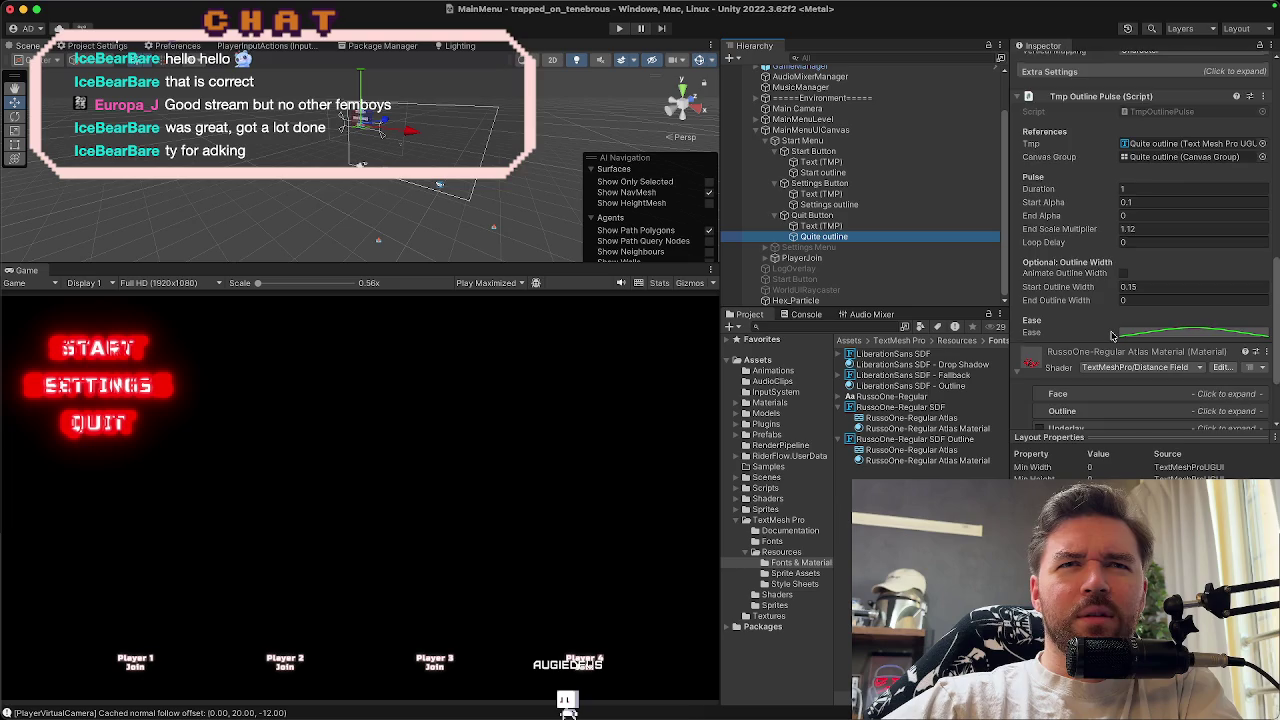
{"action": "scroll", "coordinate": [1111, 335], "scroll_direction": "up", "scroll_amount": 7}
{"action": "scroll", "coordinate": [1113, 335], "scroll_direction": "up", "scroll_amount": 8}
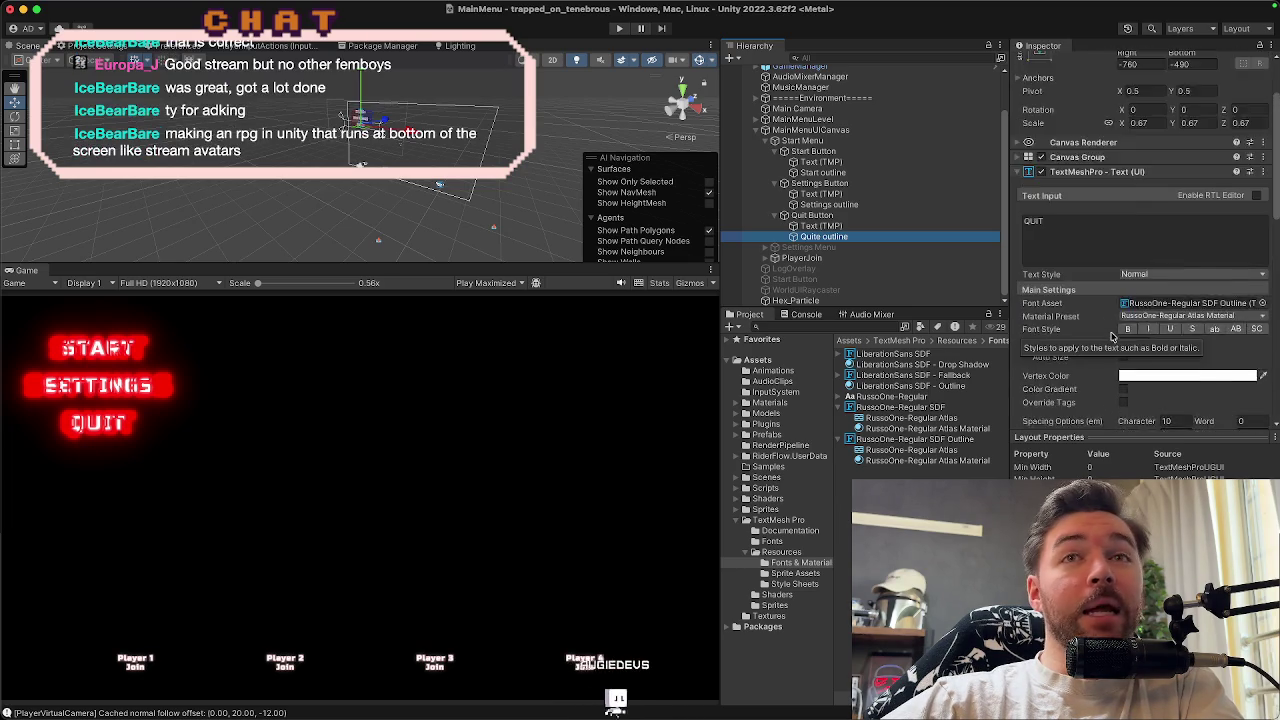
{"action": "left_click", "coordinate": [830, 205]}
{"action": "left_click", "coordinate": [823, 236]}
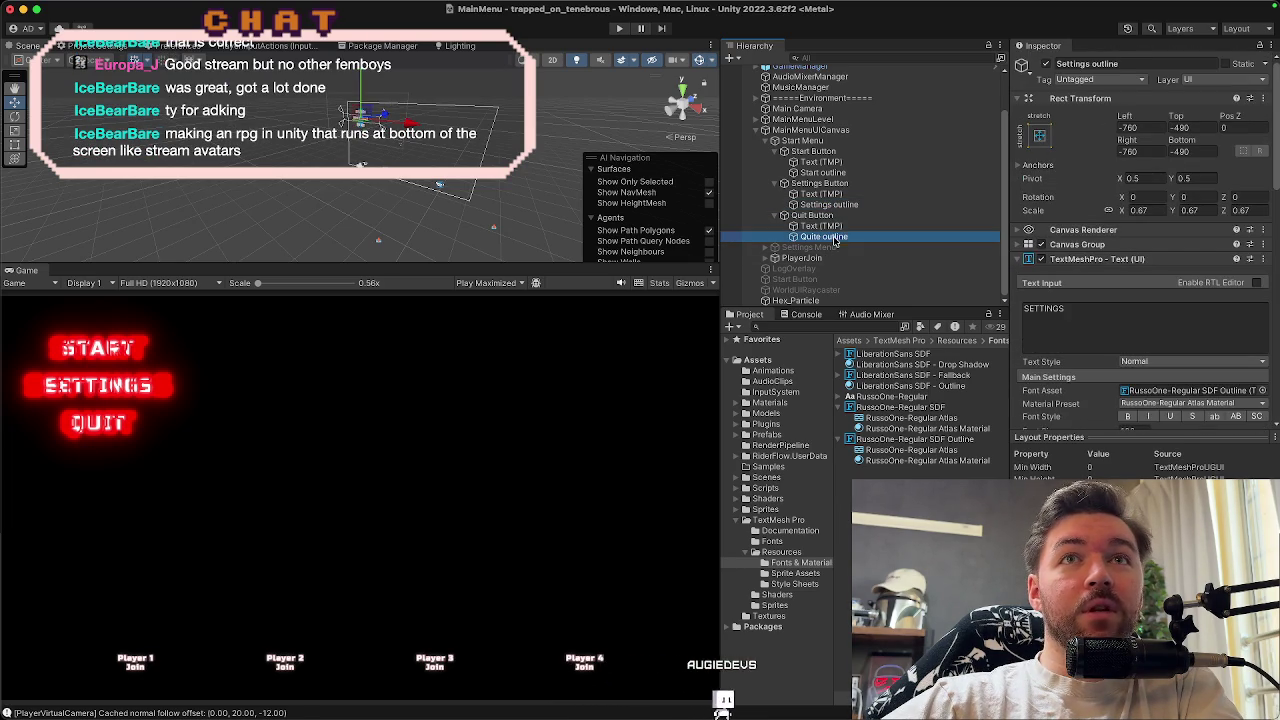
Test the Quite outline's Pos Z at -1, -4 and -10, then settle back on 0
{"action": "left_click", "coordinate": [1247, 127]}
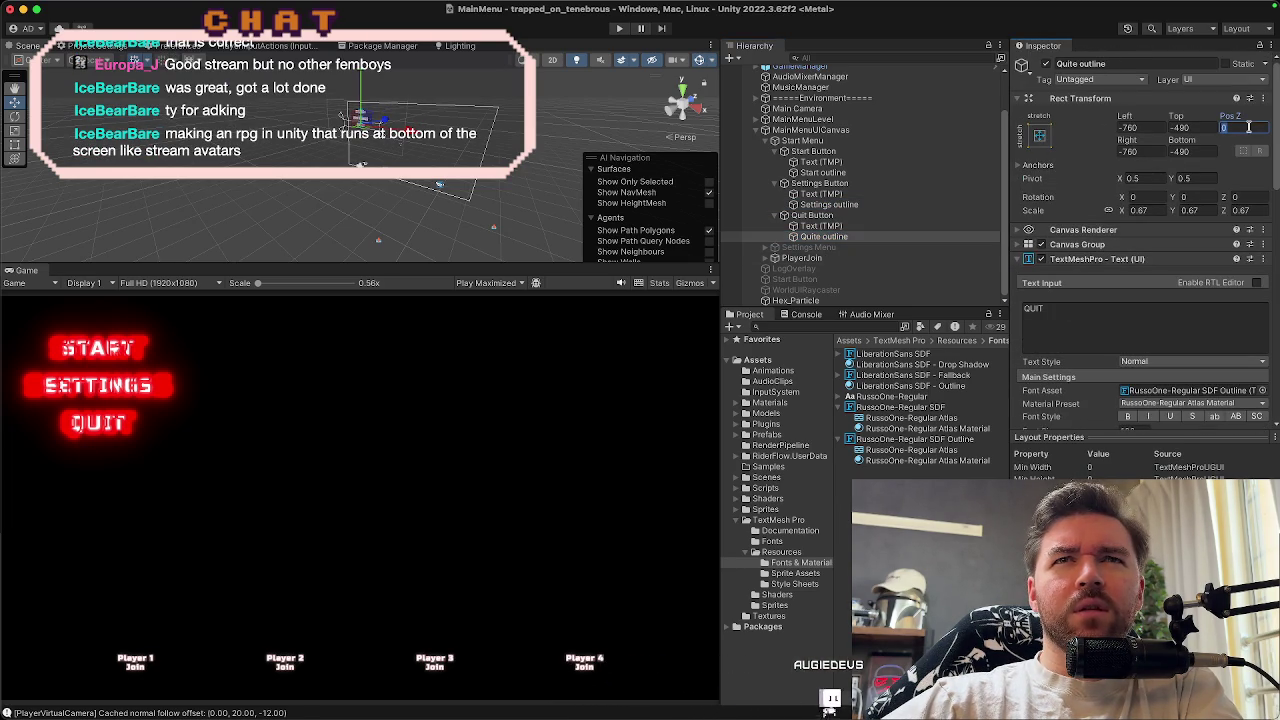
{"action": "type", "text": "-1"}
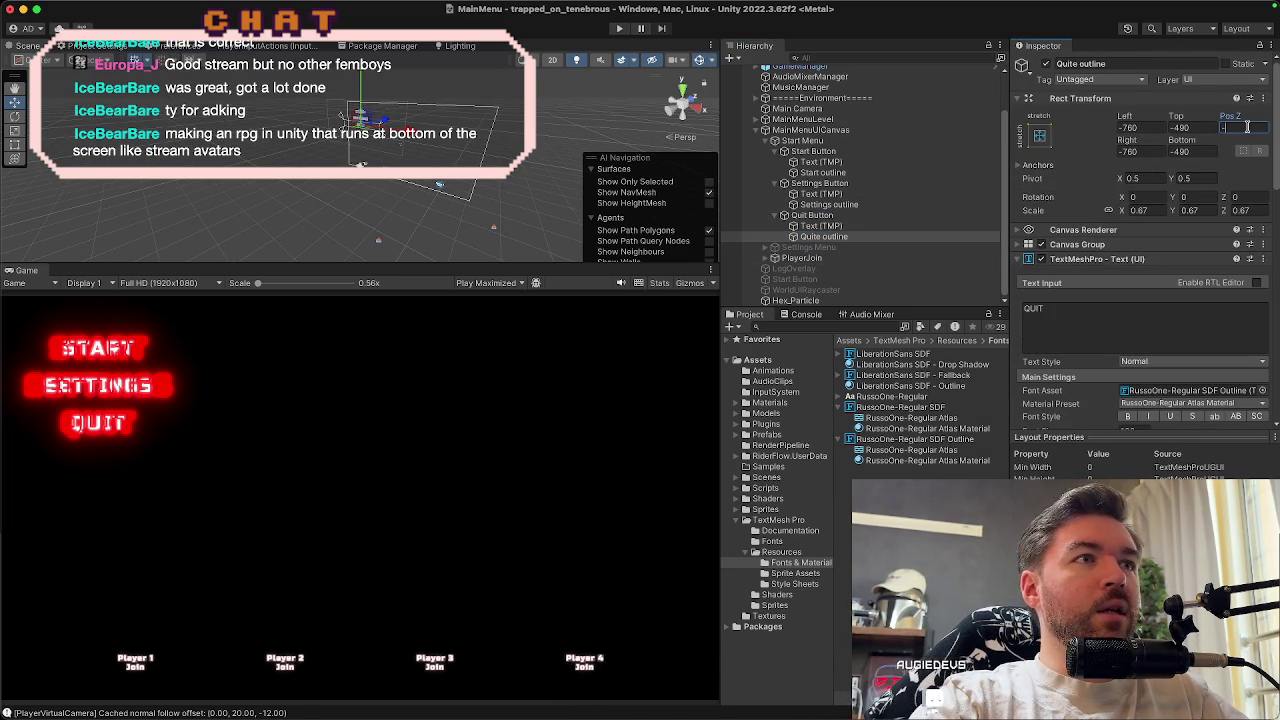
{"action": "key", "text": "BackSpace"}
{"action": "type", "text": "4"}
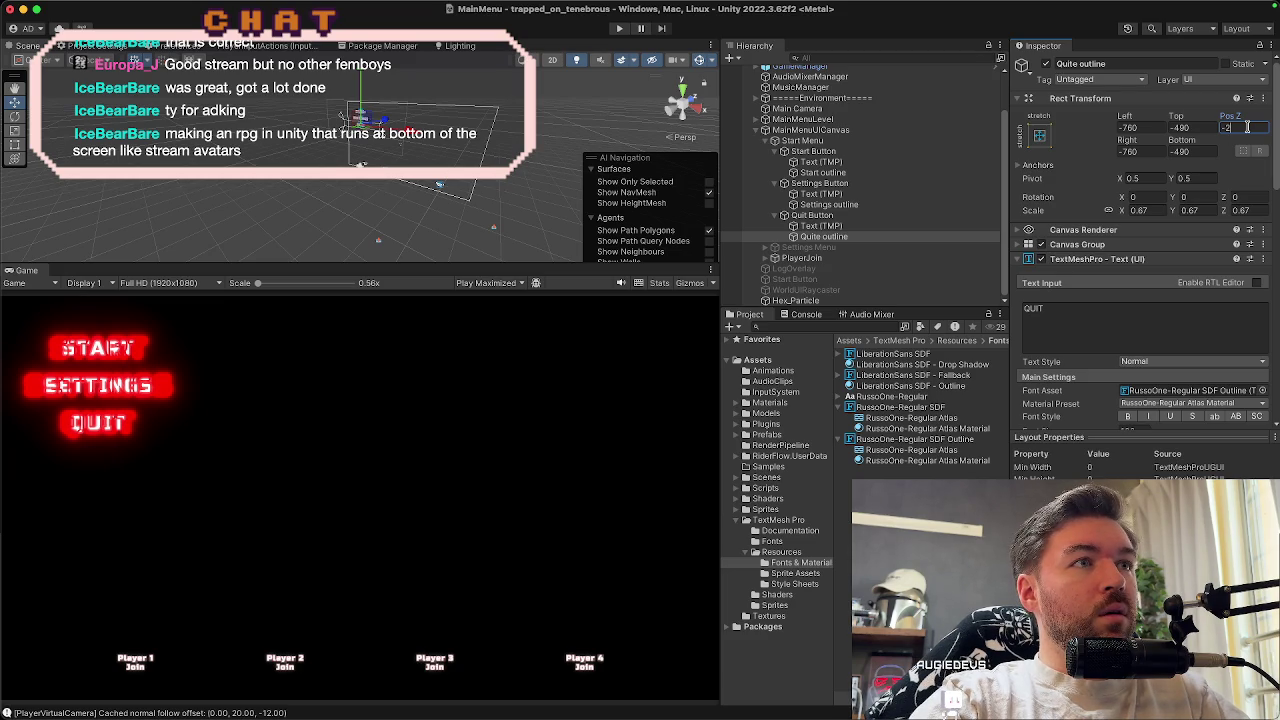
{"action": "key", "text": "BackSpace"}
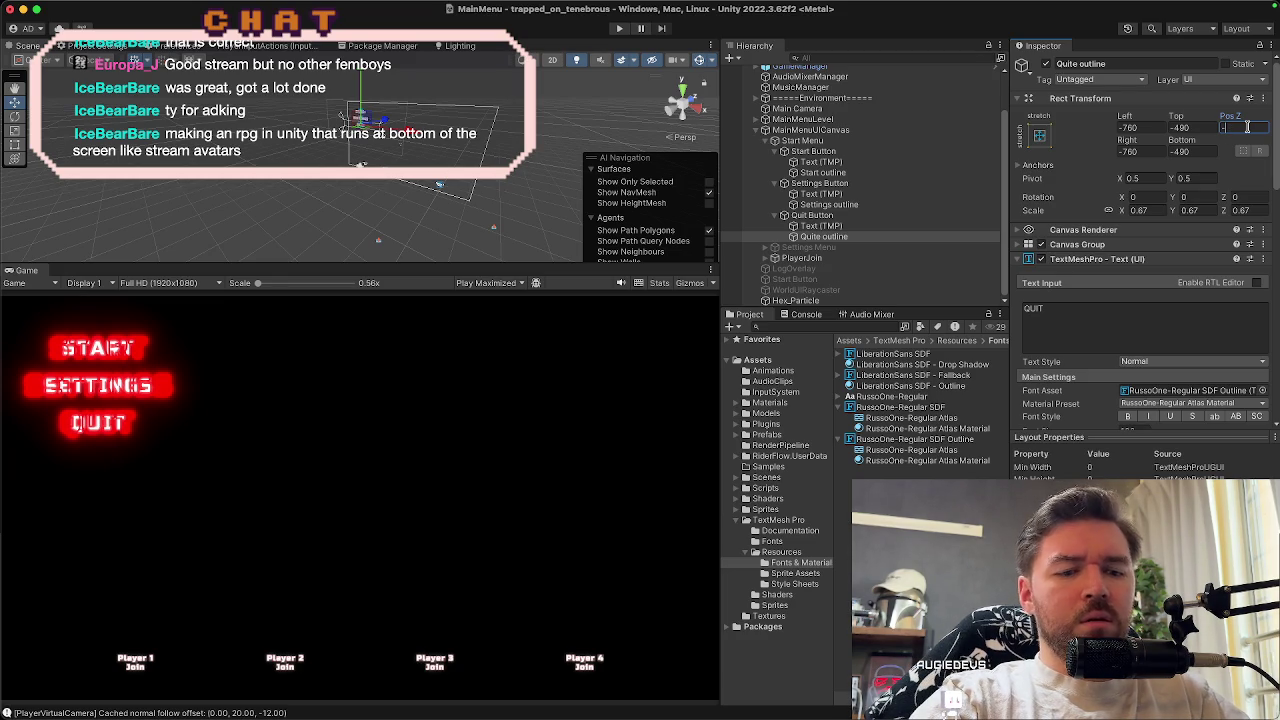
{"action": "type", "text": "10"}
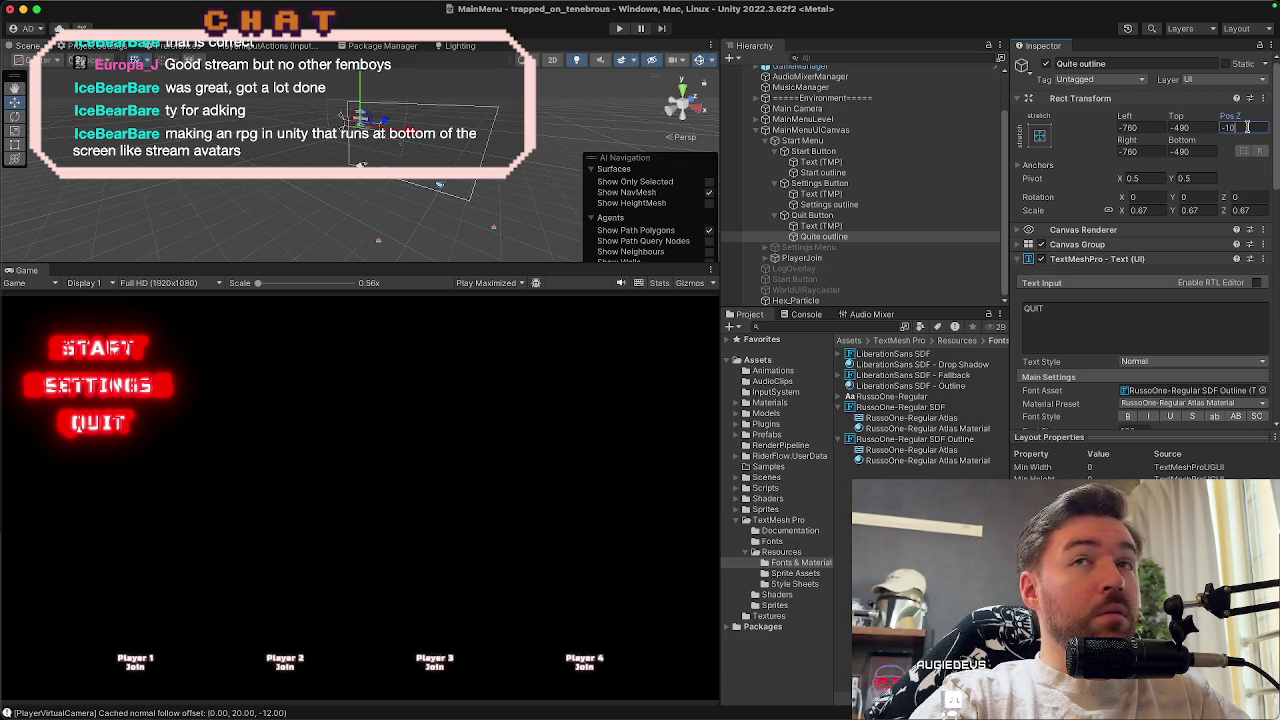
{"action": "key", "text": "BackSpace"}
{"action": "key", "text": "BackSpace"}
{"action": "key", "text": "BackSpace"}
{"action": "type", "text": "0"}
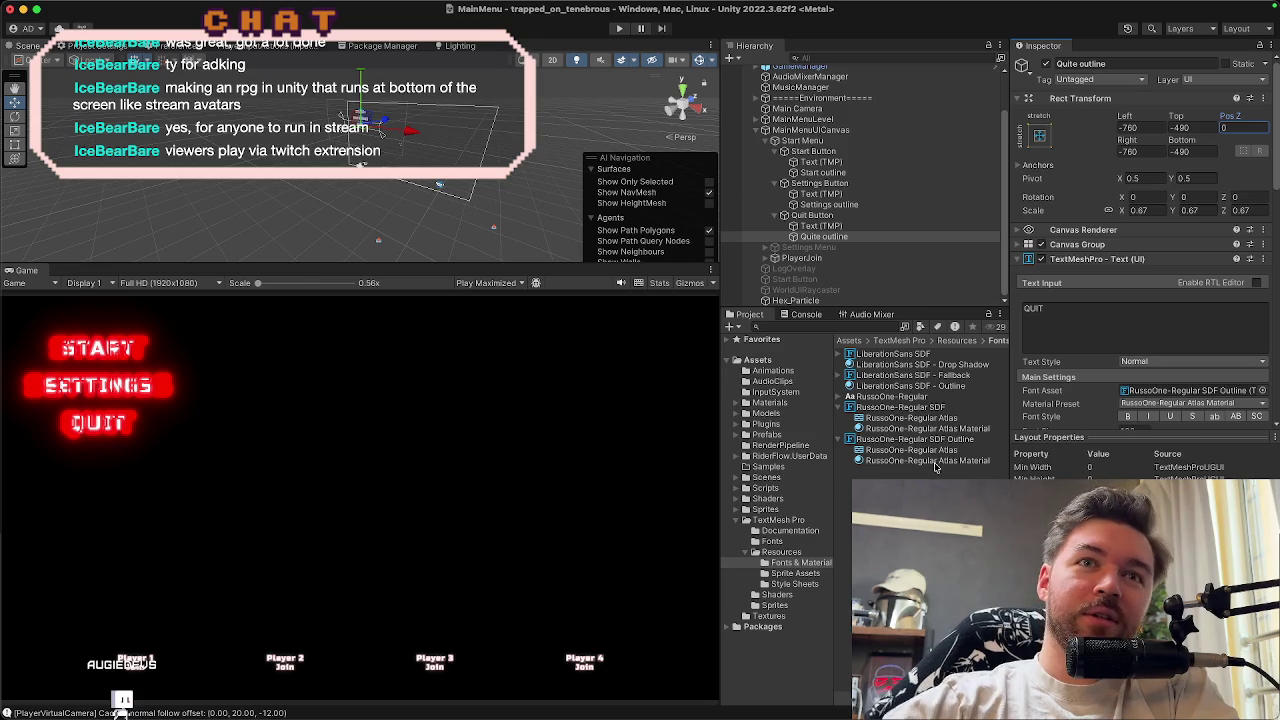
Switch between the plain and Outline RussoOne Atlas Materials and Atlas texture, ending on the Outline material
{"action": "left_click", "coordinate": [935, 461]}
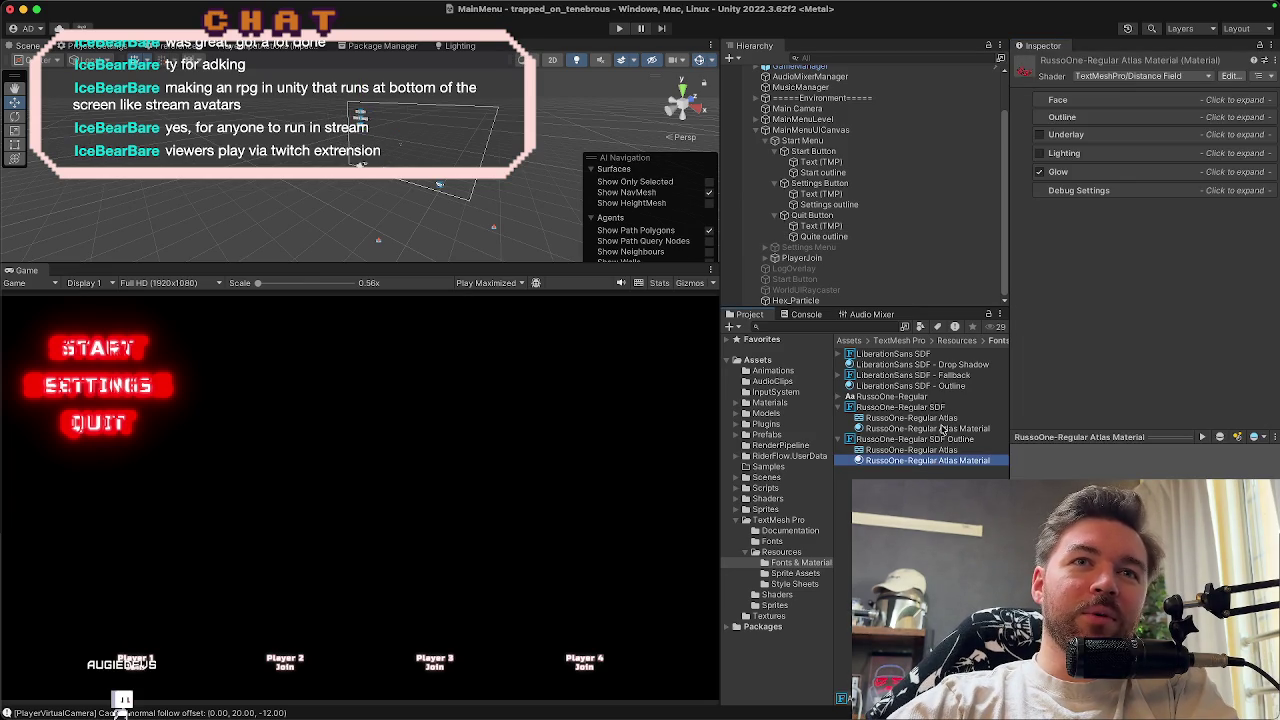
{"action": "left_click", "coordinate": [943, 429]}
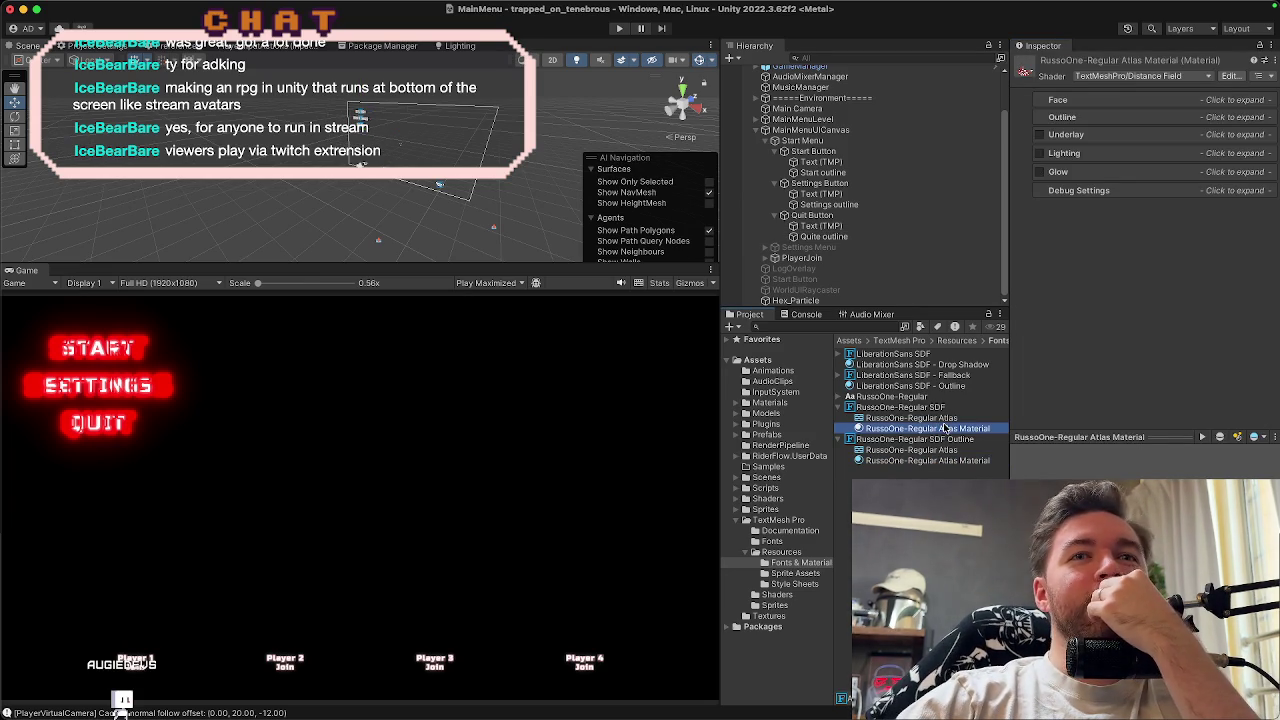
{"action": "left_click", "coordinate": [950, 461]}
{"action": "left_click", "coordinate": [952, 430]}
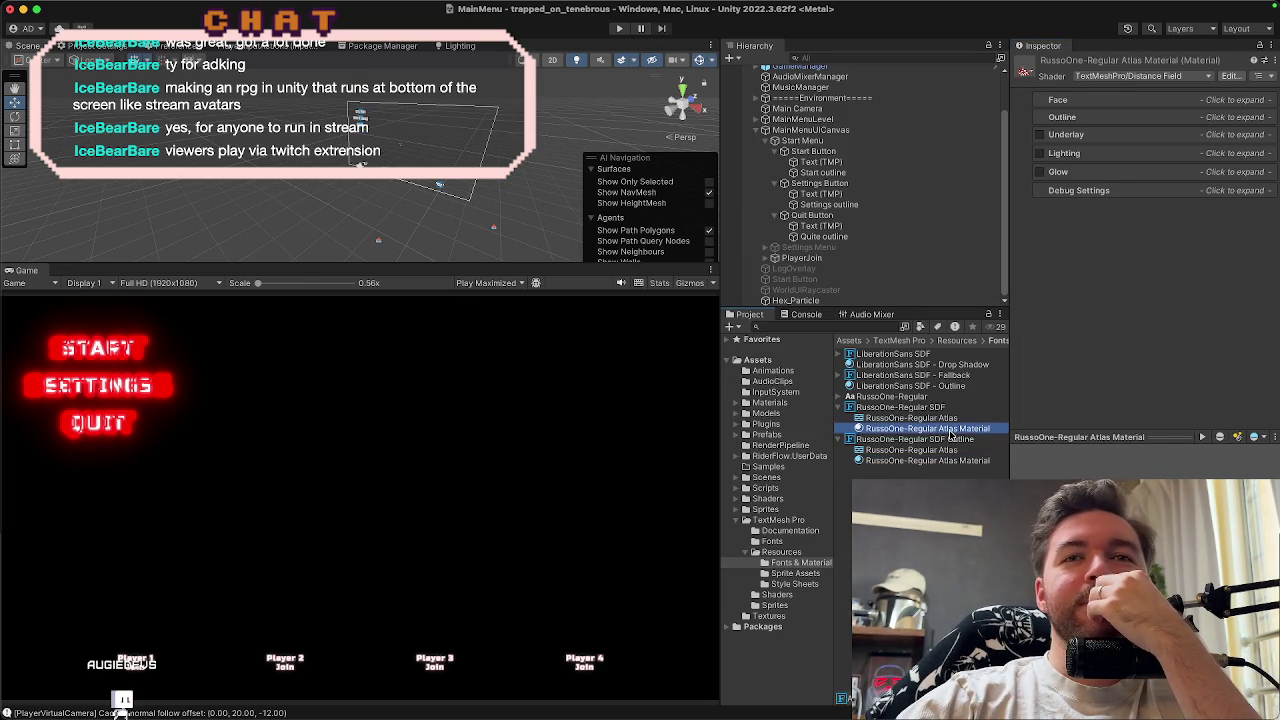
{"action": "left_click", "coordinate": [955, 418]}
{"action": "left_click", "coordinate": [955, 429]}
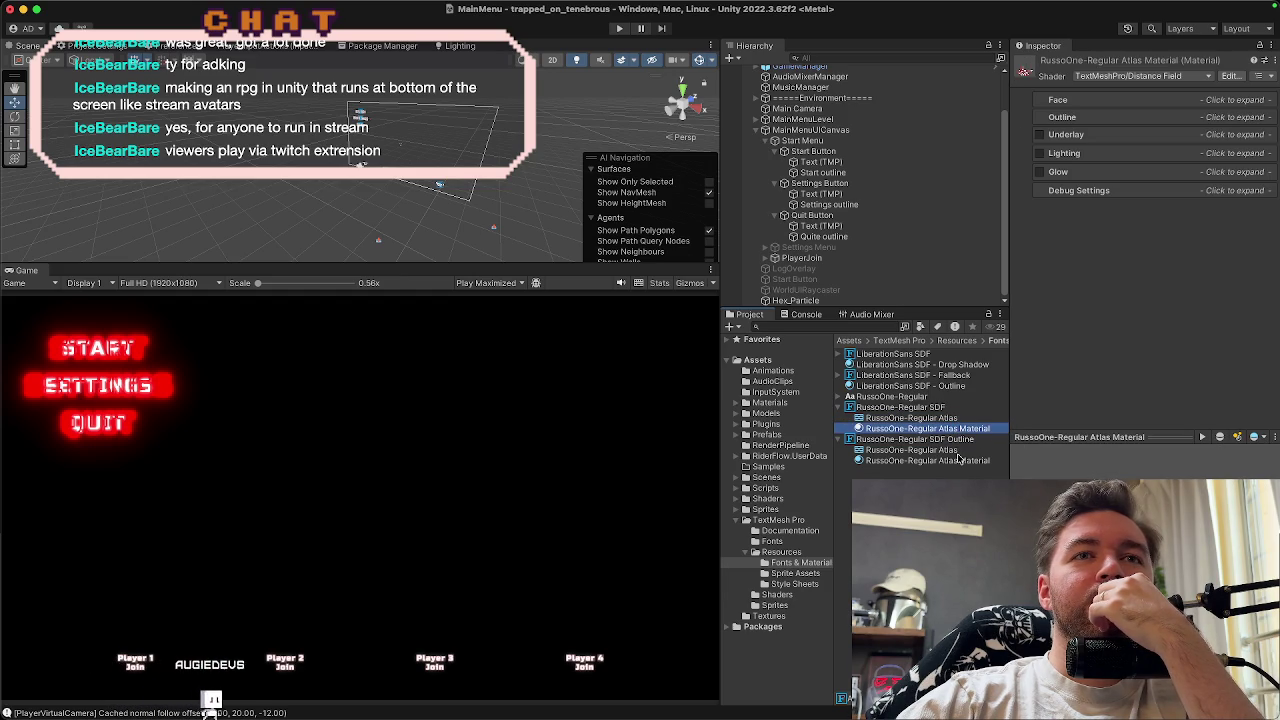
{"action": "left_click", "coordinate": [968, 462]}
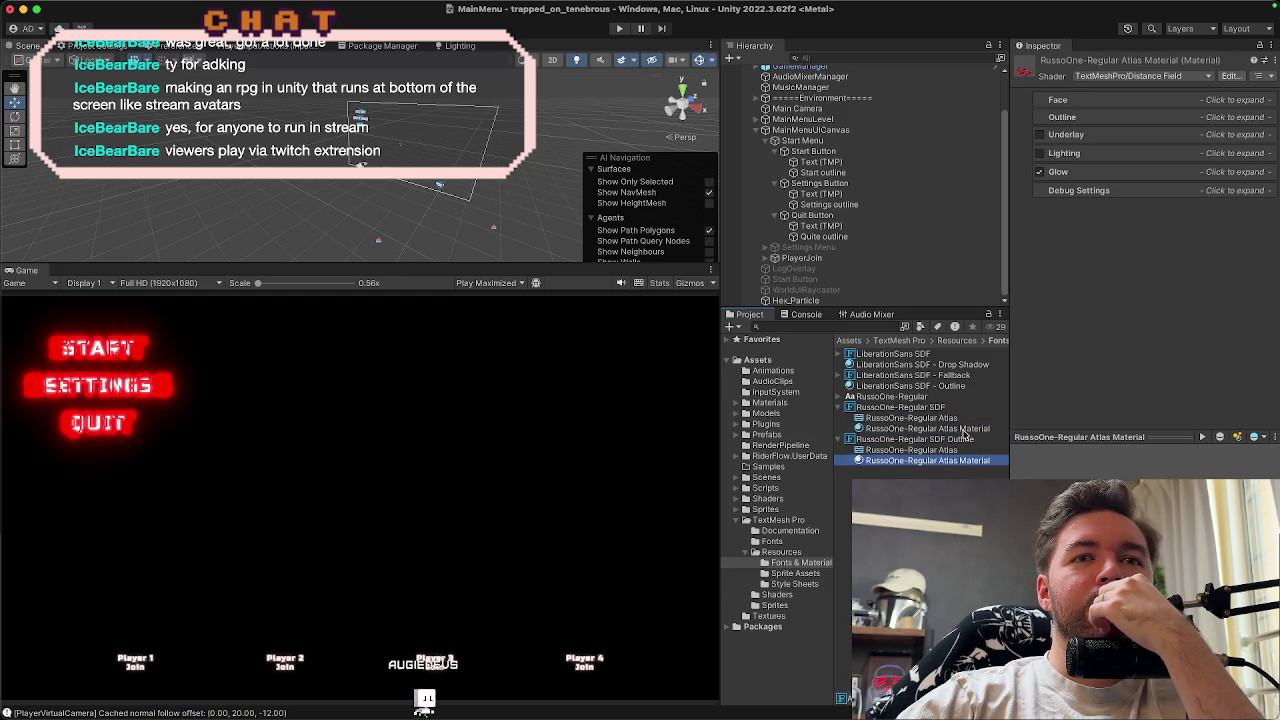
{"action": "left_click", "coordinate": [963, 429]}
{"action": "left_click", "coordinate": [962, 462]}
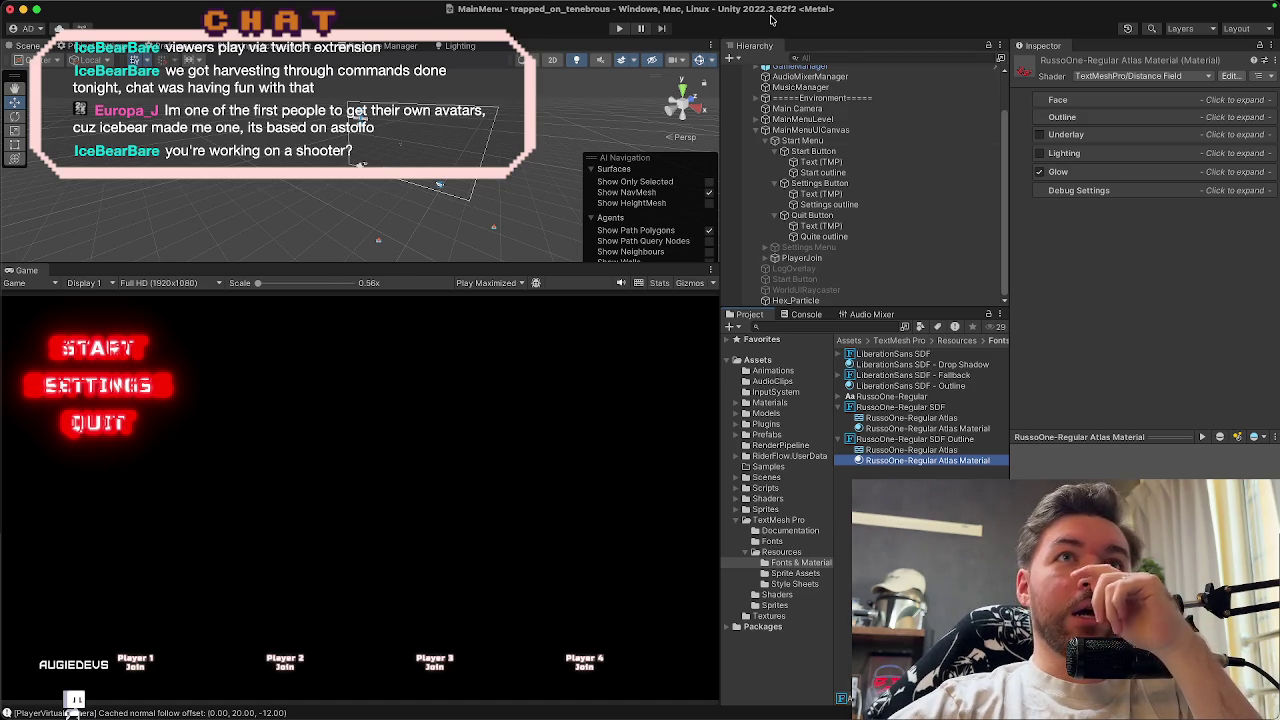
Check the Console and the MainMixer's audio groups, then enter Play mode
{"action": "left_click", "coordinate": [806, 314]}
{"action": "left_click", "coordinate": [860, 314]}
{"action": "left_click", "coordinate": [806, 314]}
{"action": "left_click", "coordinate": [866, 314]}
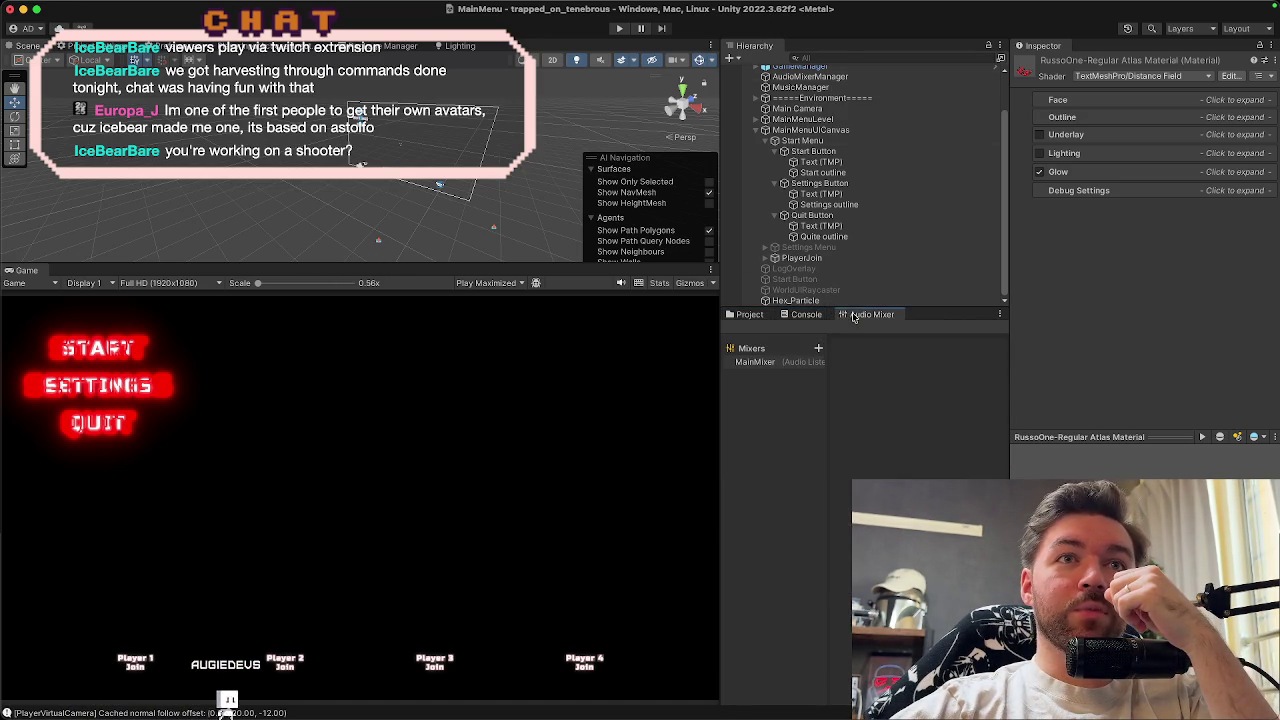
{"action": "left_click", "coordinate": [755, 363]}
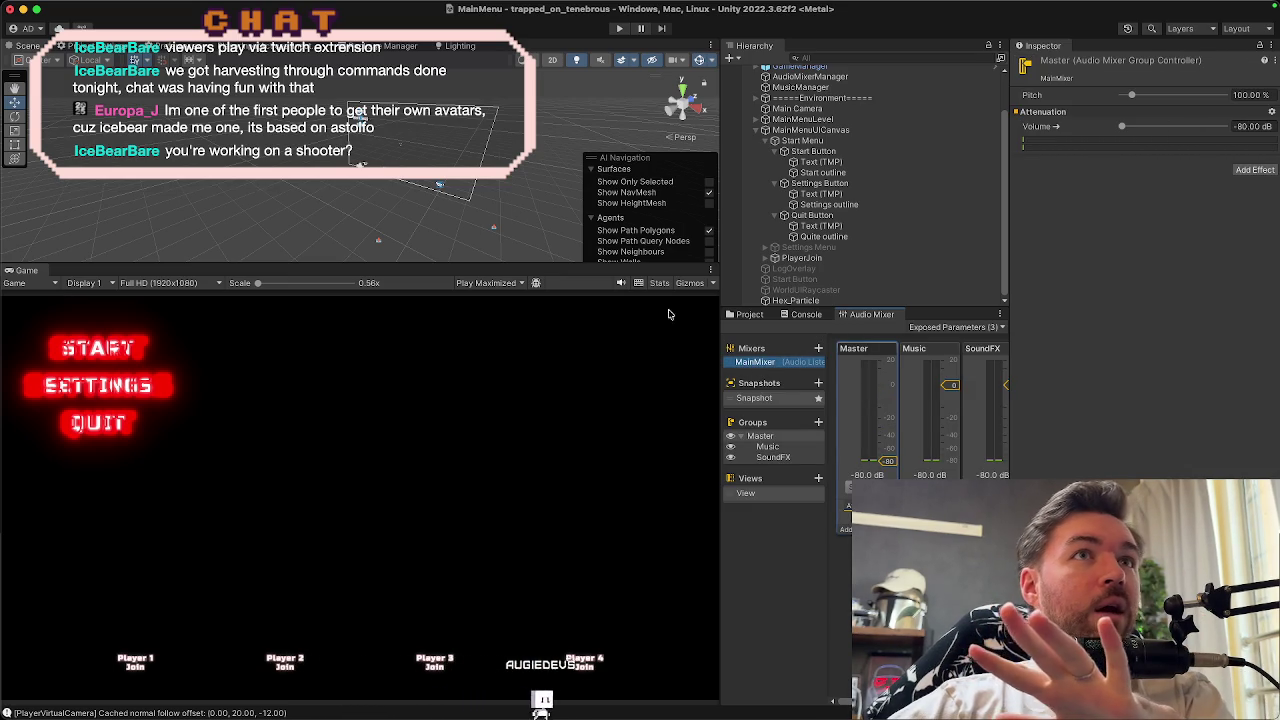
{"action": "left_click", "coordinate": [619, 32]}
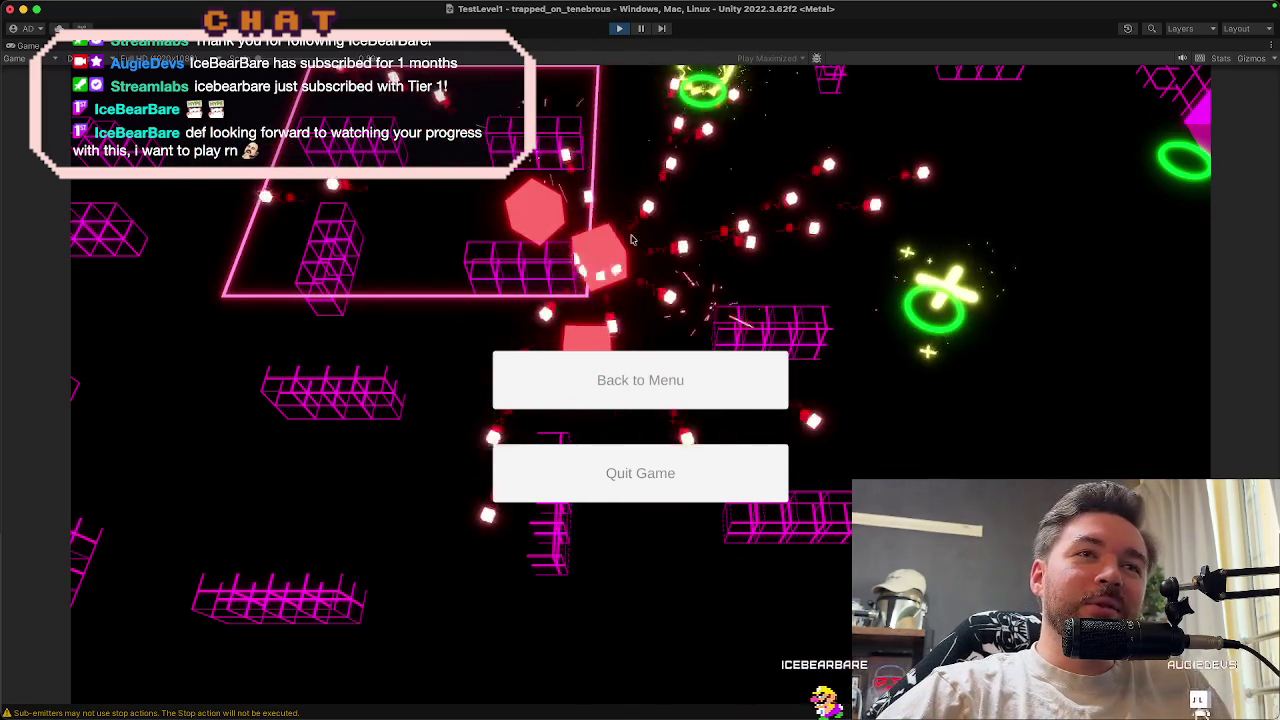
From the running test level, choose Back to Menu to return to the MainMenu scene
{"action": "left_click", "coordinate": [647, 368]}
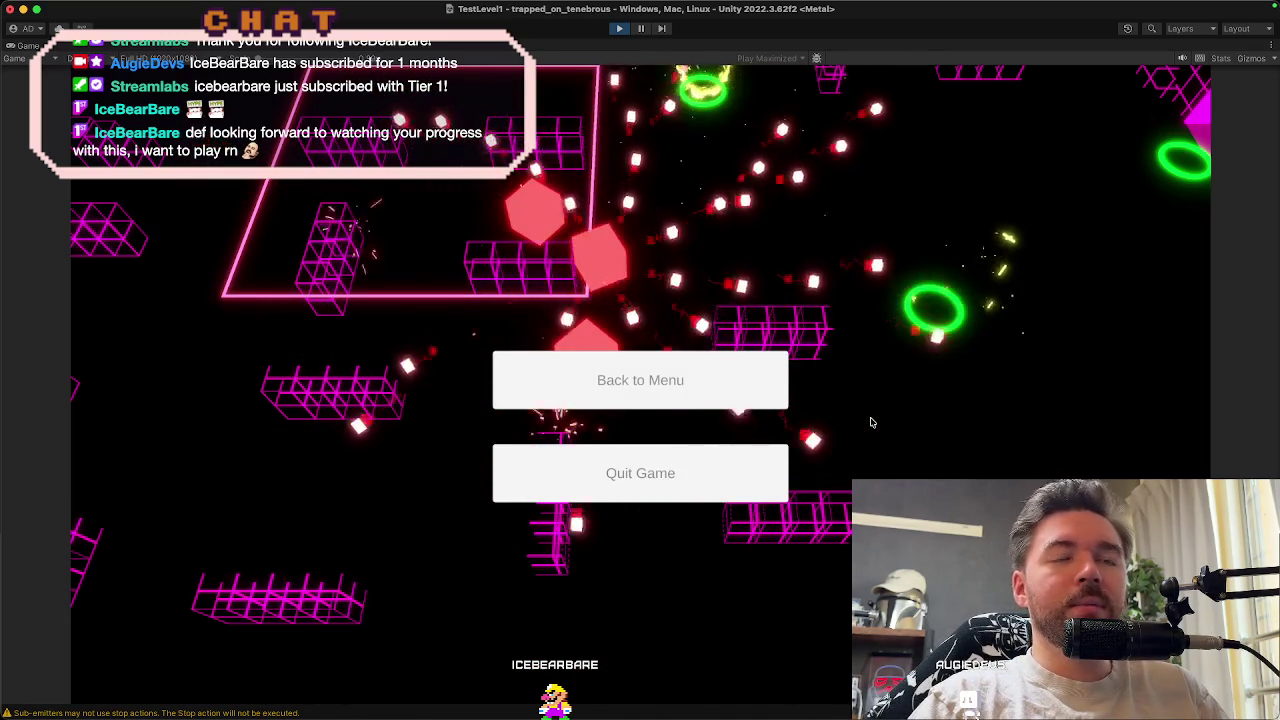
{"action": "left_click", "coordinate": [707, 366]}
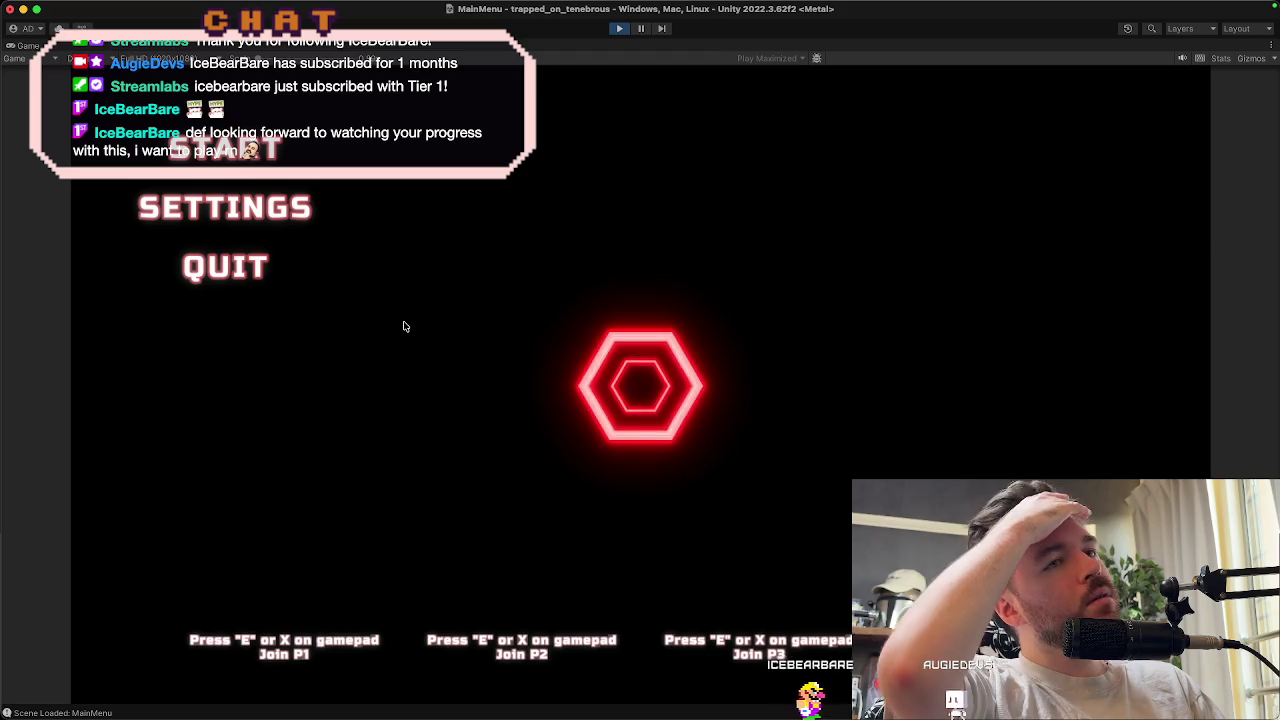
Join the game as player one with E, then exit Play mode
{"action": "key", "text": "e"}
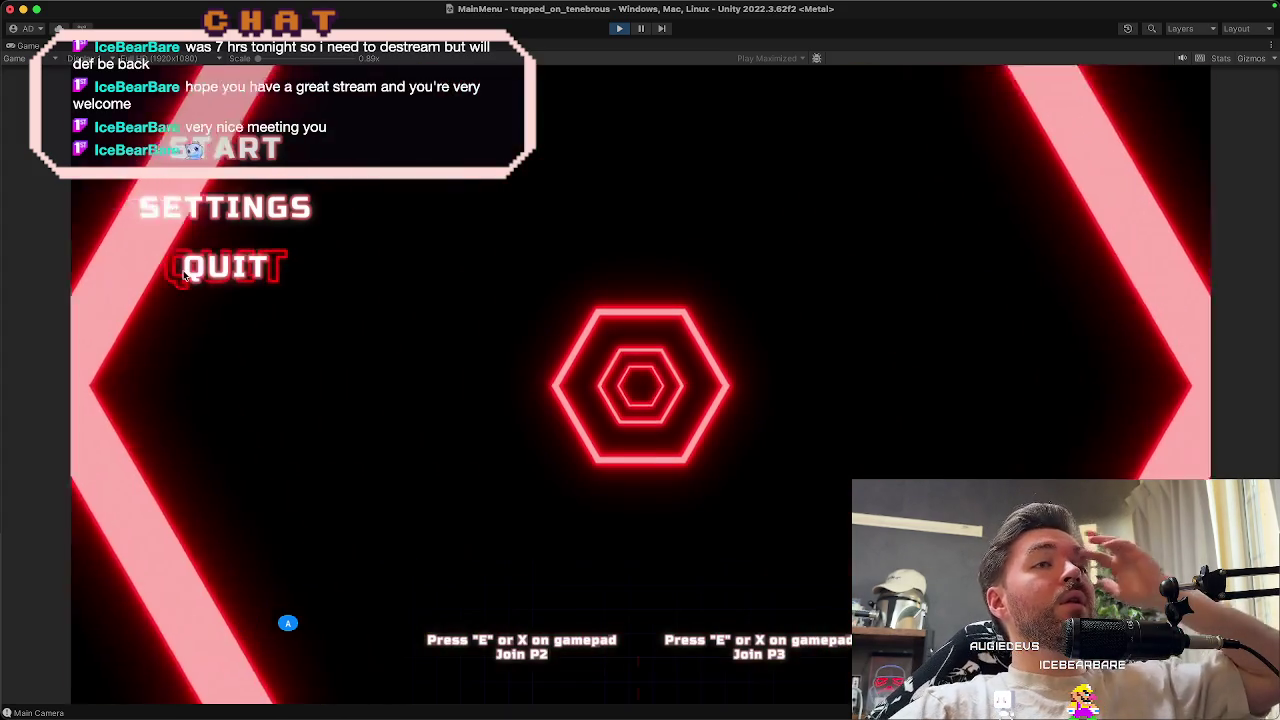
{"action": "left_click", "coordinate": [620, 30]}
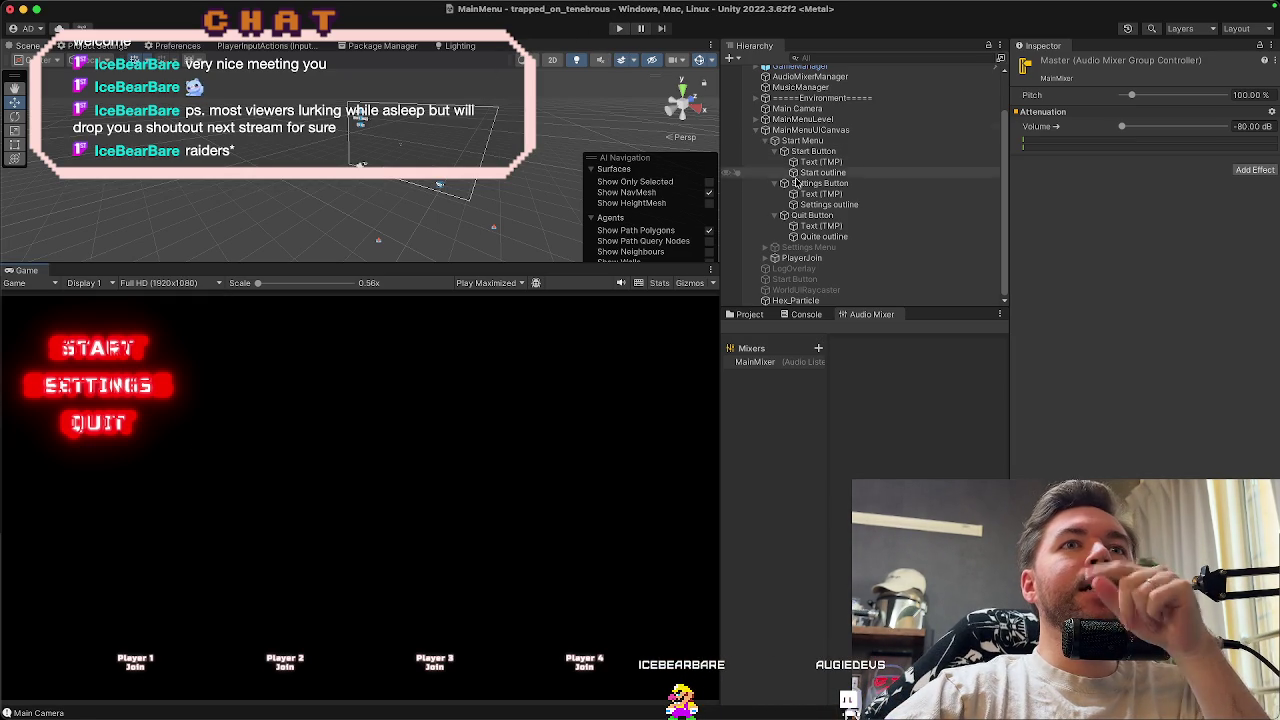
Select the RussoOne-Regular Atlas Material, preview the menu in Play mode, and expand its Glow settings
{"action": "left_click", "coordinate": [750, 315]}
{"action": "left_click", "coordinate": [895, 461]}
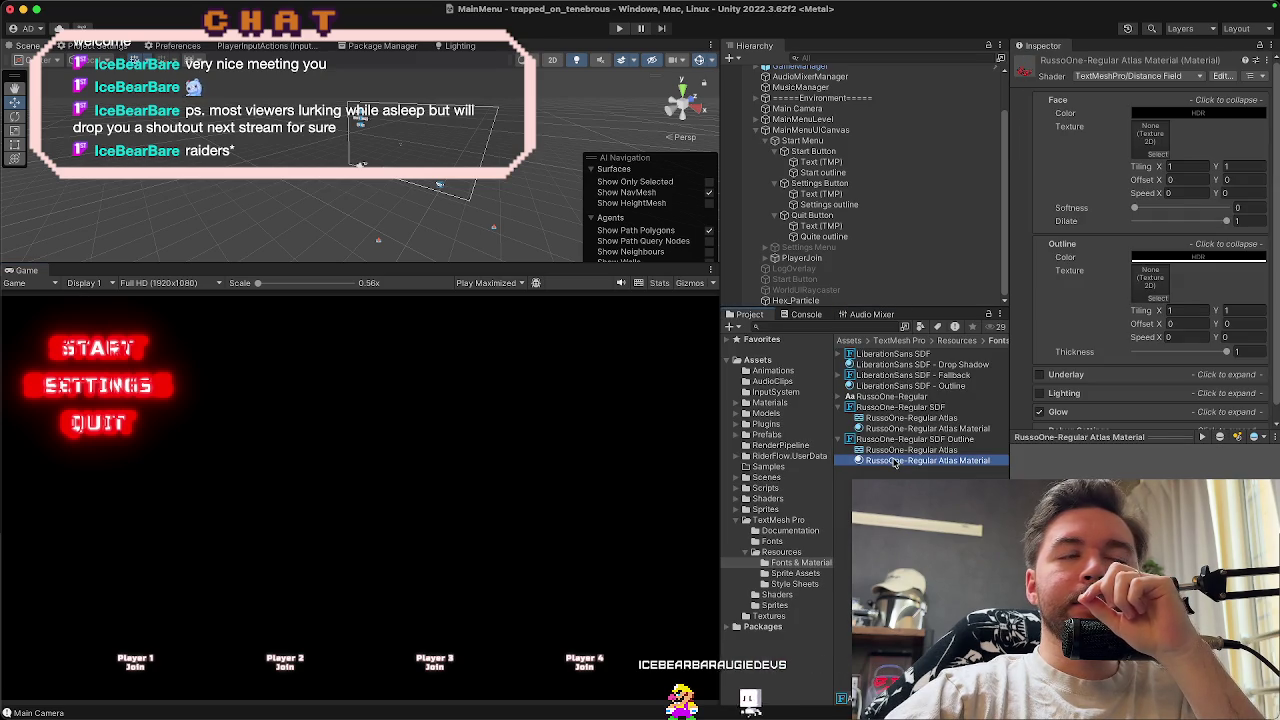
{"action": "left_click", "coordinate": [615, 28]}
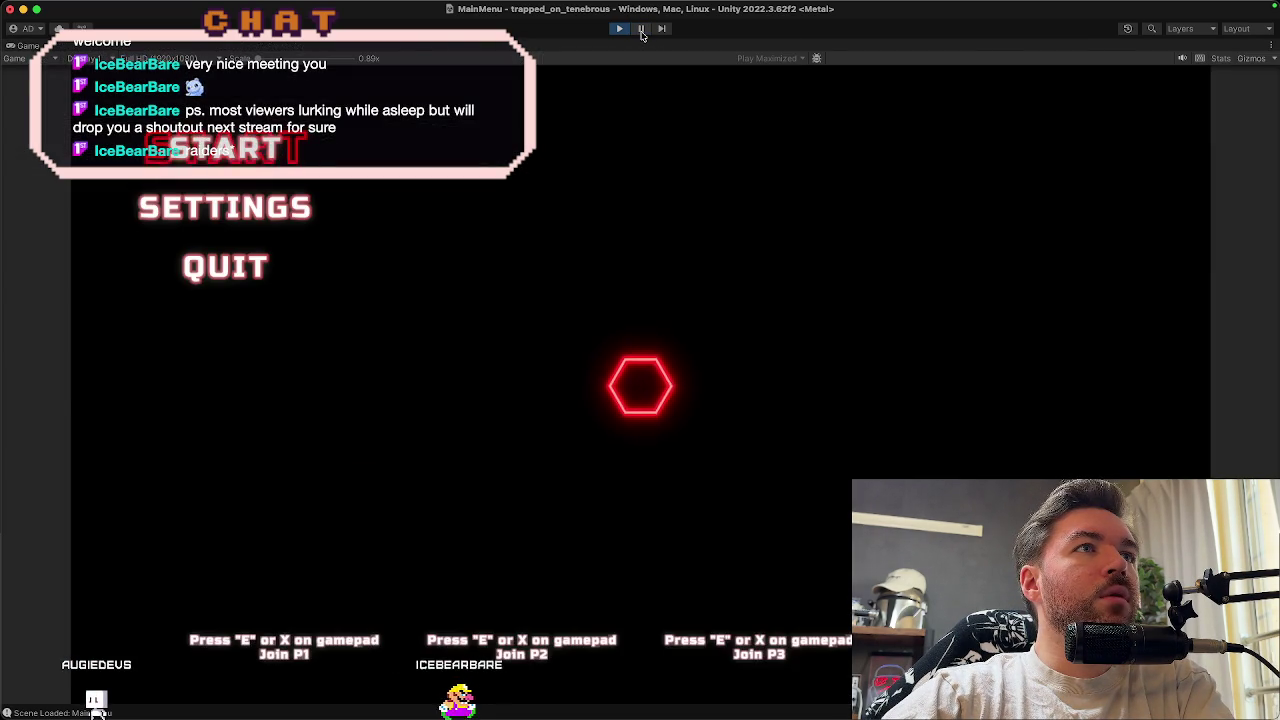
{"action": "left_click", "coordinate": [642, 30]}
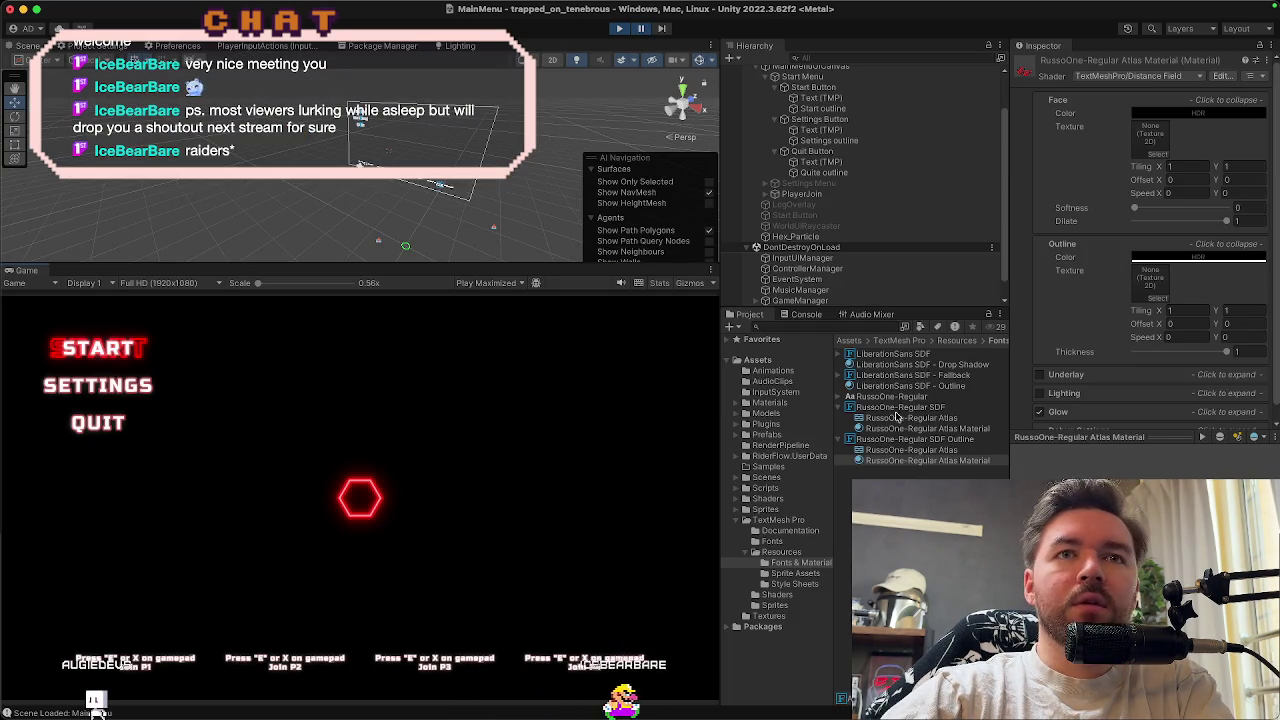
{"action": "scroll", "coordinate": [1083, 358], "scroll_direction": "down", "scroll_amount": 1}
{"action": "left_click", "coordinate": [1150, 397]}
{"action": "scroll", "coordinate": [1164, 356], "scroll_direction": "down", "scroll_amount": 3}
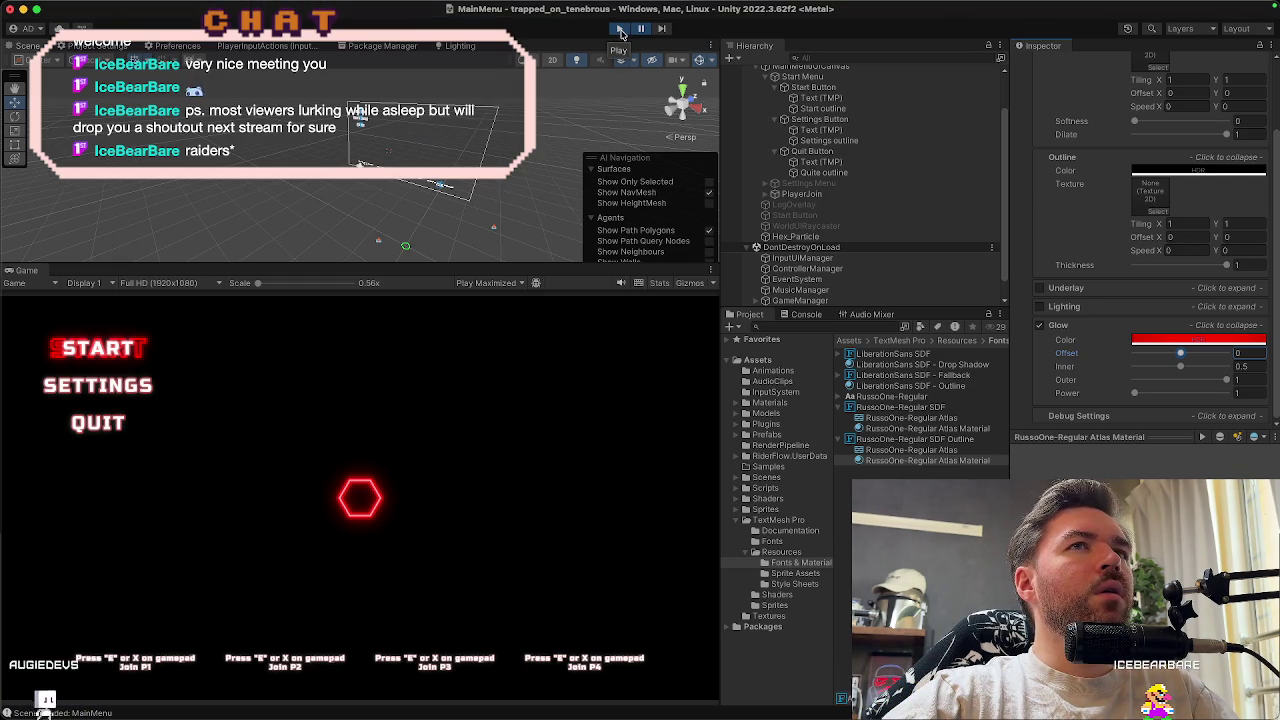
{"action": "left_click", "coordinate": [620, 33]}
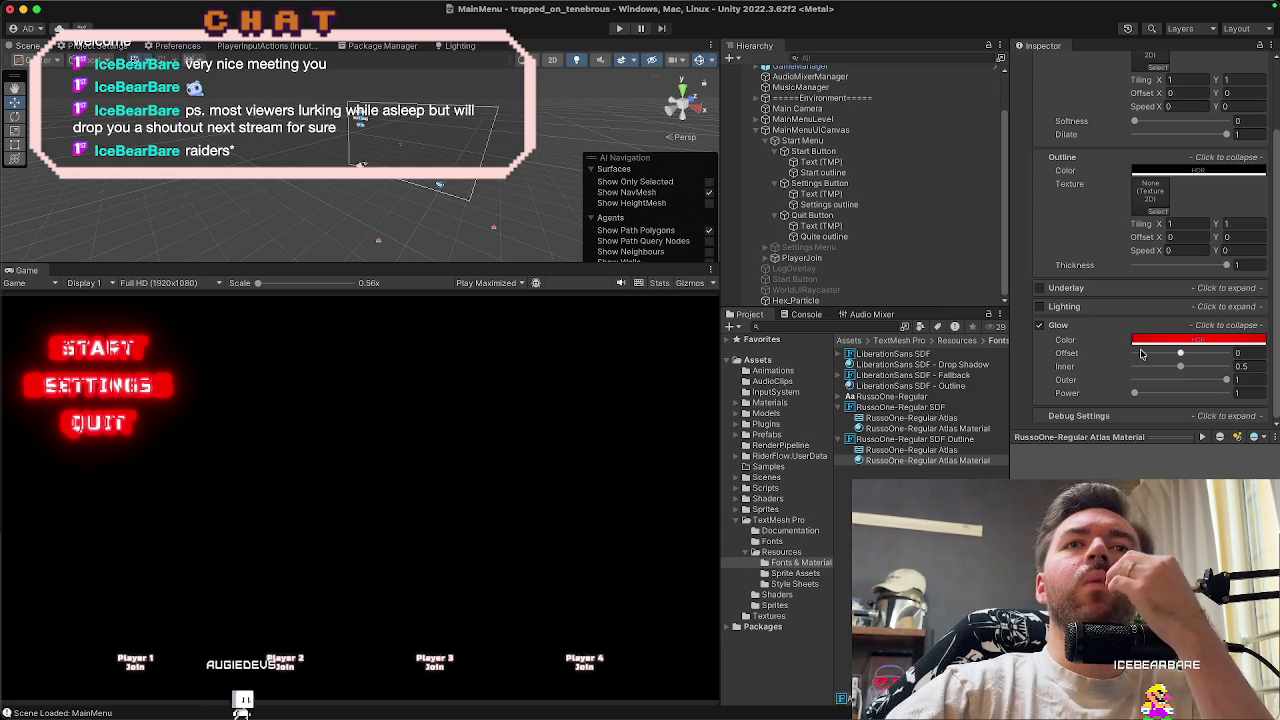
Adjust the shade of the material's red Glow Color
{"action": "left_click", "coordinate": [1153, 342]}
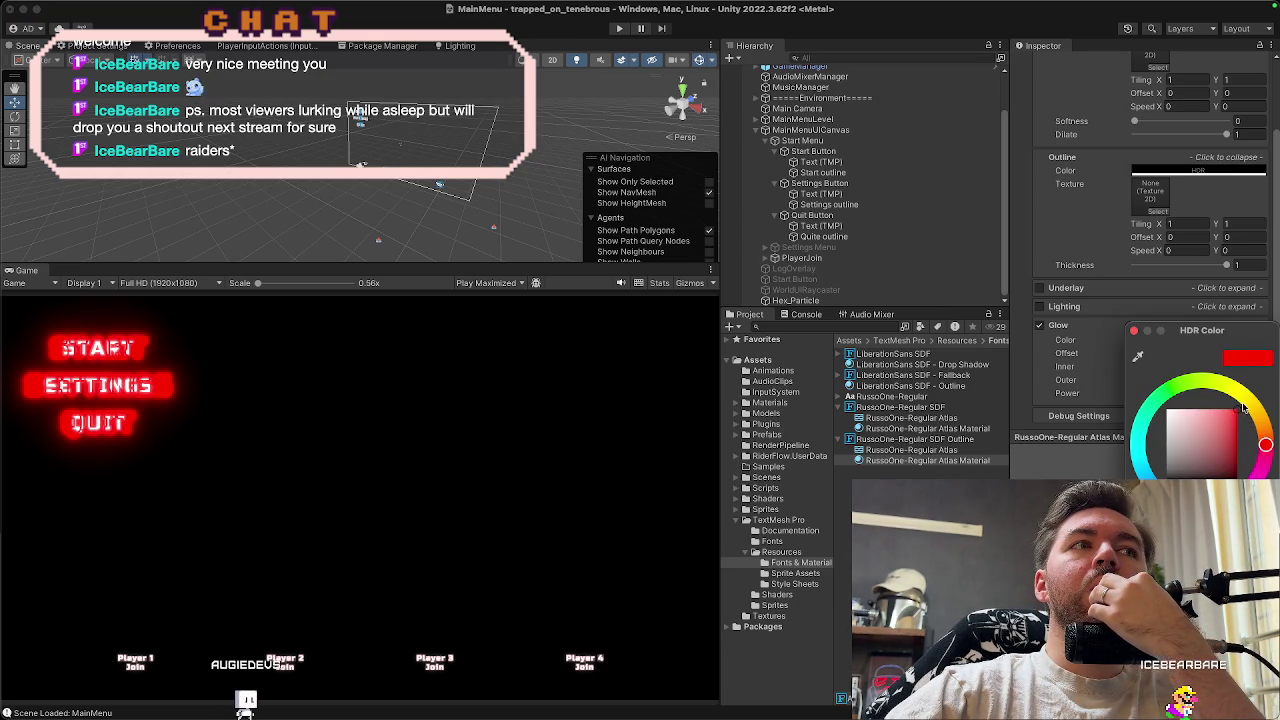
{"action": "mouse_move", "coordinate": [1238, 425]}
{"action": "left_mouse_down"}
{"action": "mouse_move", "coordinate": [1149, 418]}
{"action": "mouse_move", "coordinate": [1205, 390]}
{"action": "mouse_move", "coordinate": [1246, 390]}
{"action": "left_mouse_up"}
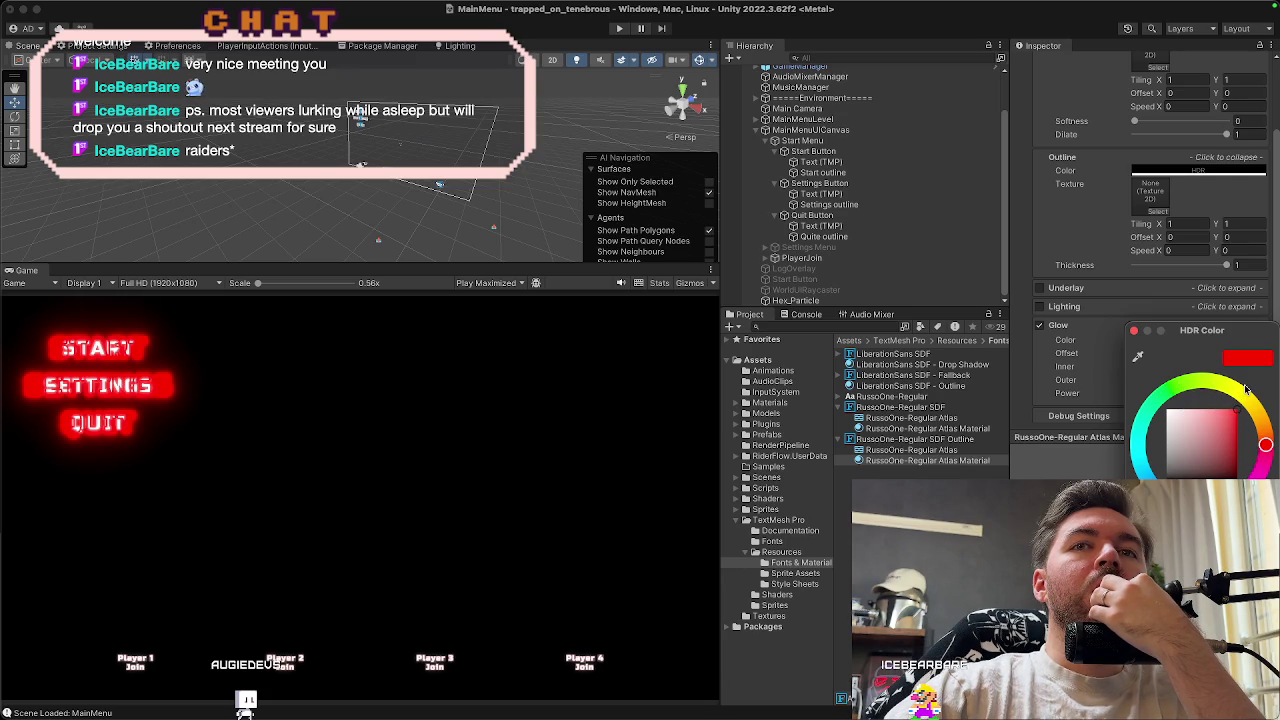
{"action": "left_click", "coordinate": [1134, 331]}
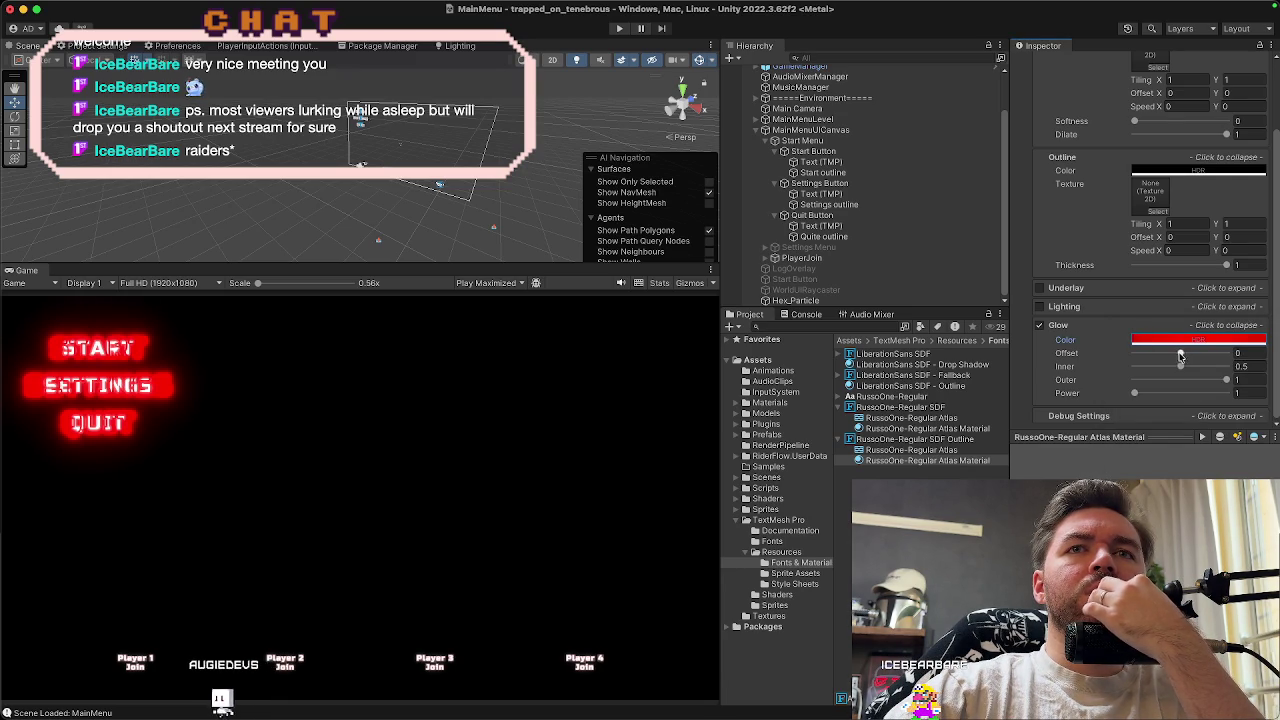
Raise the Glow Offset, Inner, Outer and Power values to 1
{"action": "left_click_drag", "start_coordinate": [1180, 355], "coordinate": [1153, 355]}
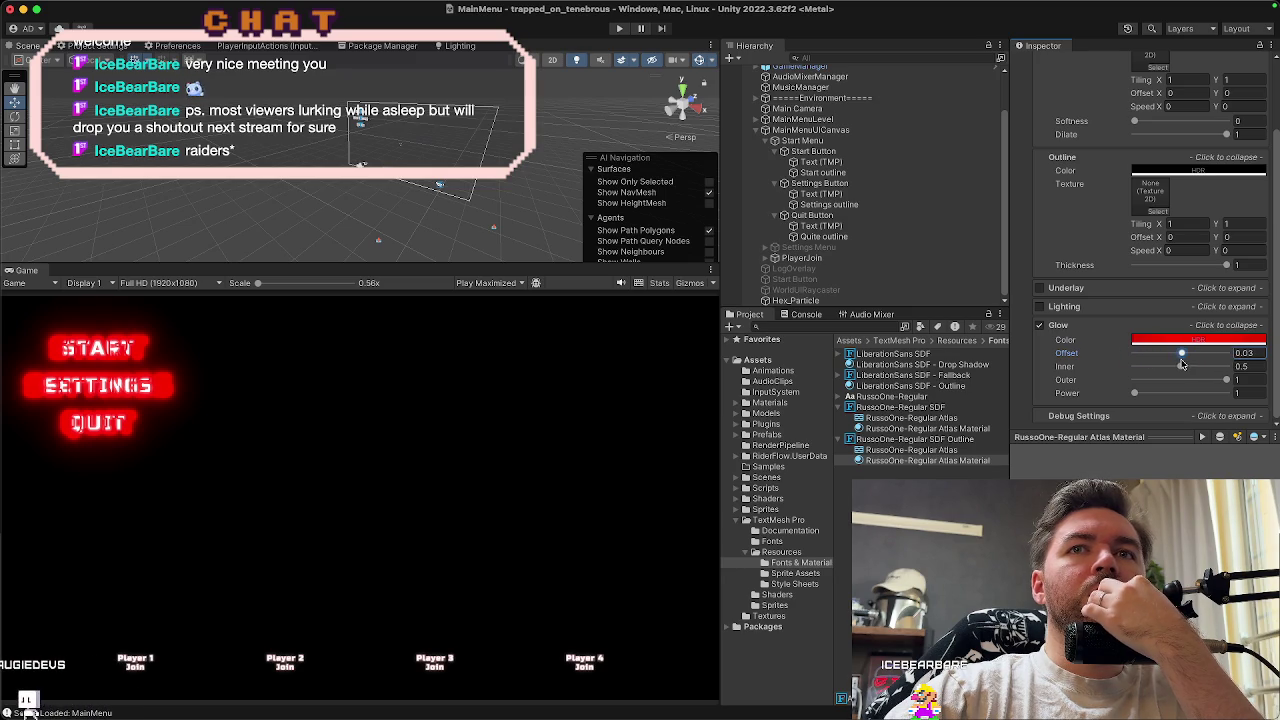
{"action": "mouse_move", "coordinate": [1182, 368]}
{"action": "left_mouse_down"}
{"action": "mouse_move", "coordinate": [1106, 366]}
{"action": "mouse_move", "coordinate": [1192, 370]}
{"action": "left_mouse_up"}
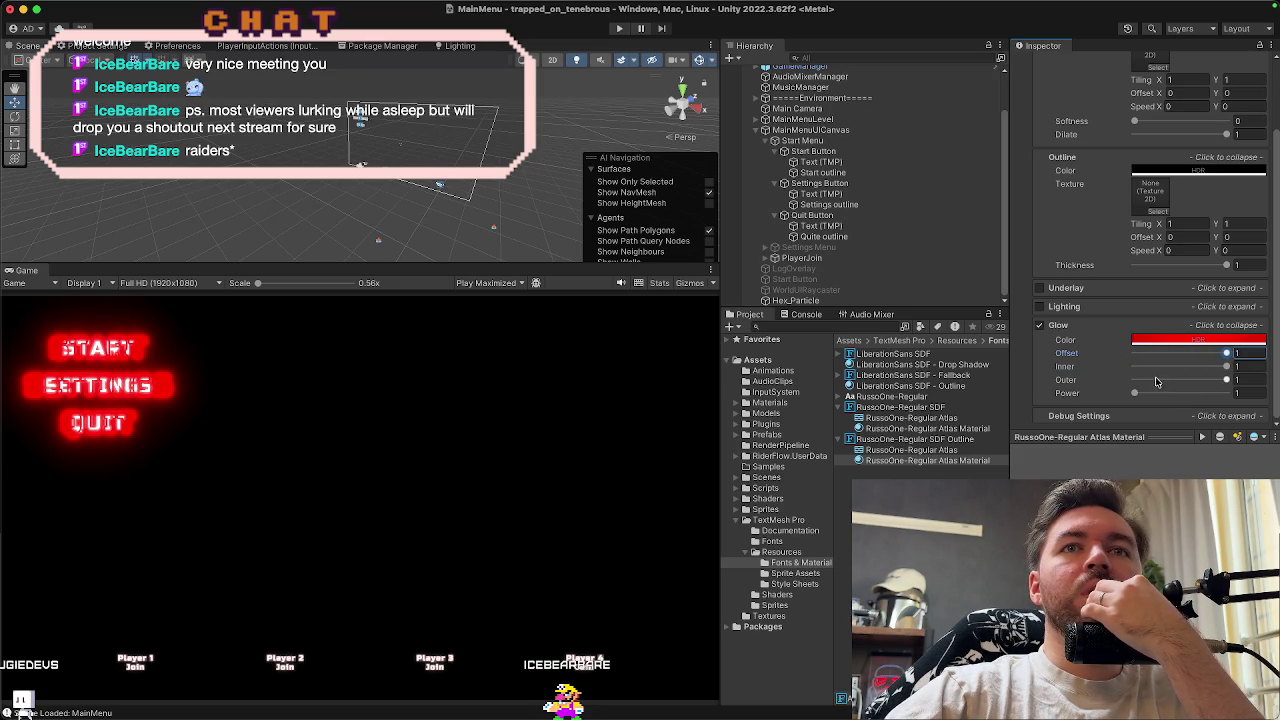
{"action": "left_click", "coordinate": [1249, 383]}
{"action": "left_click", "coordinate": [1250, 394]}
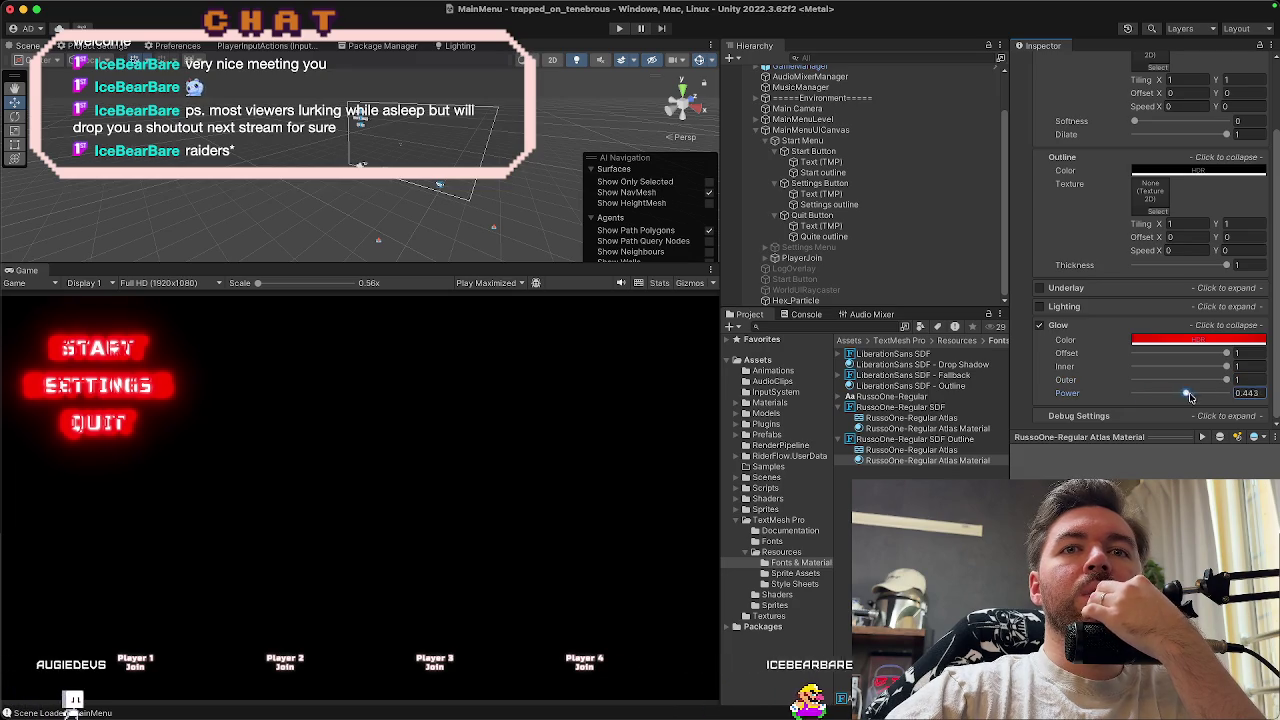
{"action": "type", "text": "01"}
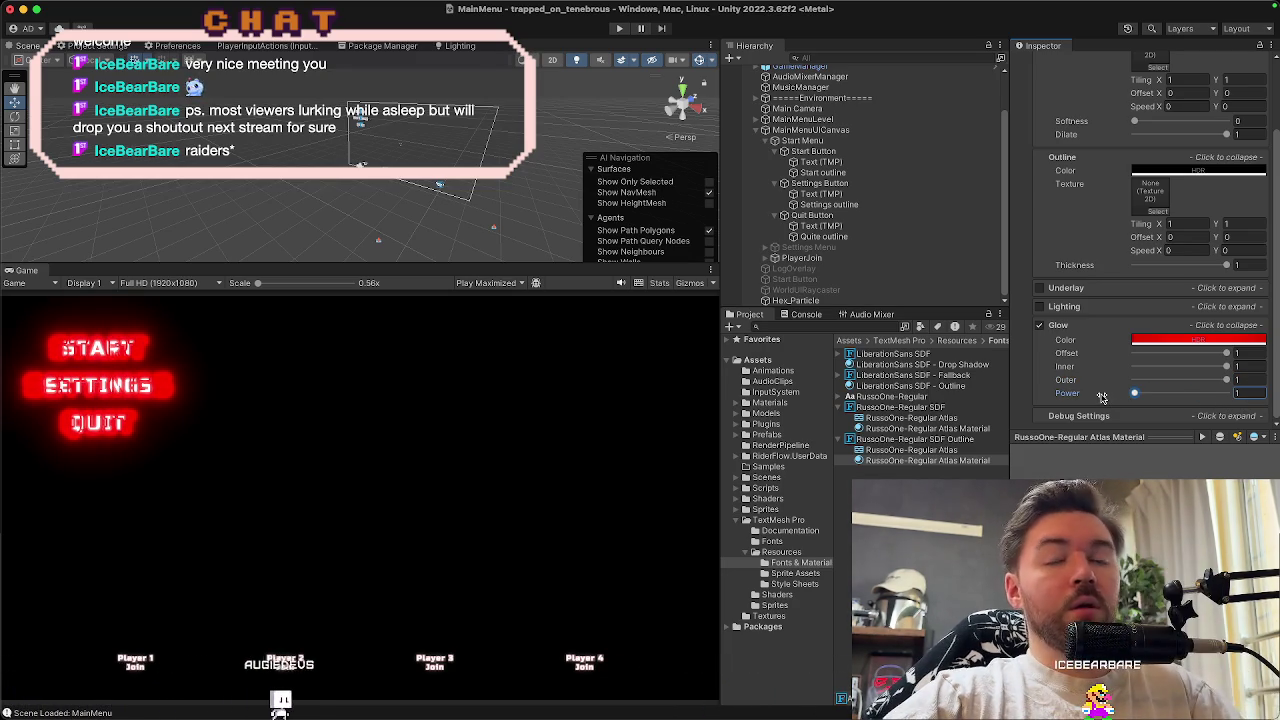
{"action": "left_click", "coordinate": [851, 161]}
Inspect the Start Button, then multi-select the Quite, Settings and Start outline objects
{"action": "left_click", "coordinate": [848, 151]}
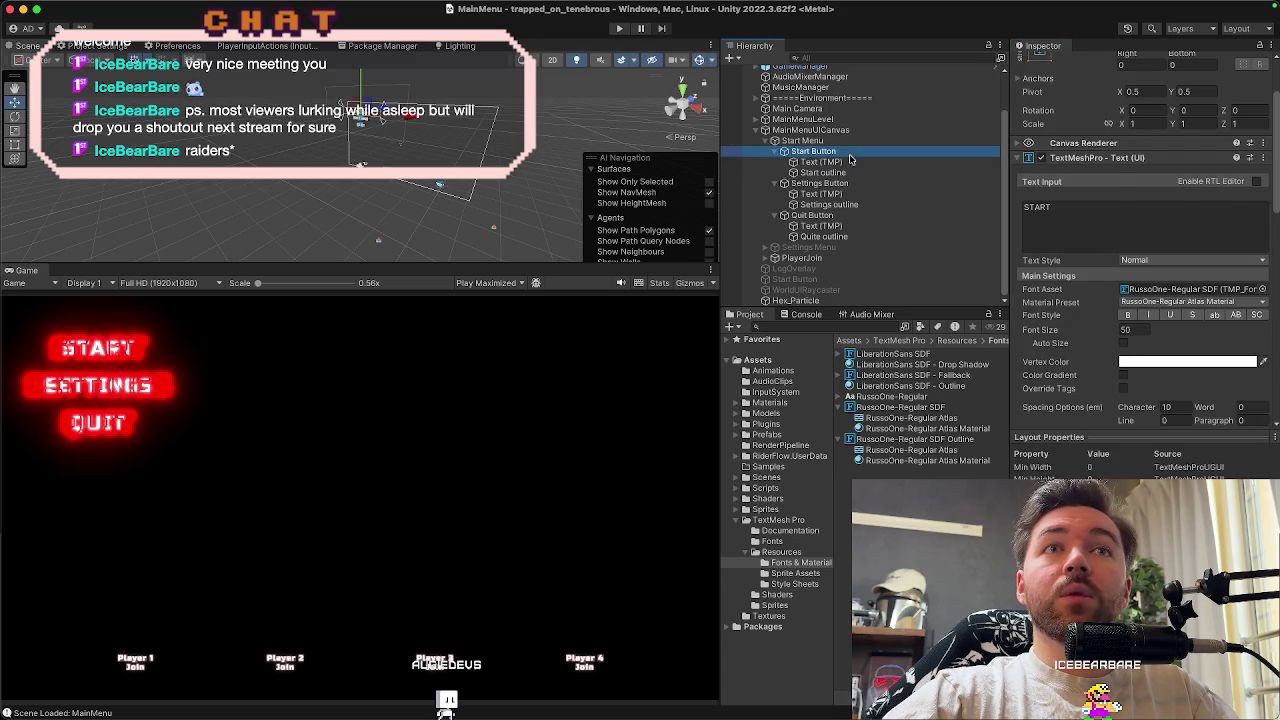
{"action": "left_click", "coordinate": [1075, 278]}
{"action": "left_click", "coordinate": [1075, 276]}
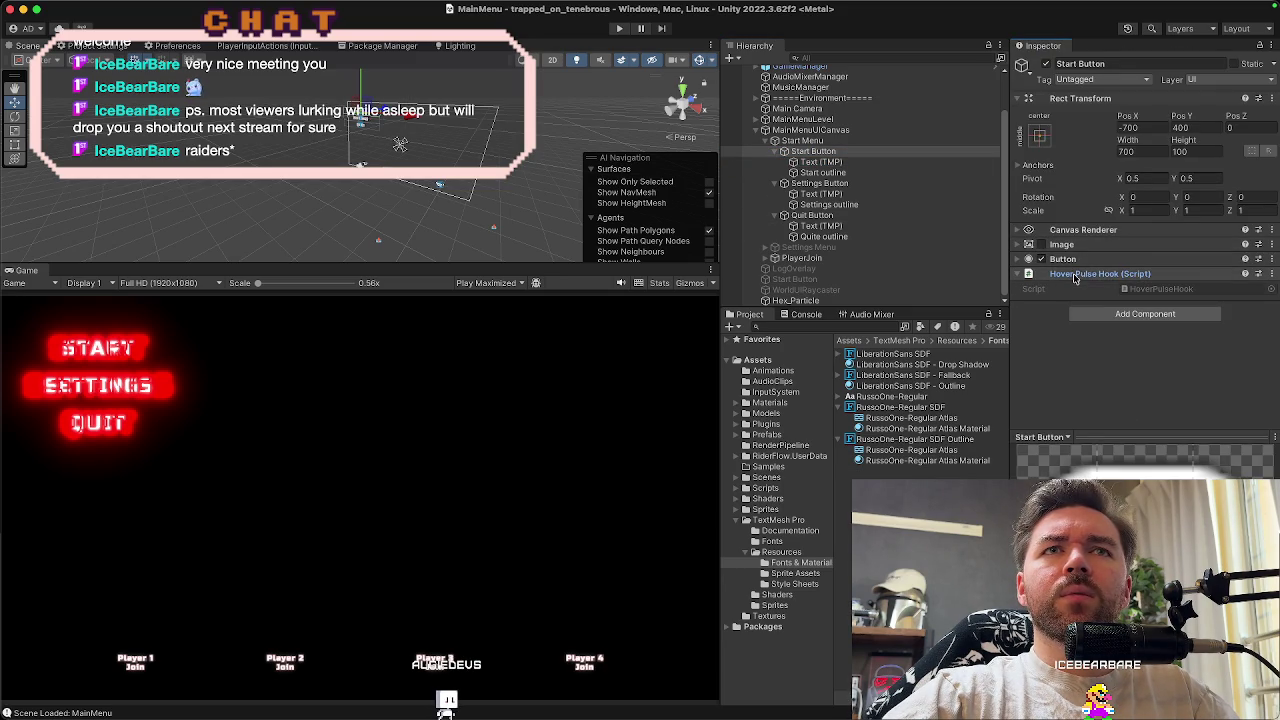
{"action": "left_click", "coordinate": [876, 228]}
{"action": "left_click", "coordinate": [876, 237]}
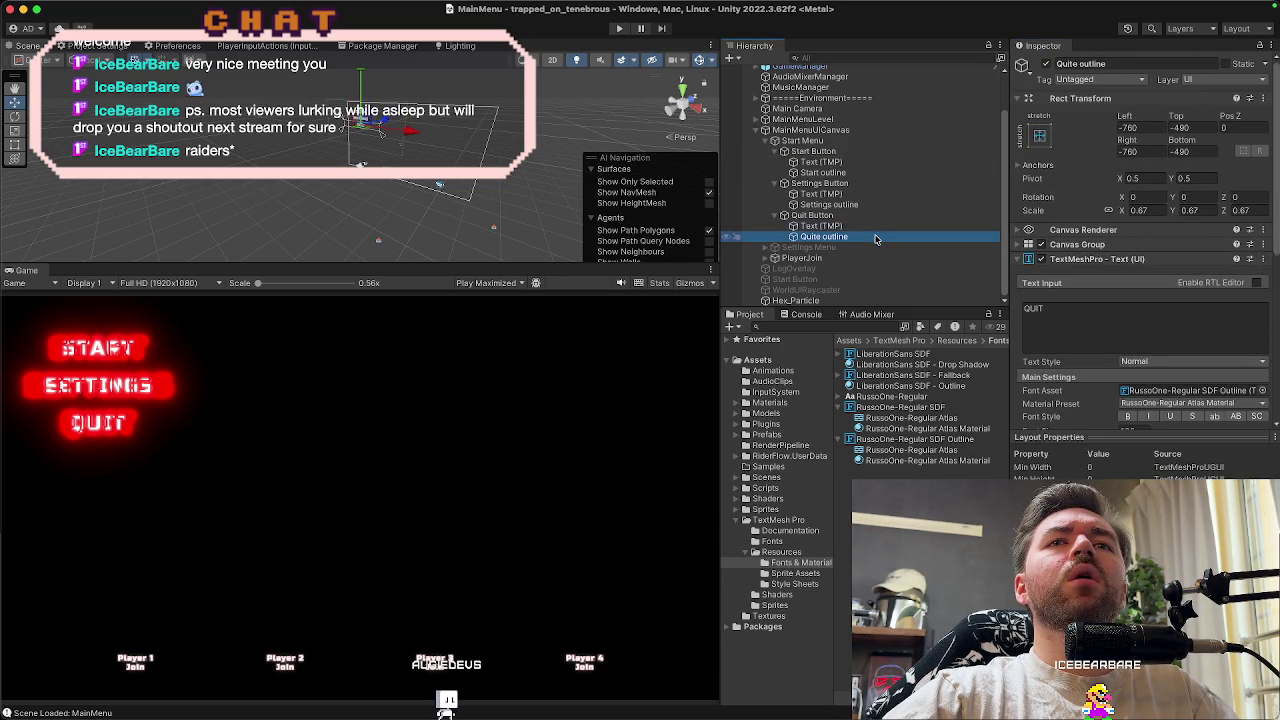
{"action": "left_click", "coordinate": [870, 204], "text": "super"}
{"action": "left_click", "coordinate": [870, 172], "text": "super"}
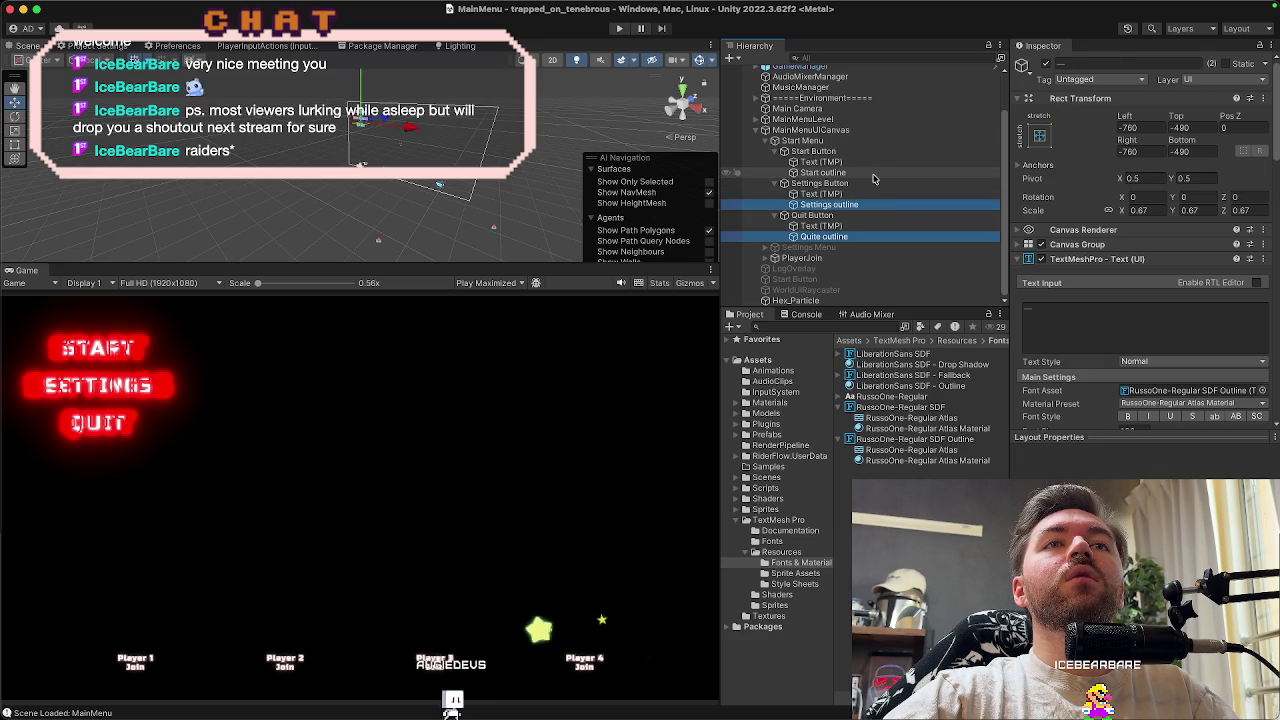
Set pulse End Scale Multiplier 1.1, Duration 0.8, enable Animate Outline Width, and run the game
{"action": "left_click", "coordinate": [1090, 259]}
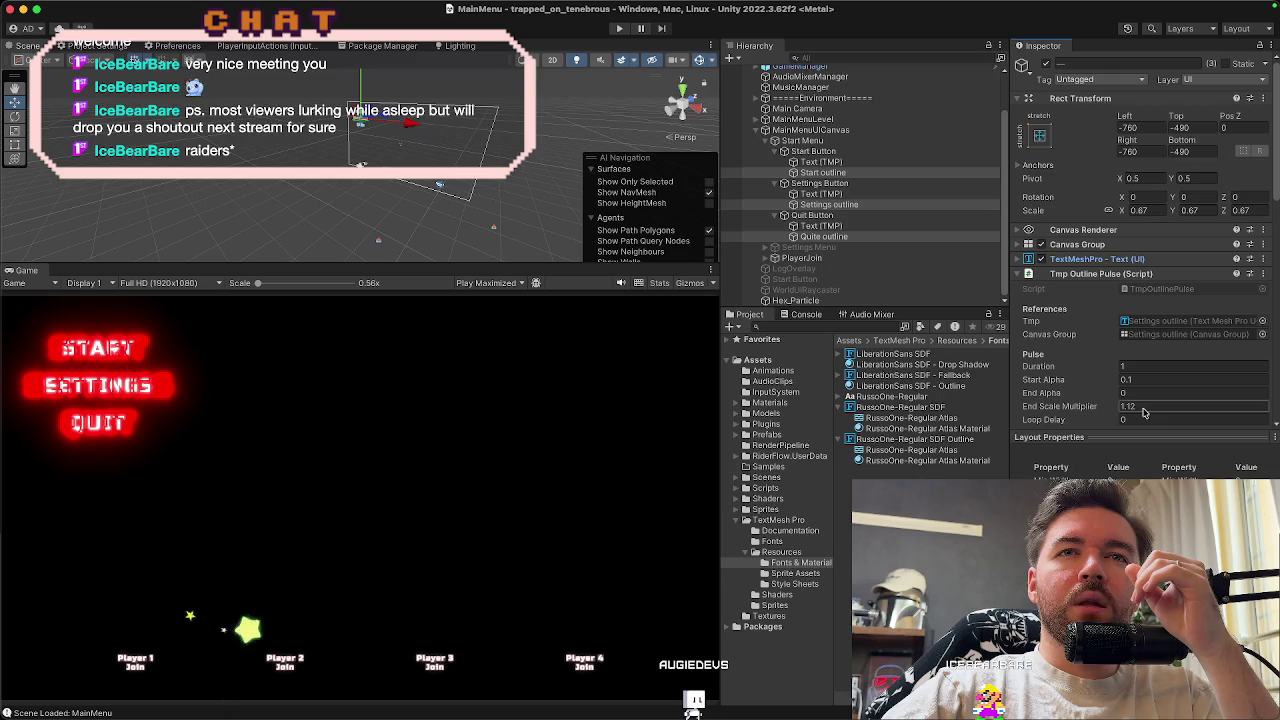
{"action": "key", "text": "BackSpace"}
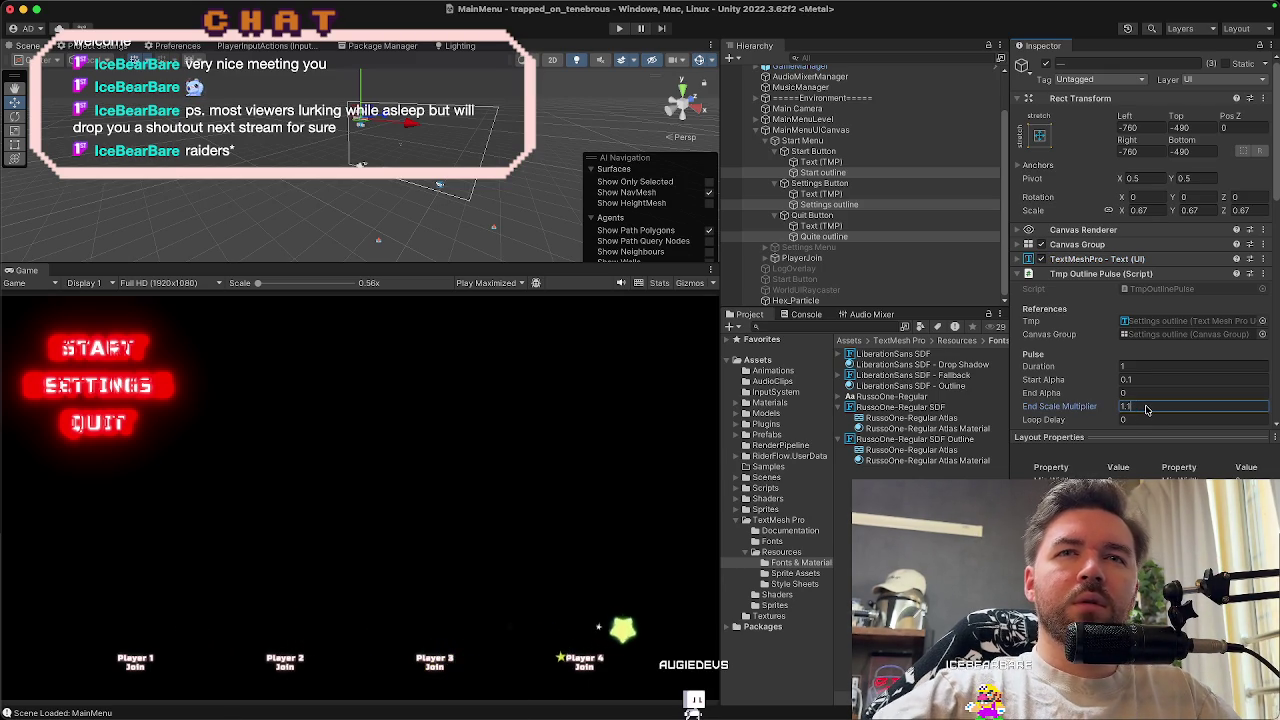
{"action": "scroll", "coordinate": [1146, 409], "scroll_direction": "down", "scroll_amount": 1}
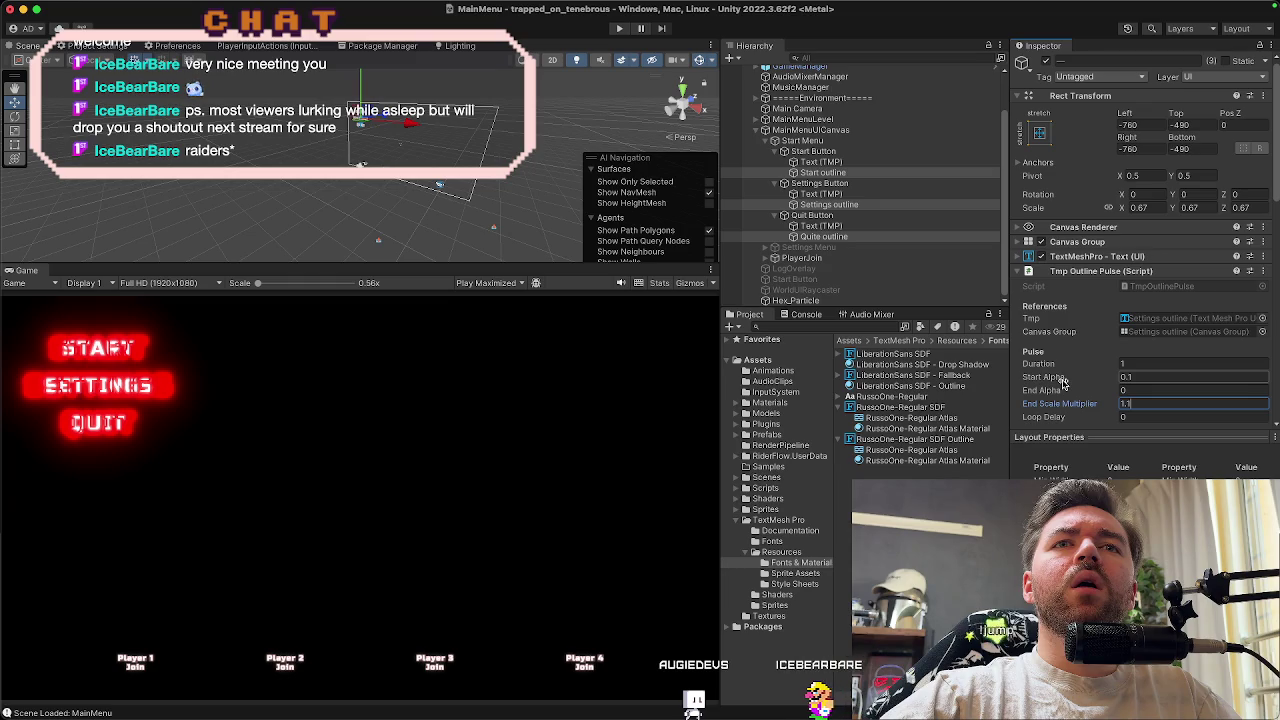
{"action": "left_click", "coordinate": [1150, 366]}
{"action": "type", "text": "0.8"}
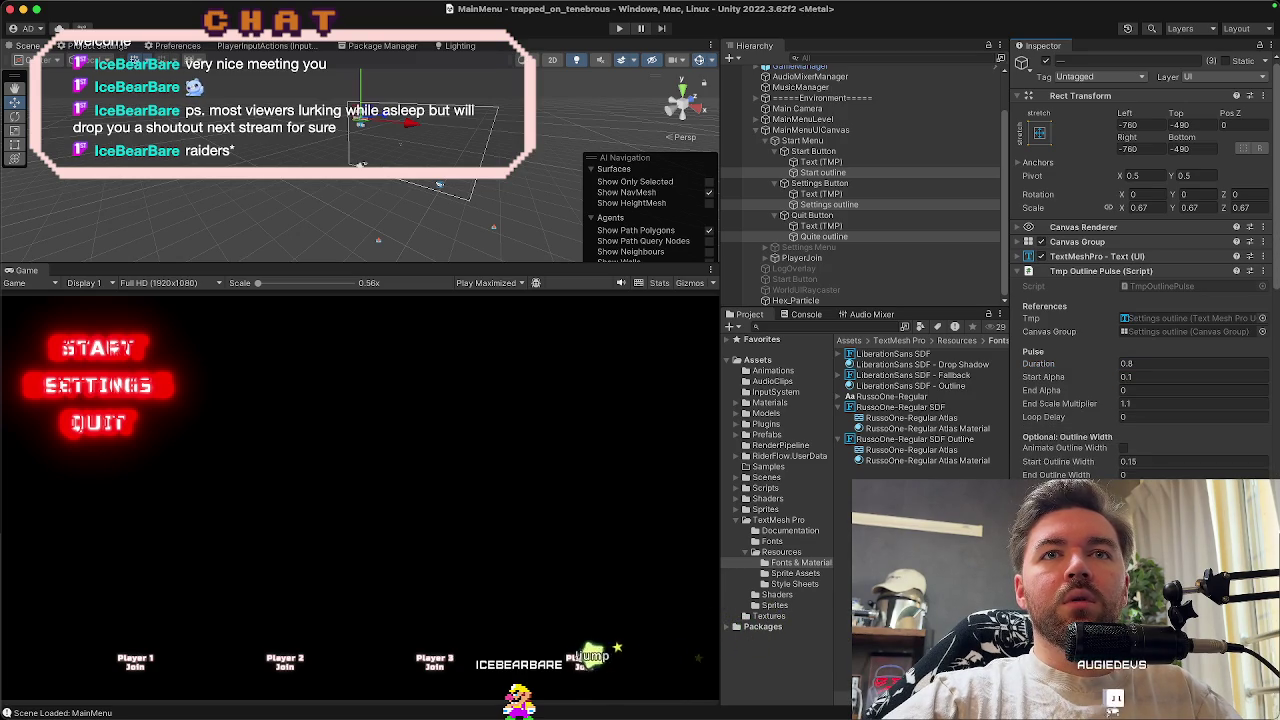
{"action": "scroll", "coordinate": [1065, 395], "scroll_direction": "down", "scroll_amount": 5}
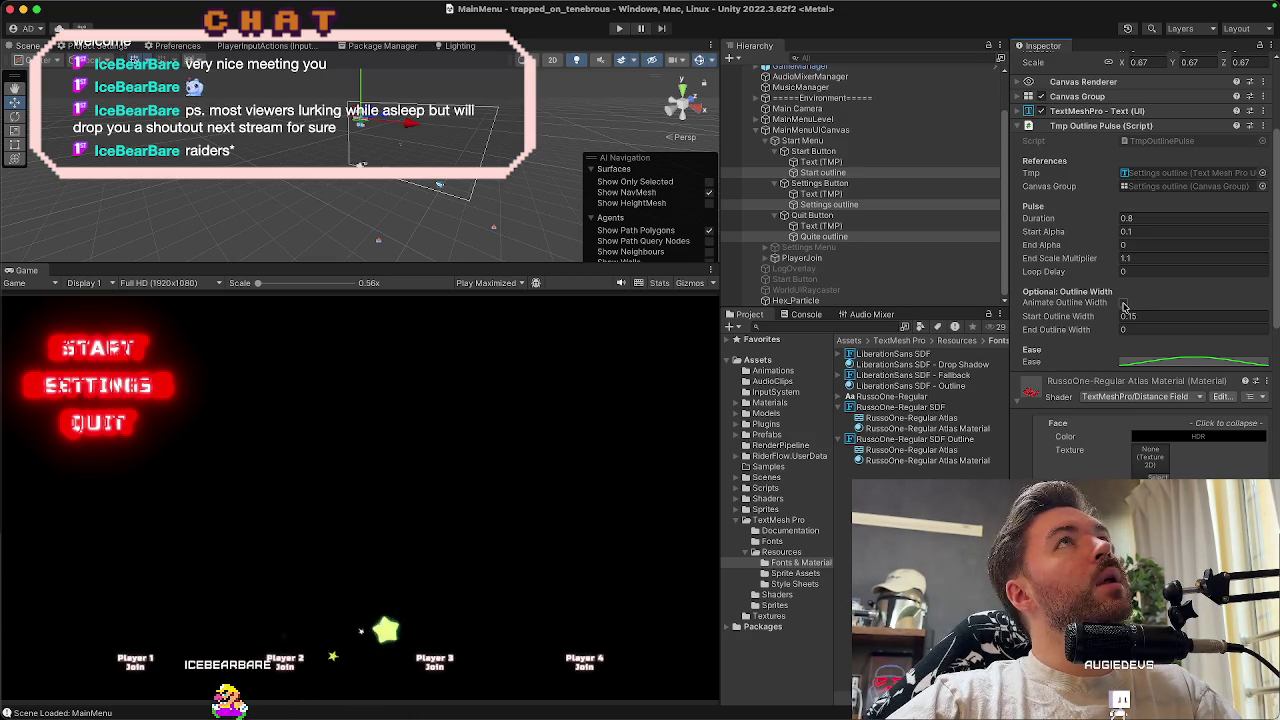
{"action": "left_click", "coordinate": [1124, 304]}
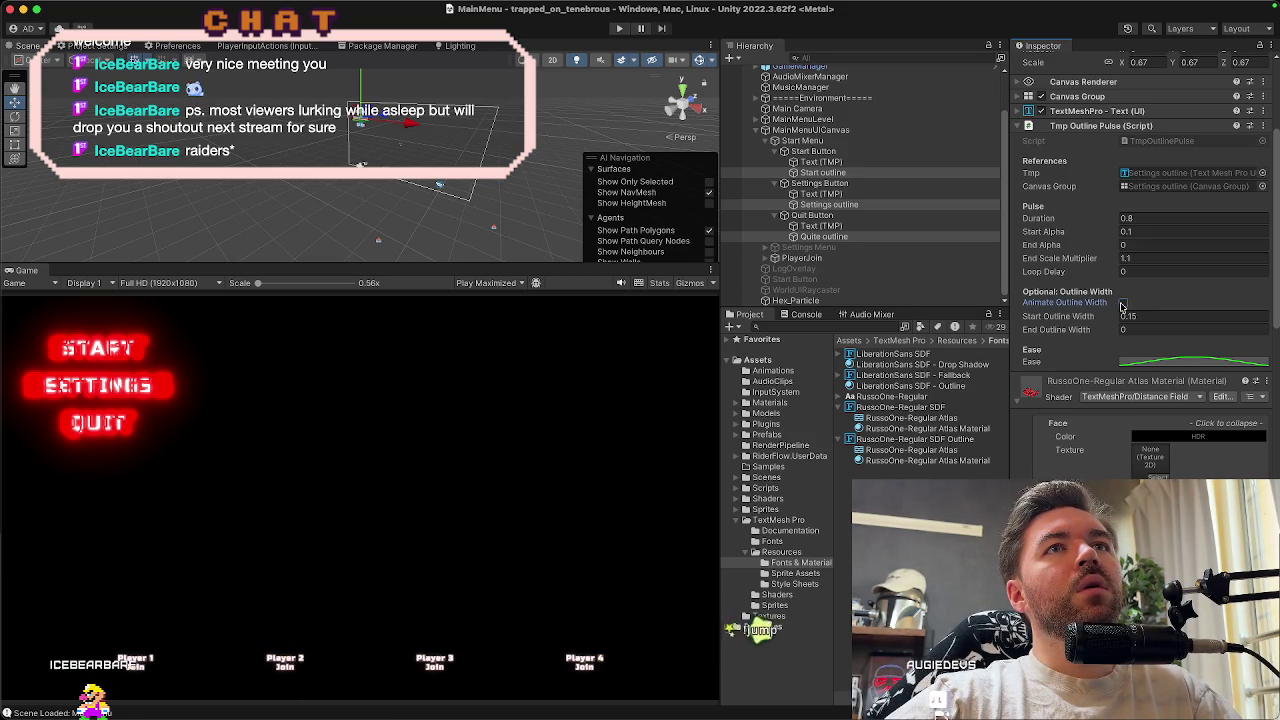
{"action": "left_click", "coordinate": [621, 29]}
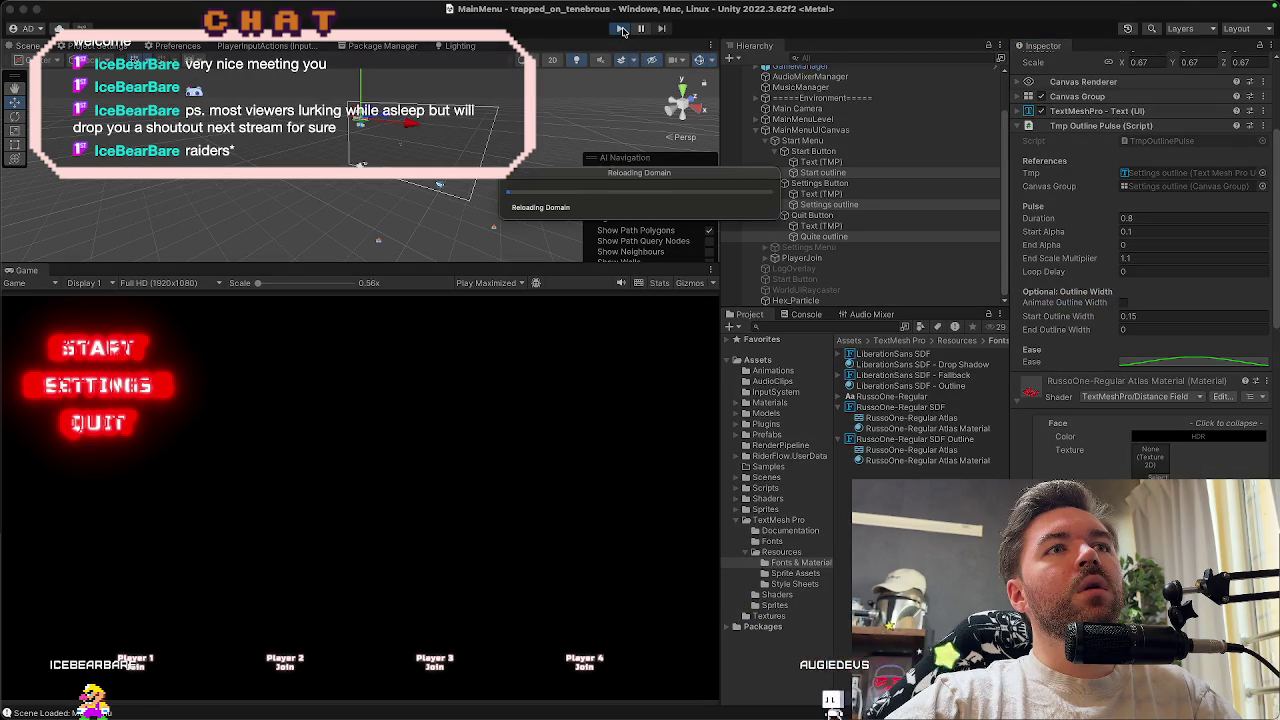
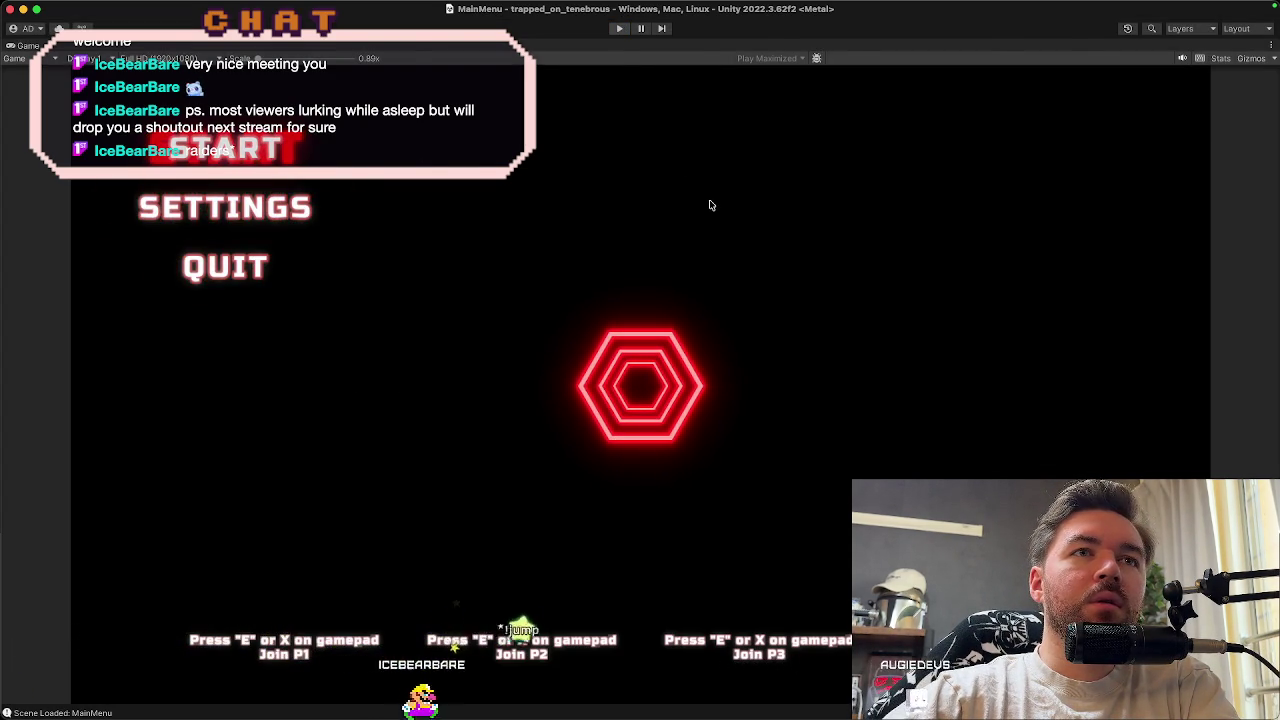
Toggle Animate Outline Width on the pulse script, then play-test moving the menu highlight up to START with the gamepad
{"action": "key", "text": "shift+space"}
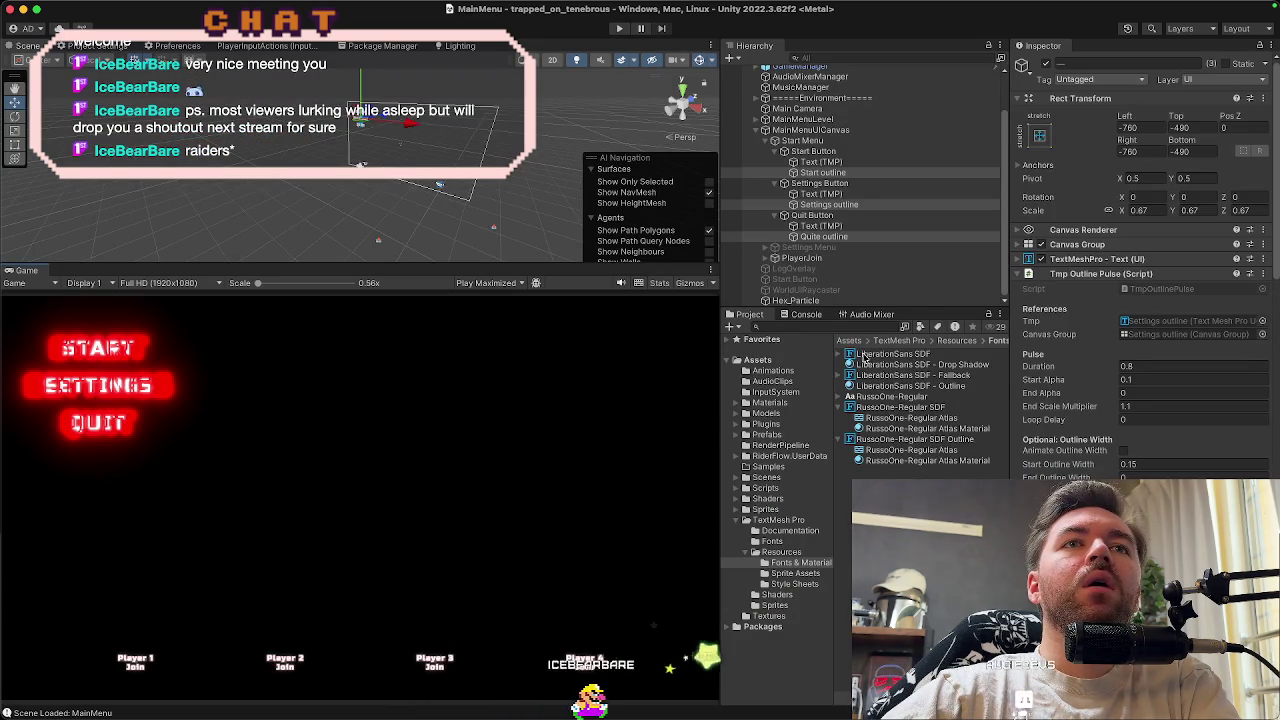
{"action": "left_click", "coordinate": [1124, 451]}
{"action": "left_click", "coordinate": [618, 29]}
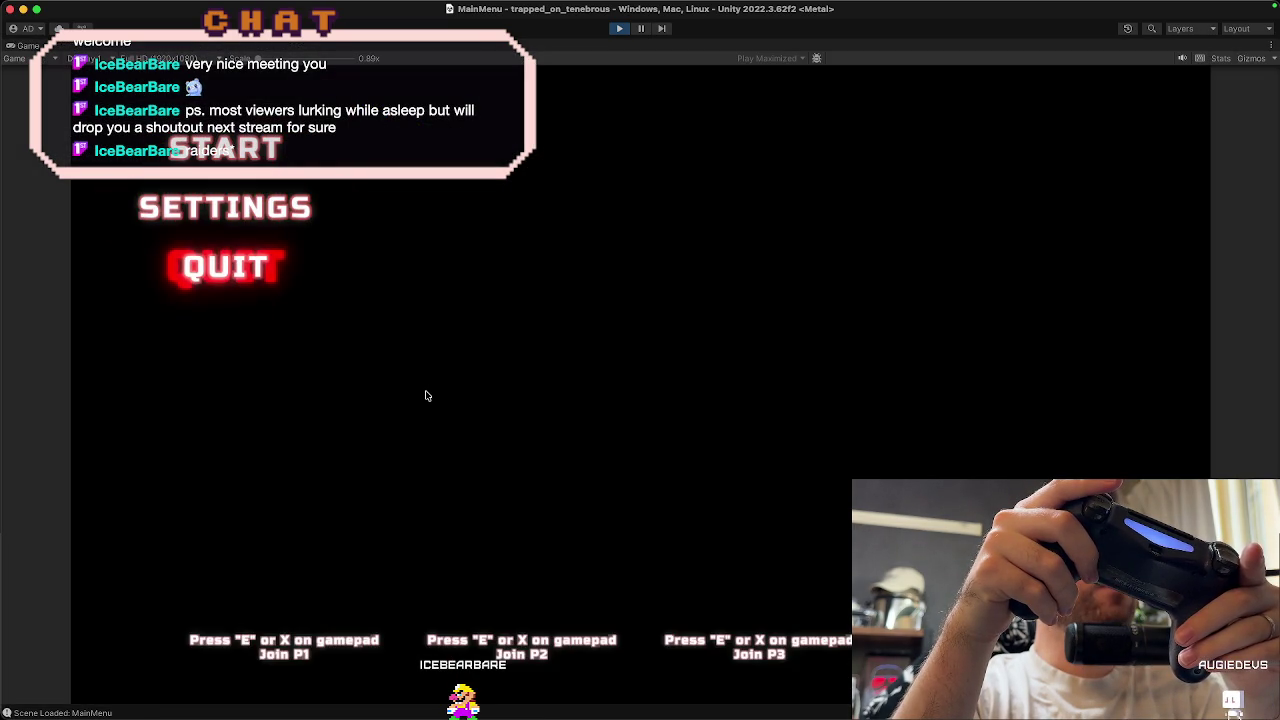
{"action": "key", "text": "Up"}
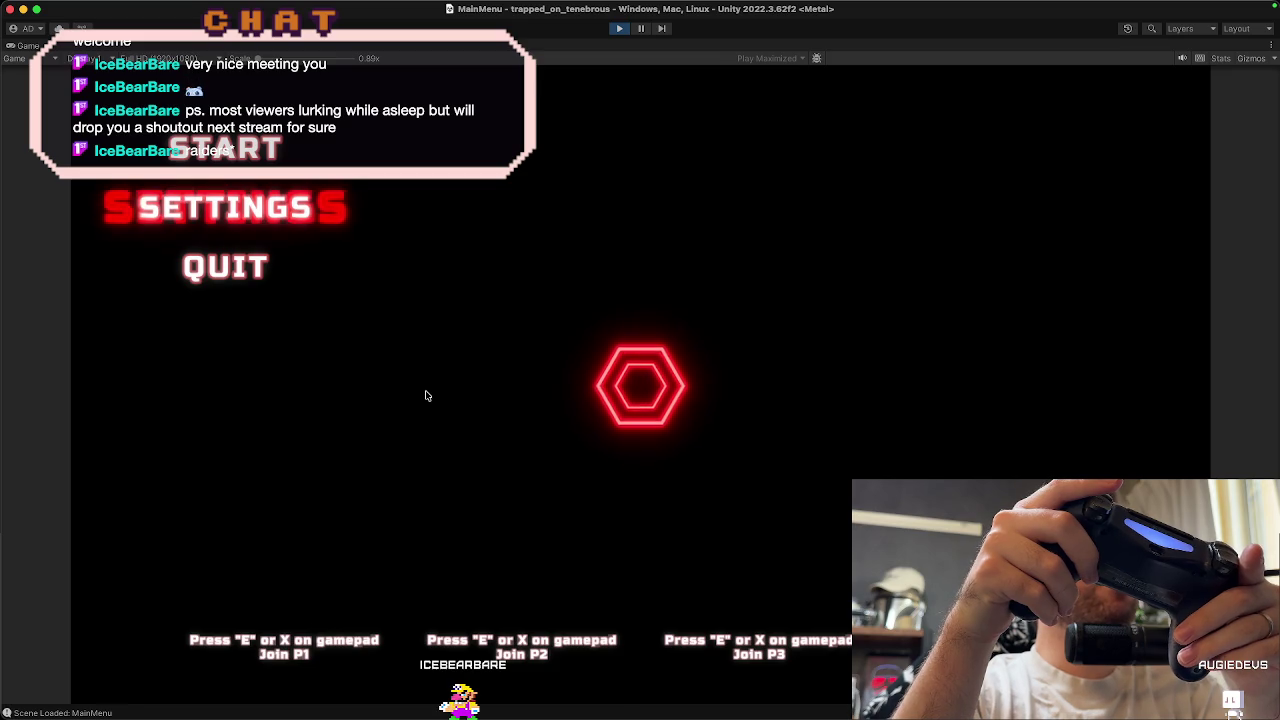
{"action": "key", "text": "Up"}
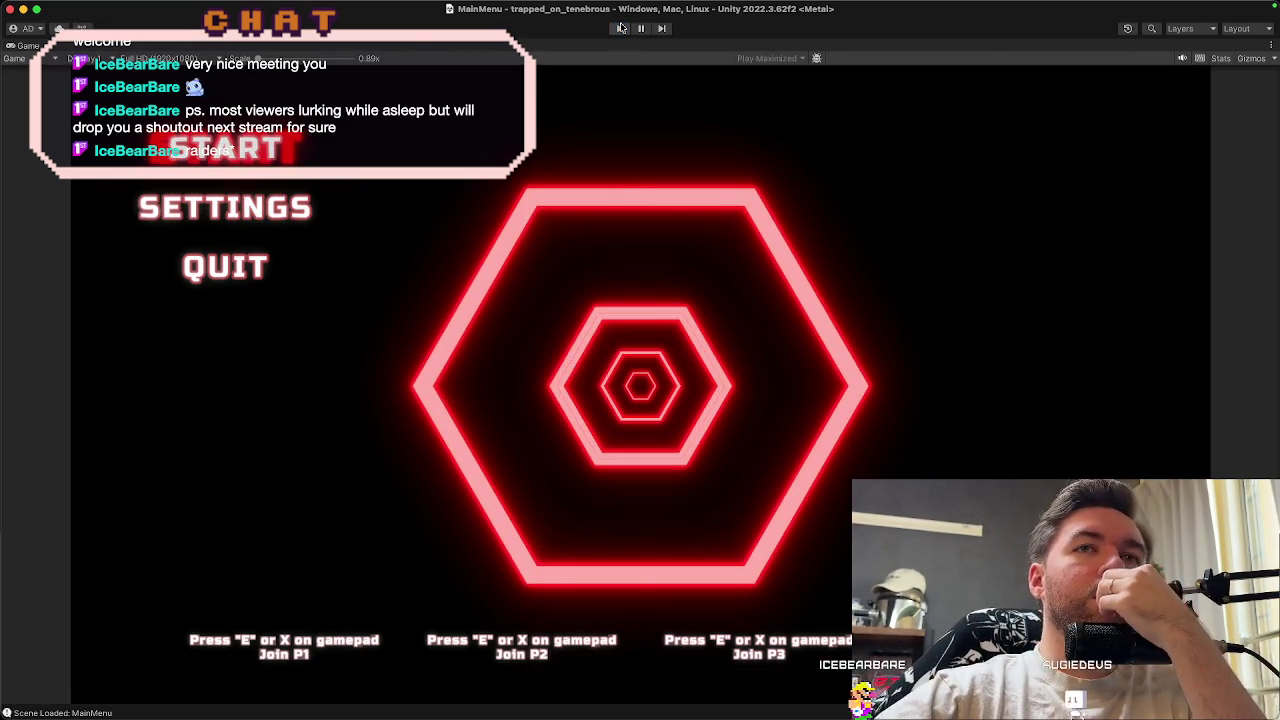
{"action": "key", "text": "super+p"}
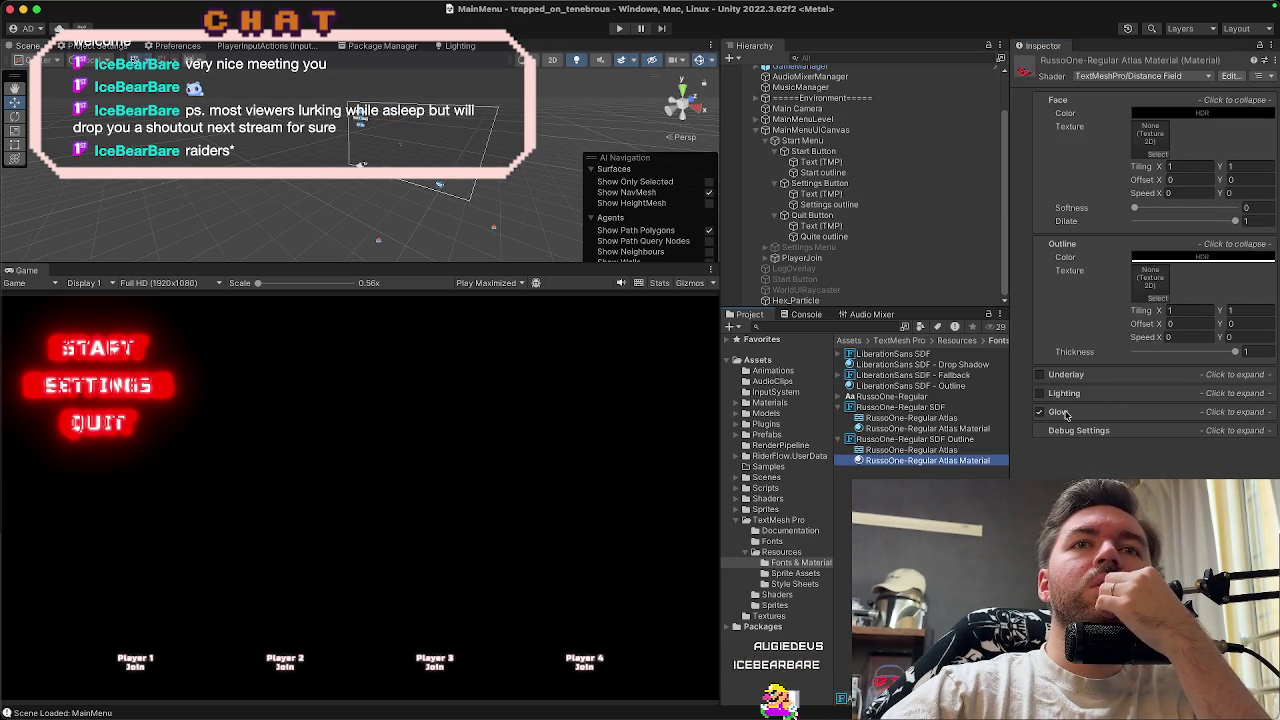
{"action": "left_click", "coordinate": [1066, 414]}
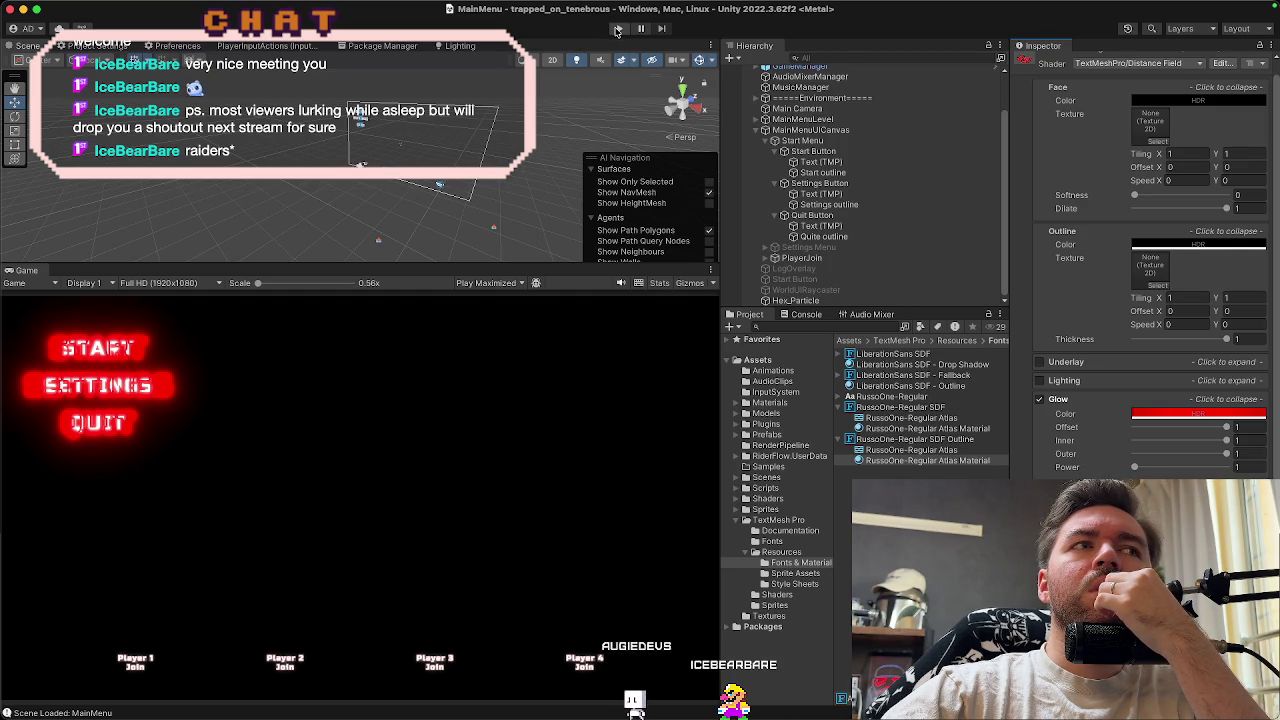
{"action": "left_click", "coordinate": [617, 30]}
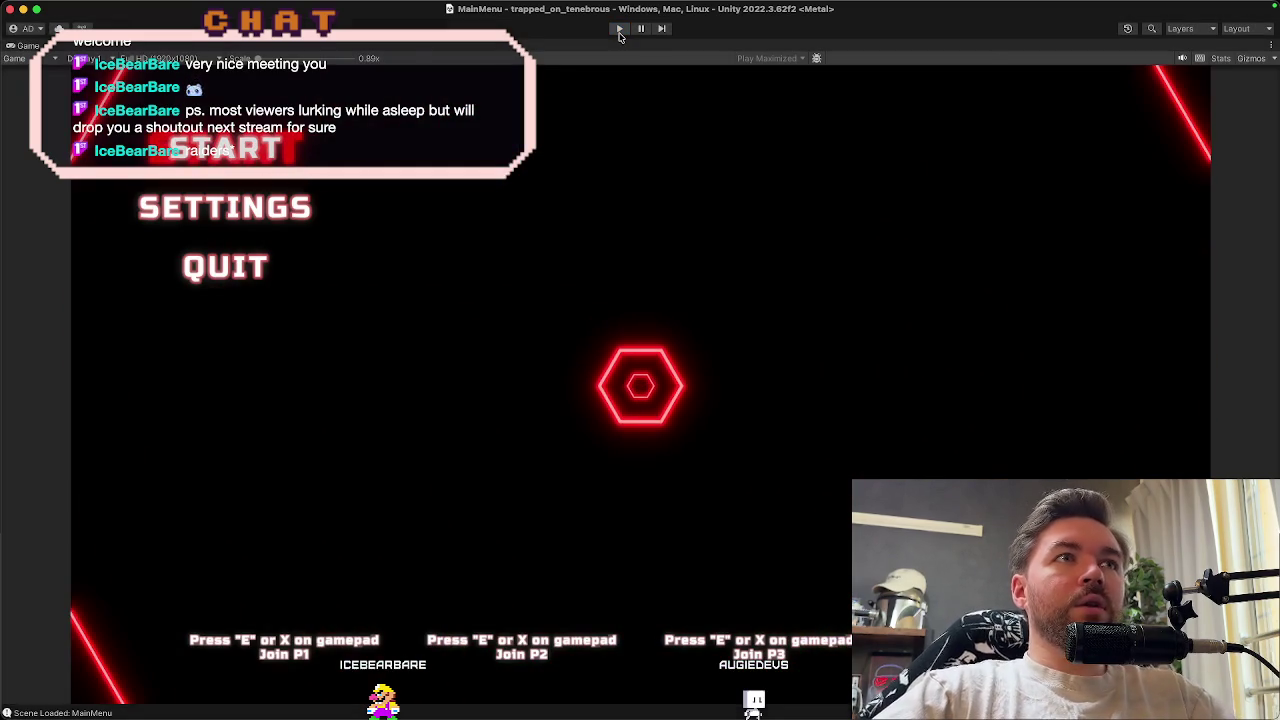
{"action": "left_click", "coordinate": [620, 32]}
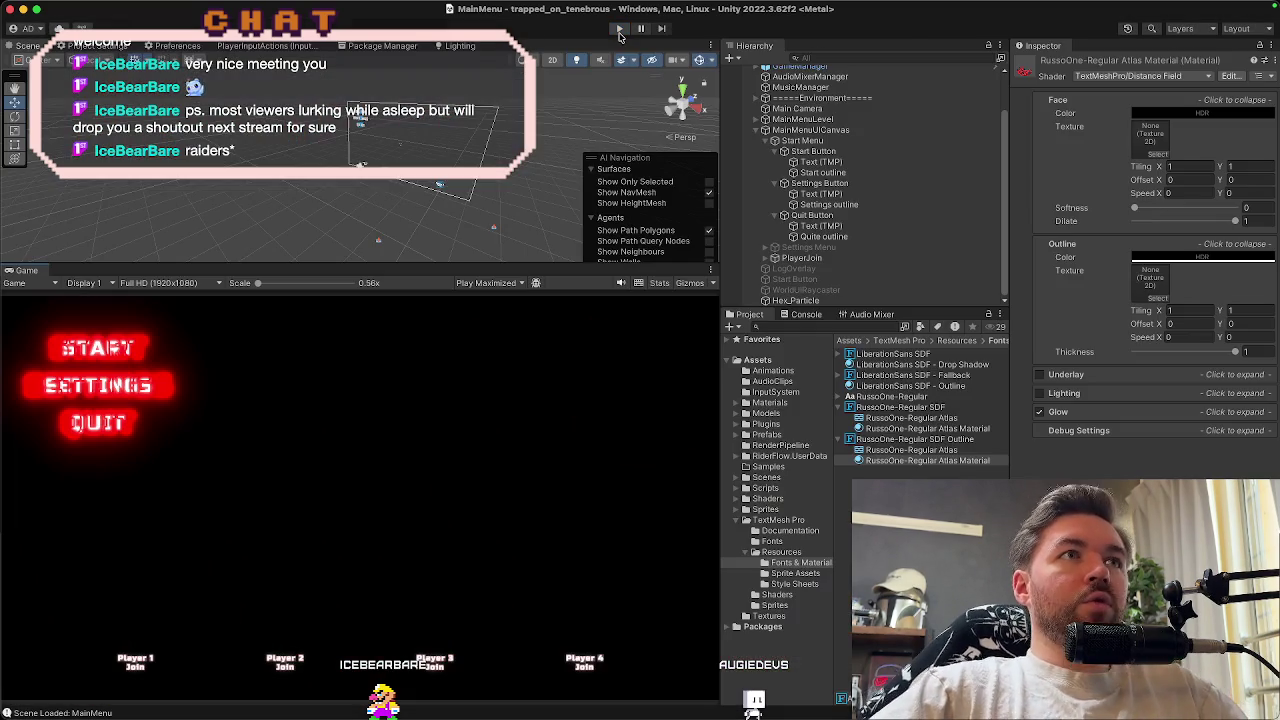
Select the Start, Settings and Quite outlines together and preview their pulse in Play mode
{"action": "left_click", "coordinate": [855, 236]}
{"action": "left_click", "coordinate": [853, 203]}
{"action": "left_click", "coordinate": [853, 173], "text": "super"}
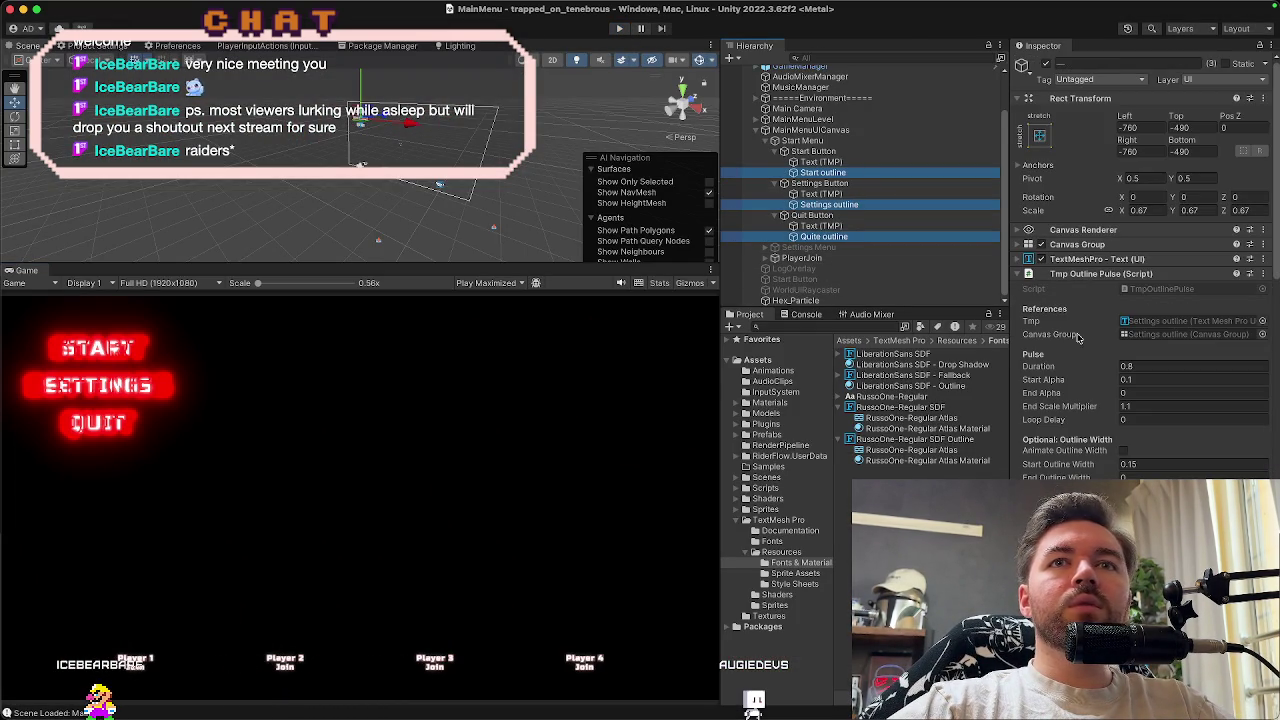
{"action": "scroll", "coordinate": [1110, 330], "scroll_direction": "down", "scroll_amount": 2}
{"action": "left_click", "coordinate": [1146, 318]}
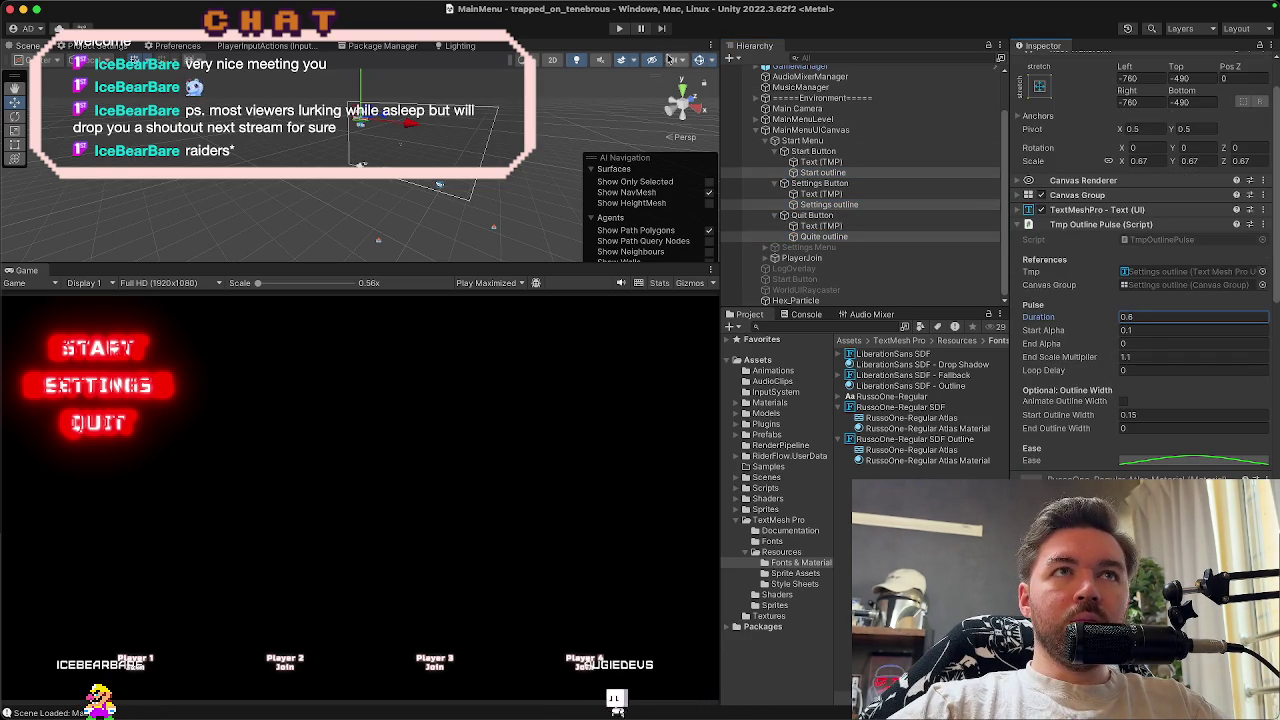
{"action": "left_click", "coordinate": [620, 30]}
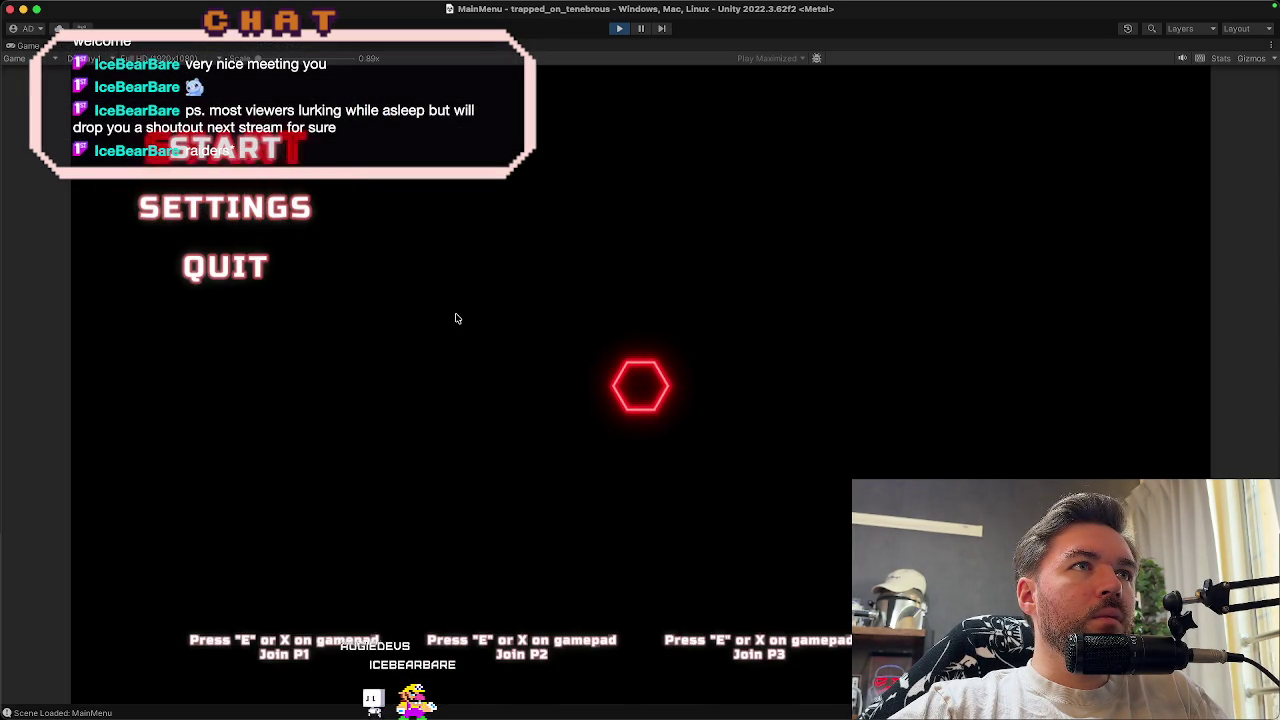
{"action": "left_click", "coordinate": [620, 30]}
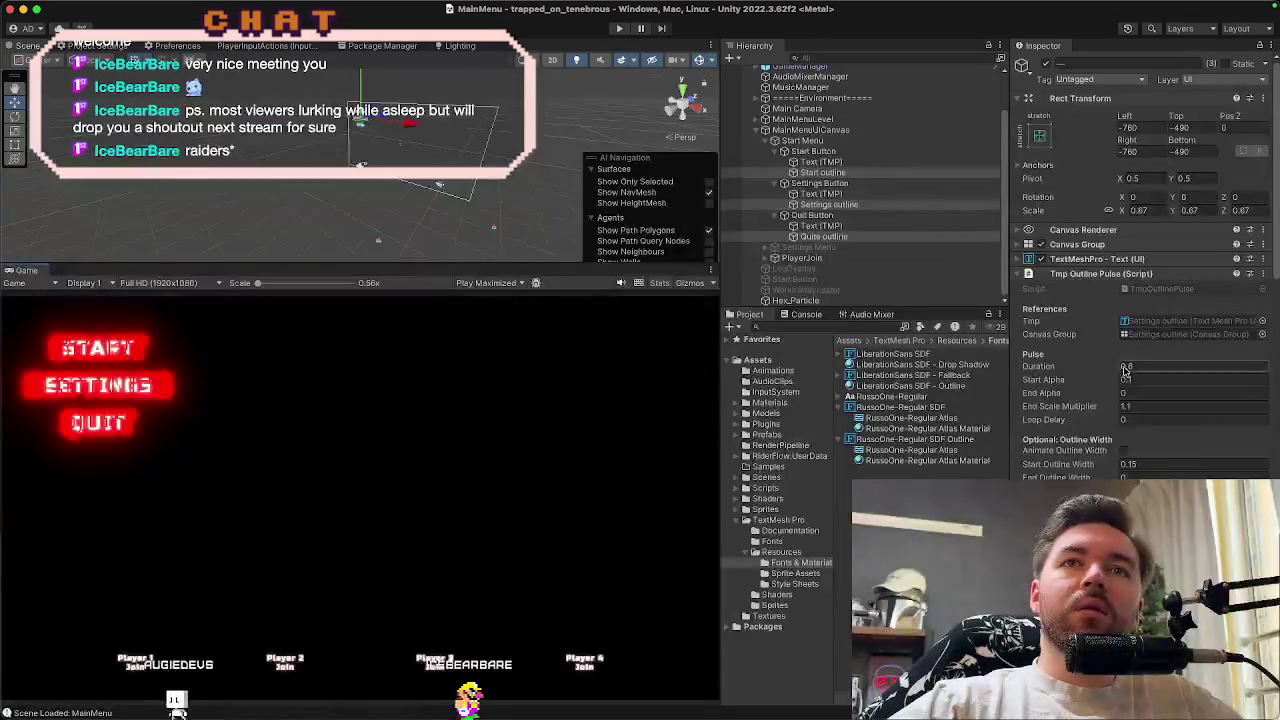
Set the pulse Duration to 0.7 and End Scale Multiplier to 1.05, then preview again
{"action": "left_click", "coordinate": [1125, 367]}
{"action": "type", "text": "0.7"}
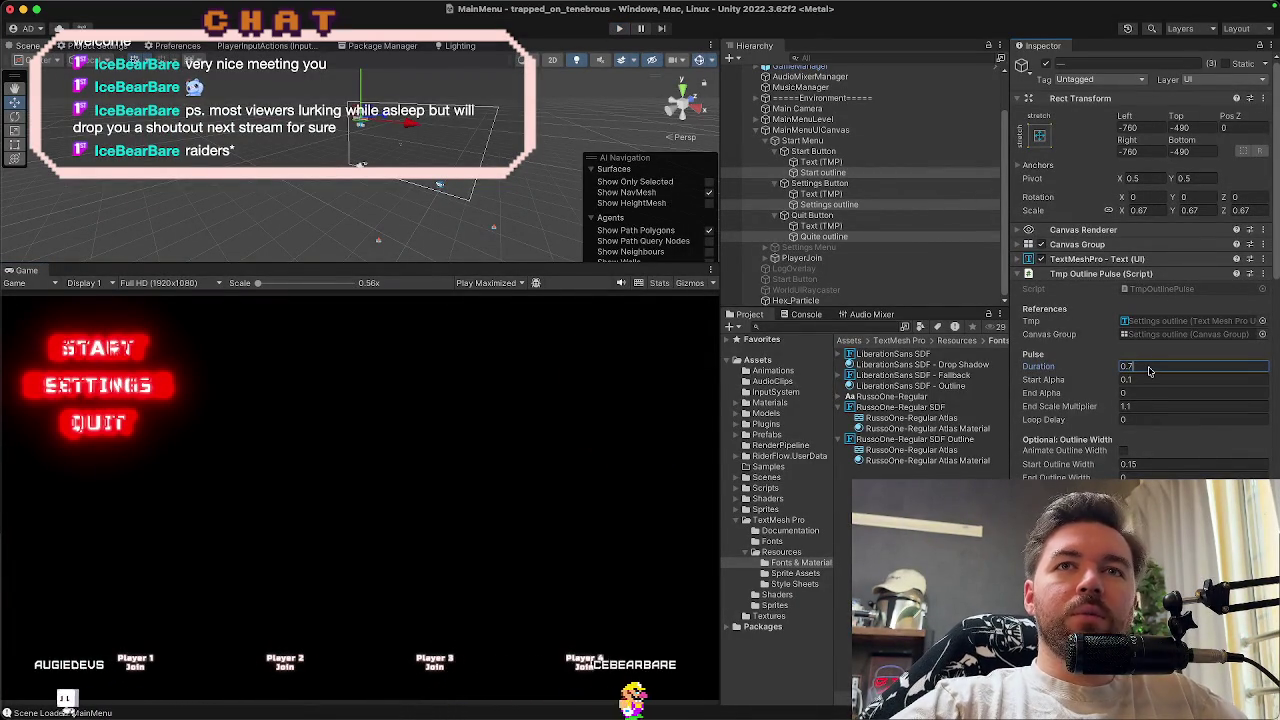
{"action": "left_click", "coordinate": [1146, 407]}
{"action": "type", "text": "1.05"}
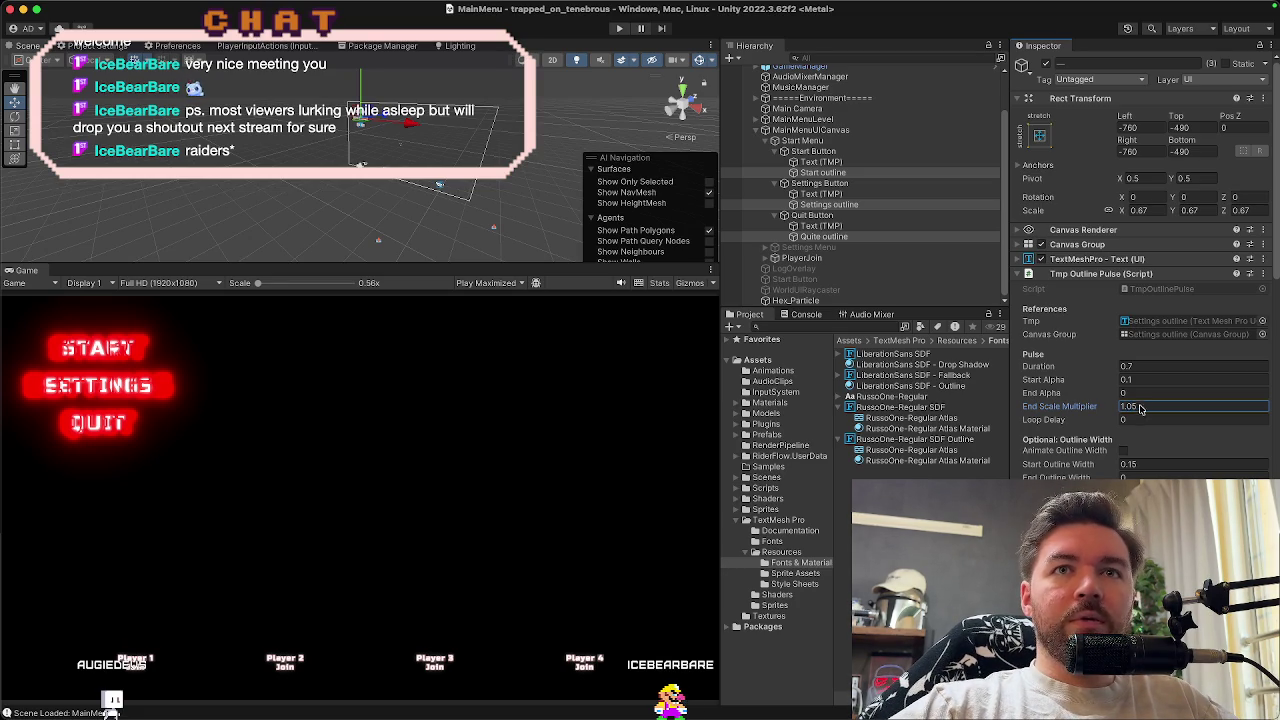
{"action": "left_click", "coordinate": [624, 33]}
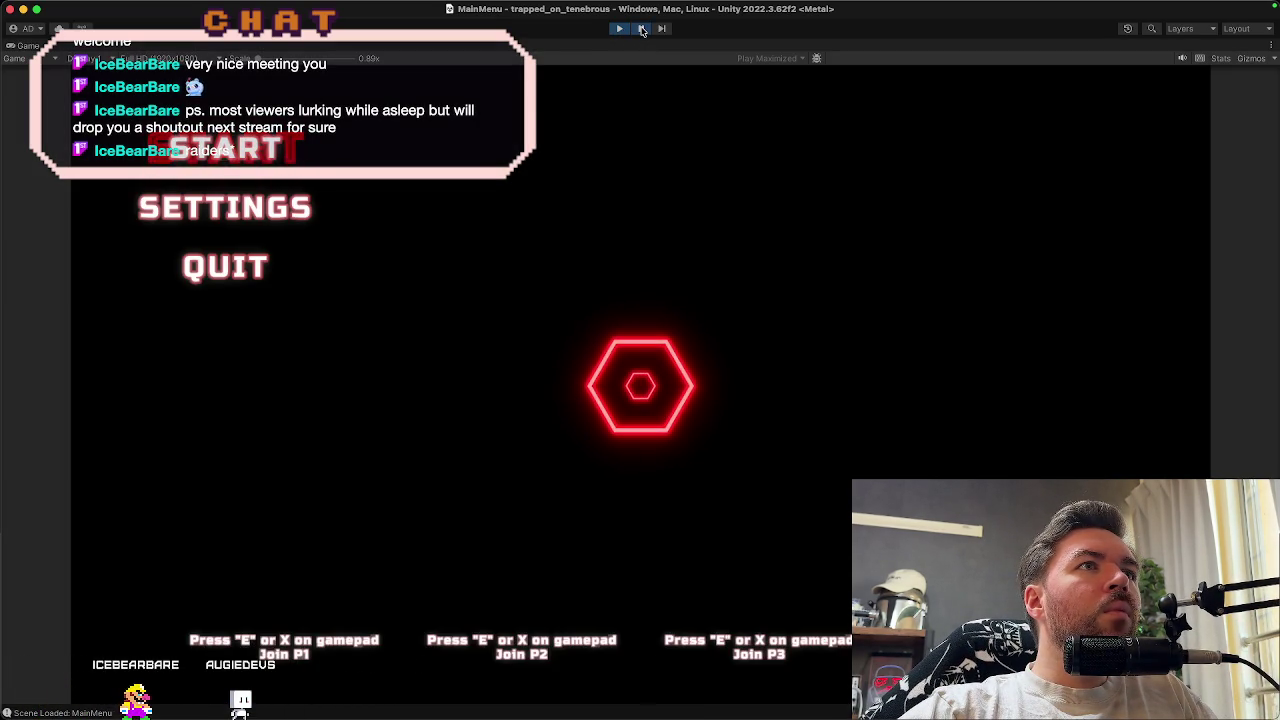
{"action": "left_click", "coordinate": [620, 29]}
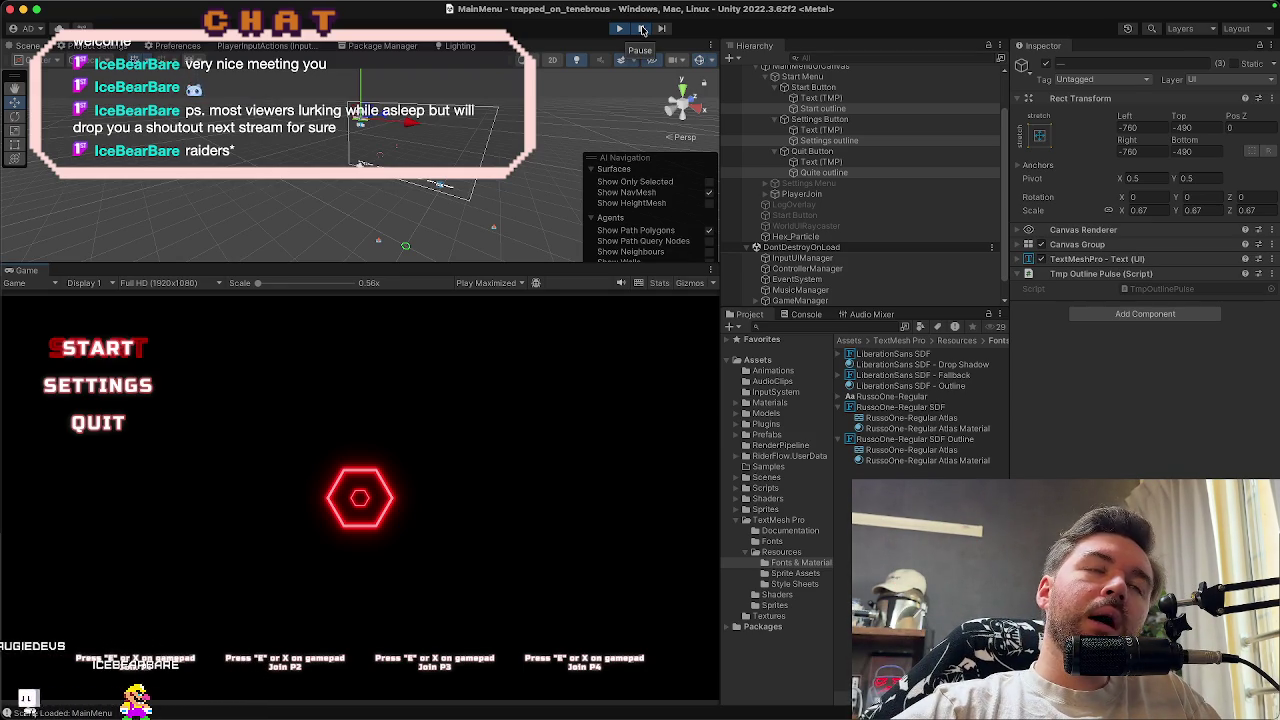
Stop the game, set the pulse's Start and End Alpha to 0.3, and open TmpOutlinePulse.cs
{"action": "left_click", "coordinate": [620, 29]}
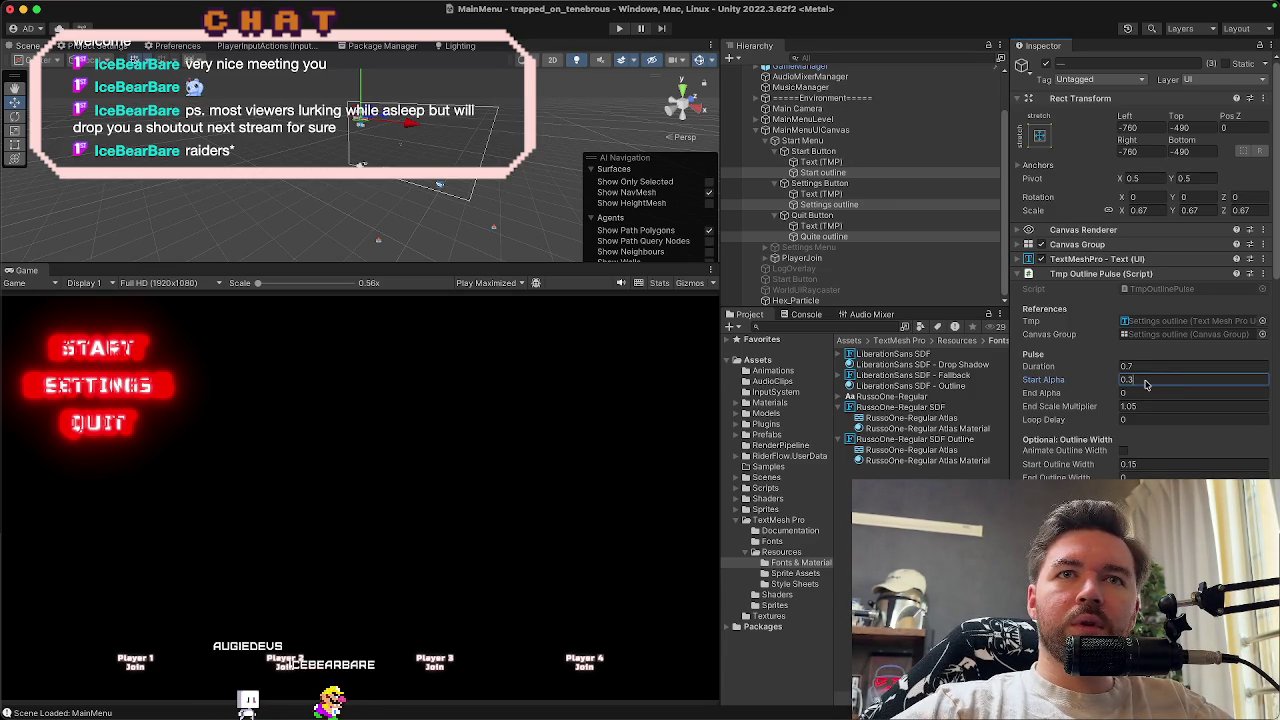
{"action": "left_click", "coordinate": [1146, 395]}
{"action": "type", "text": "0.3"}
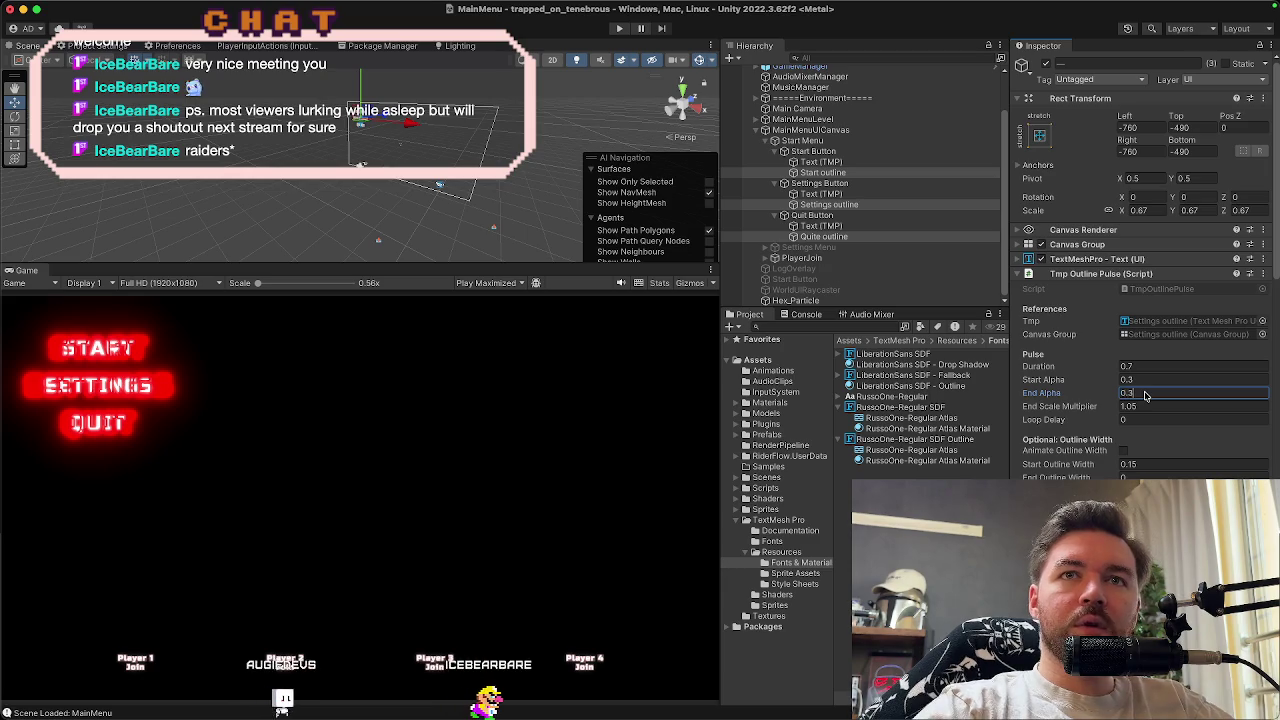
{"action": "scroll", "coordinate": [1138, 392], "scroll_direction": "down", "scroll_amount": 2}
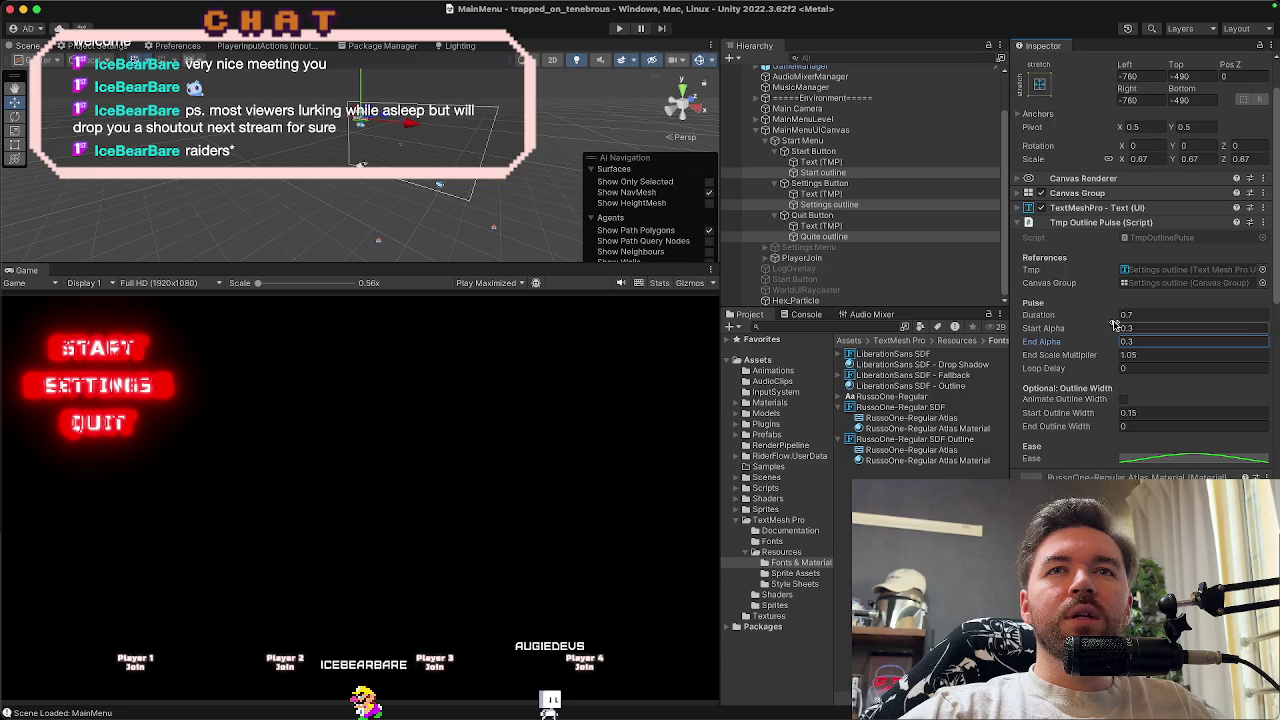
{"action": "double_click", "coordinate": [1145, 242]}
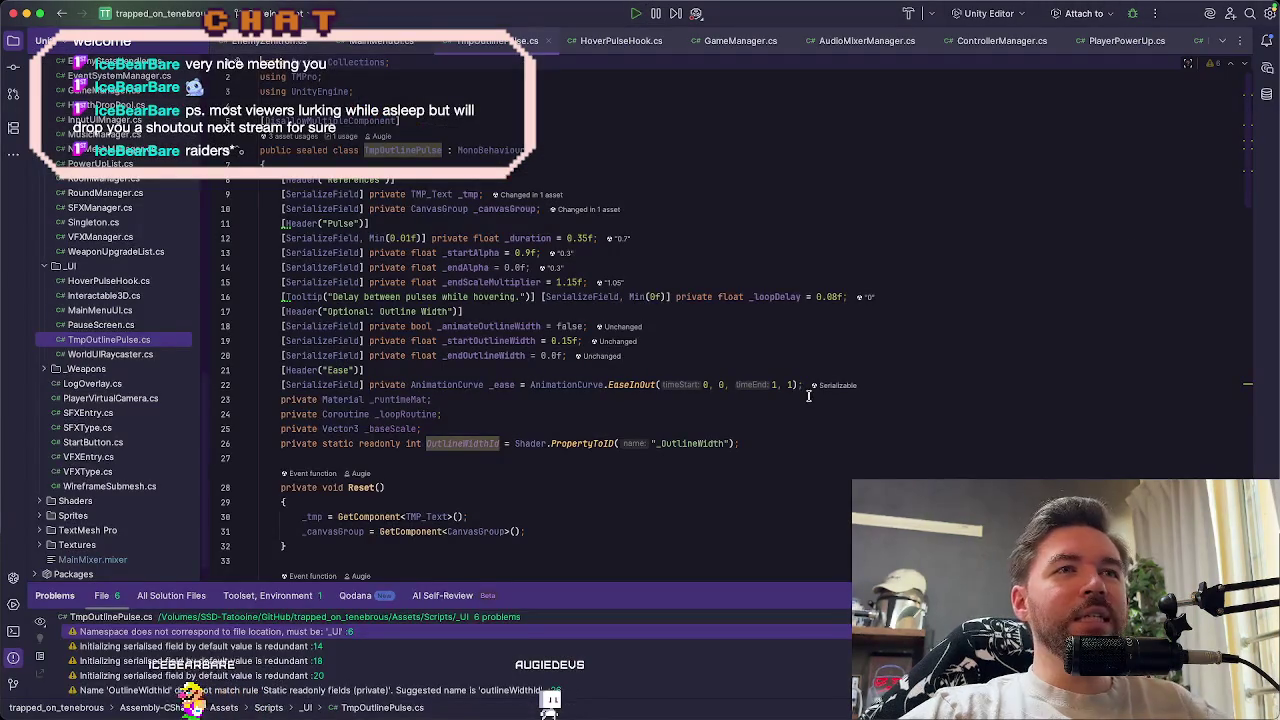
Search TmpOutlinePulse.cs for _ease, follow it to its evaluation on line 95, then return to Unity
{"action": "scroll", "coordinate": [795, 415], "scroll_direction": "down", "scroll_amount": 10}
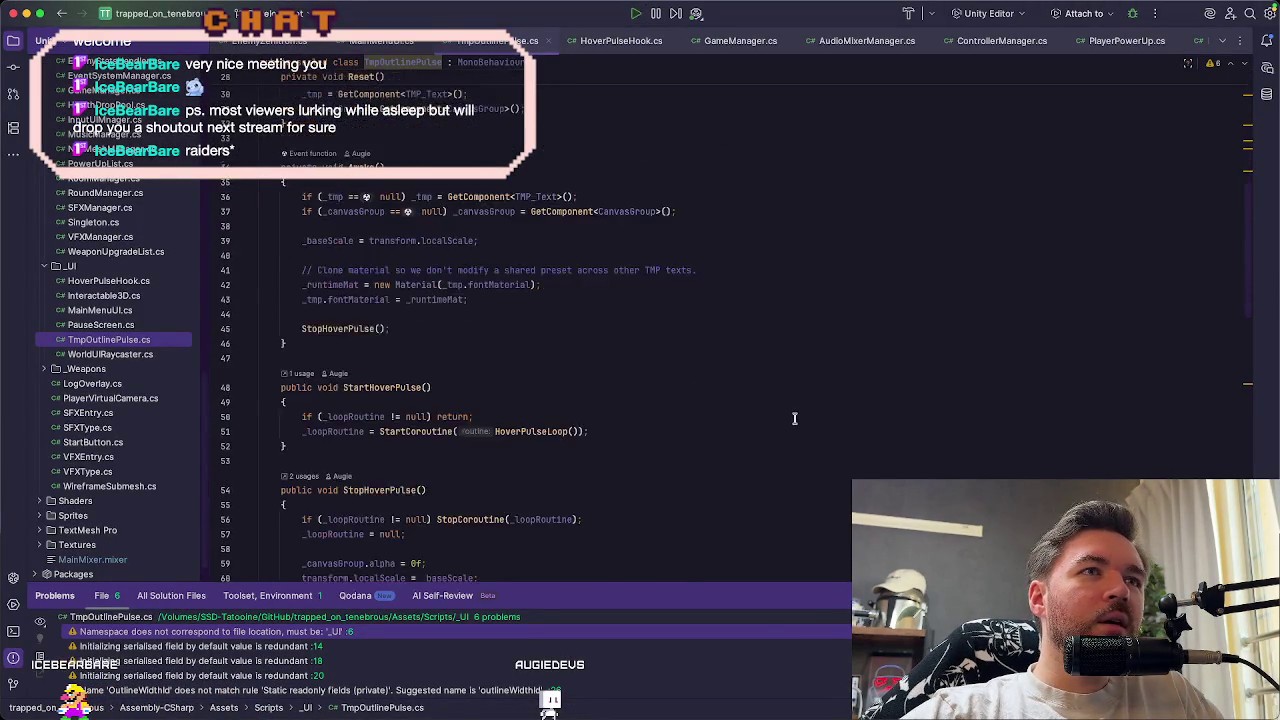
{"action": "scroll", "coordinate": [792, 421], "scroll_direction": "up", "scroll_amount": 8}
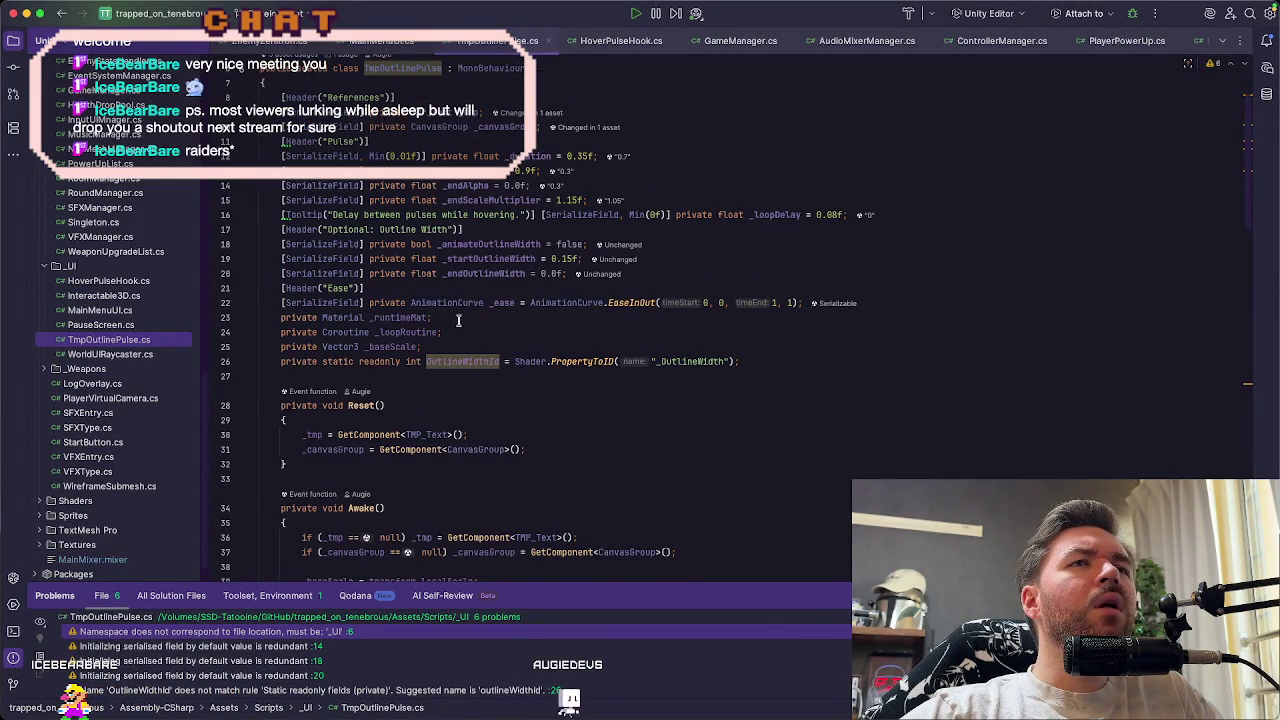
{"action": "left_click", "coordinate": [497, 303]}
{"action": "key", "text": "super+f"}
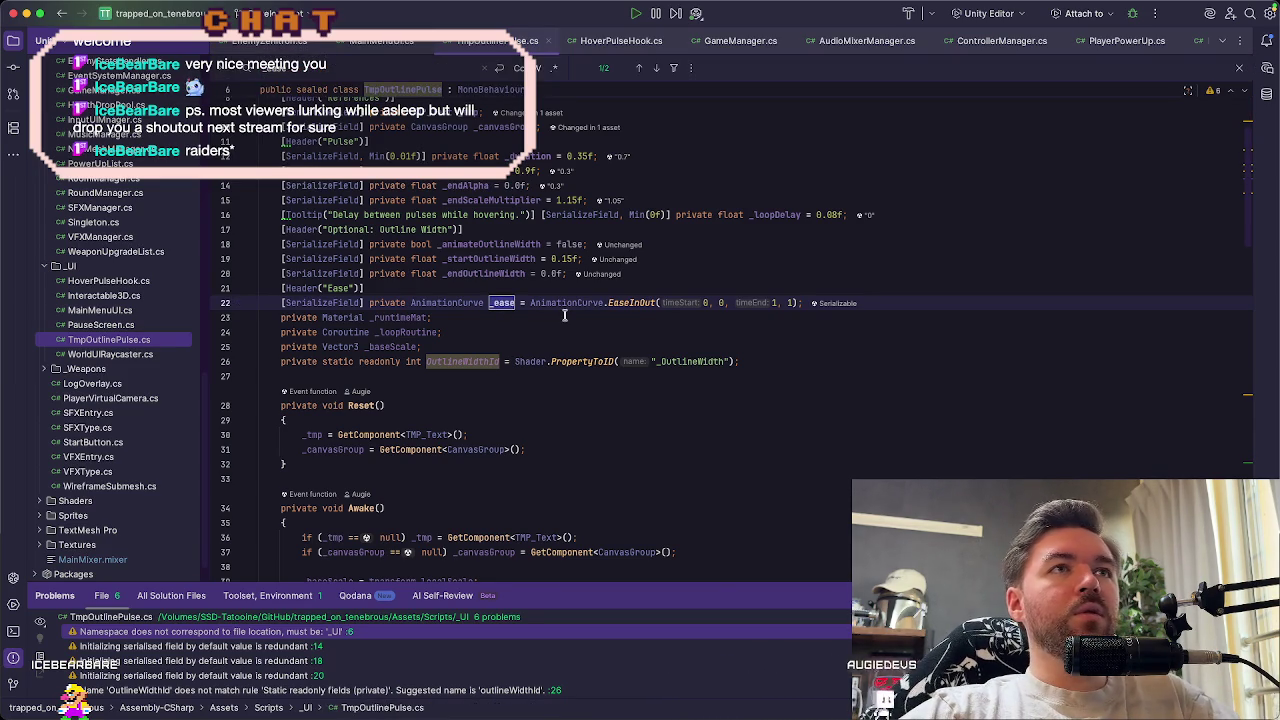
{"action": "left_click", "coordinate": [651, 70]}
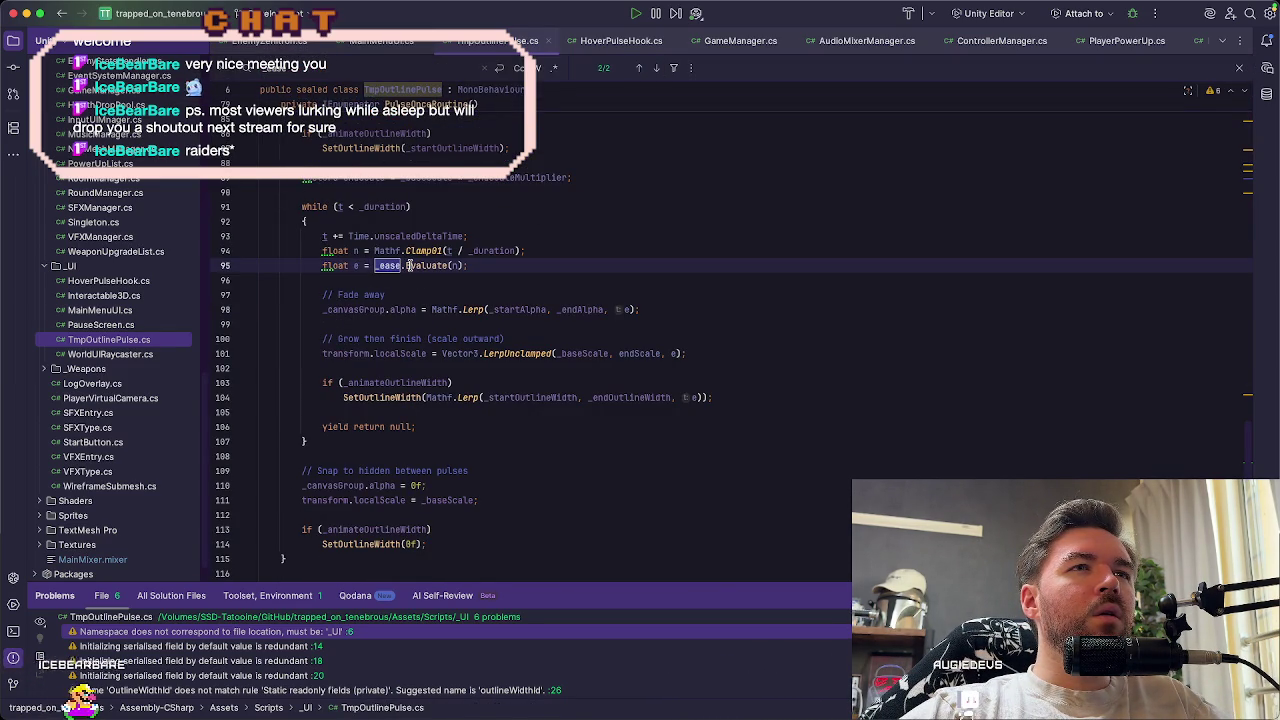
{"action": "left_click", "coordinate": [355, 266]}
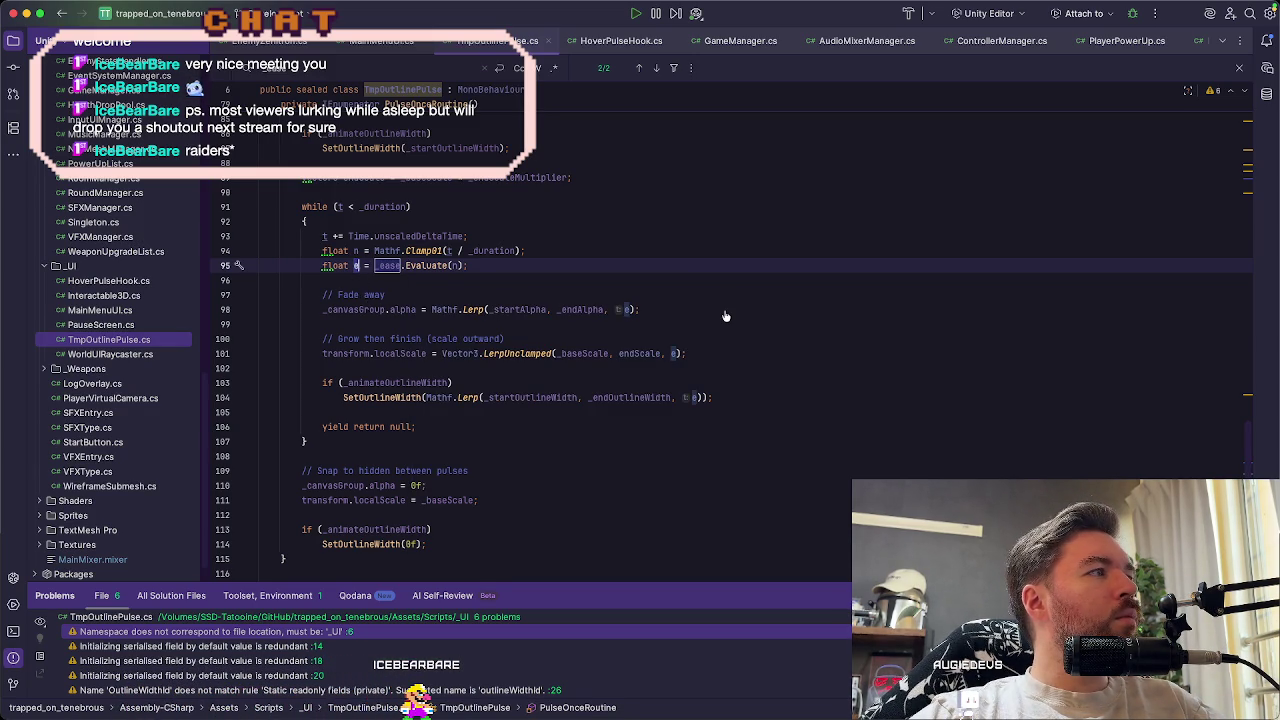
{"action": "key", "text": "super+Tab"}
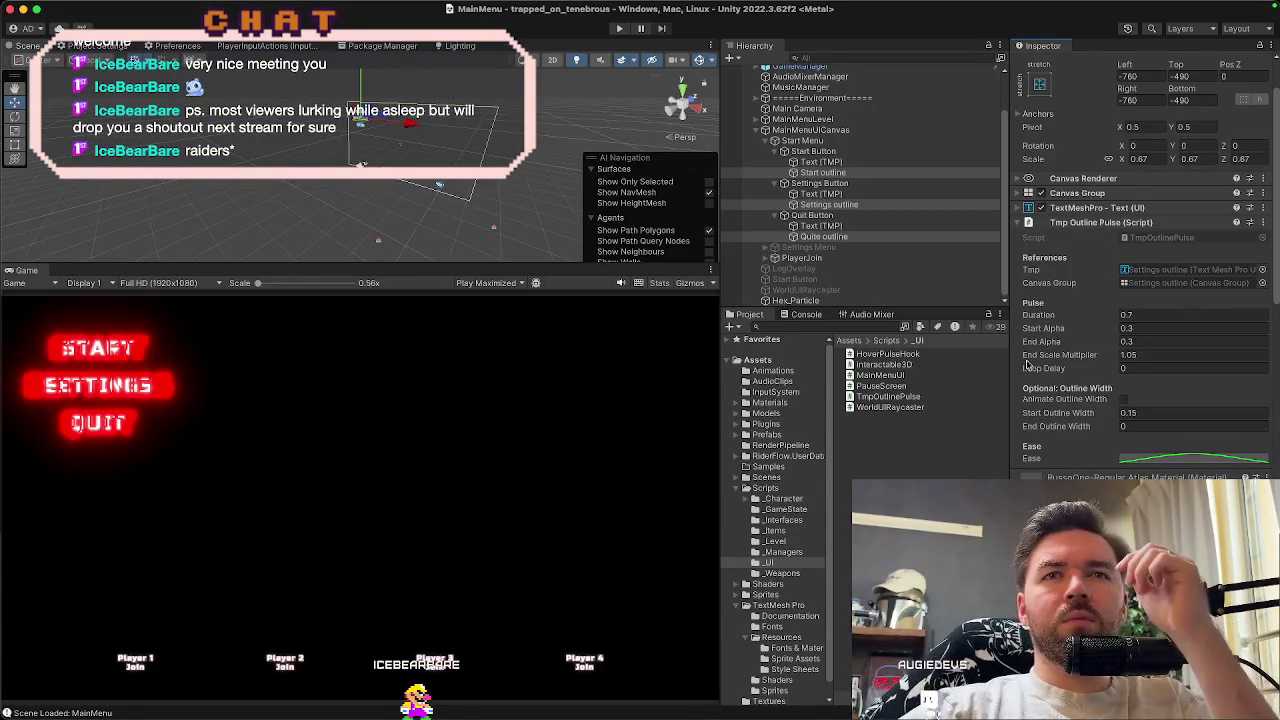
Reshape the pulse's Ease curve to rise faster and stay high longer, then test it in Play mode
{"action": "left_click", "coordinate": [1164, 462]}
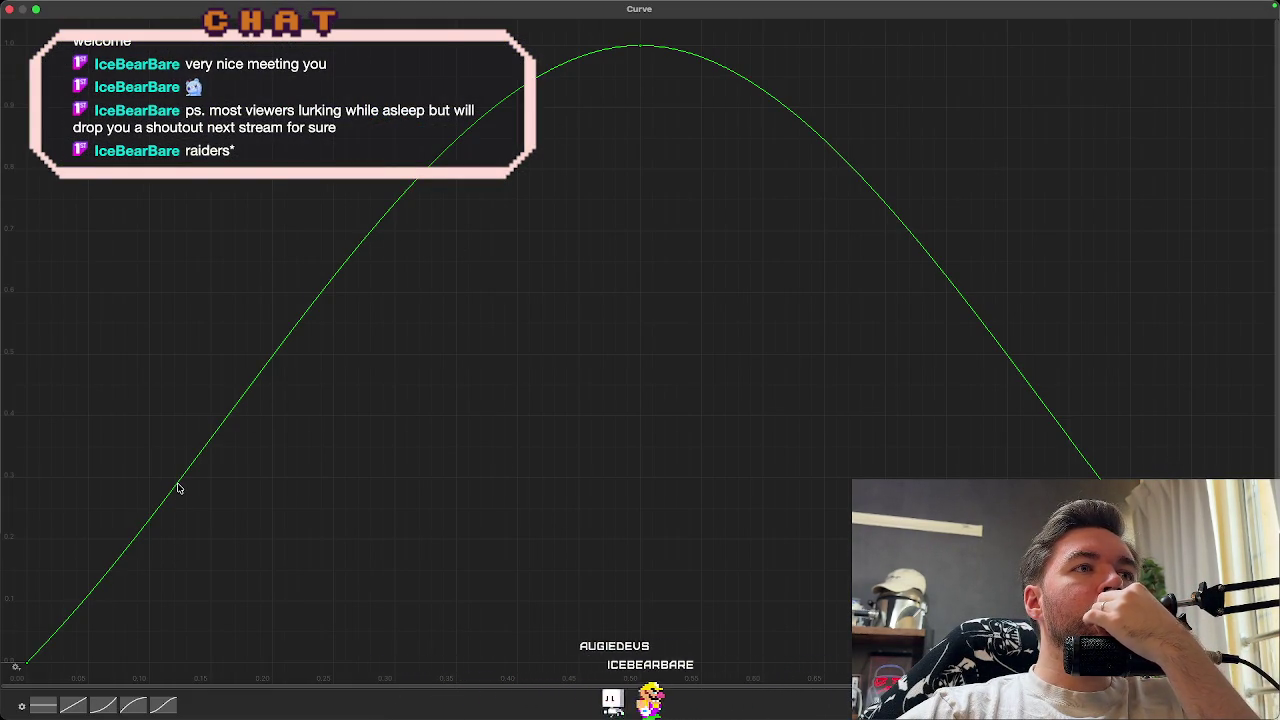
{"action": "mouse_move", "coordinate": [178, 488]}
{"action": "left_mouse_down"}
{"action": "mouse_move", "coordinate": [171, 189]}
{"action": "mouse_move", "coordinate": [100, 294]}
{"action": "mouse_move", "coordinate": [152, 337]}
{"action": "mouse_move", "coordinate": [177, 314]}
{"action": "mouse_move", "coordinate": [179, 327]}
{"action": "mouse_move", "coordinate": [145, 147]}
{"action": "left_mouse_up"}
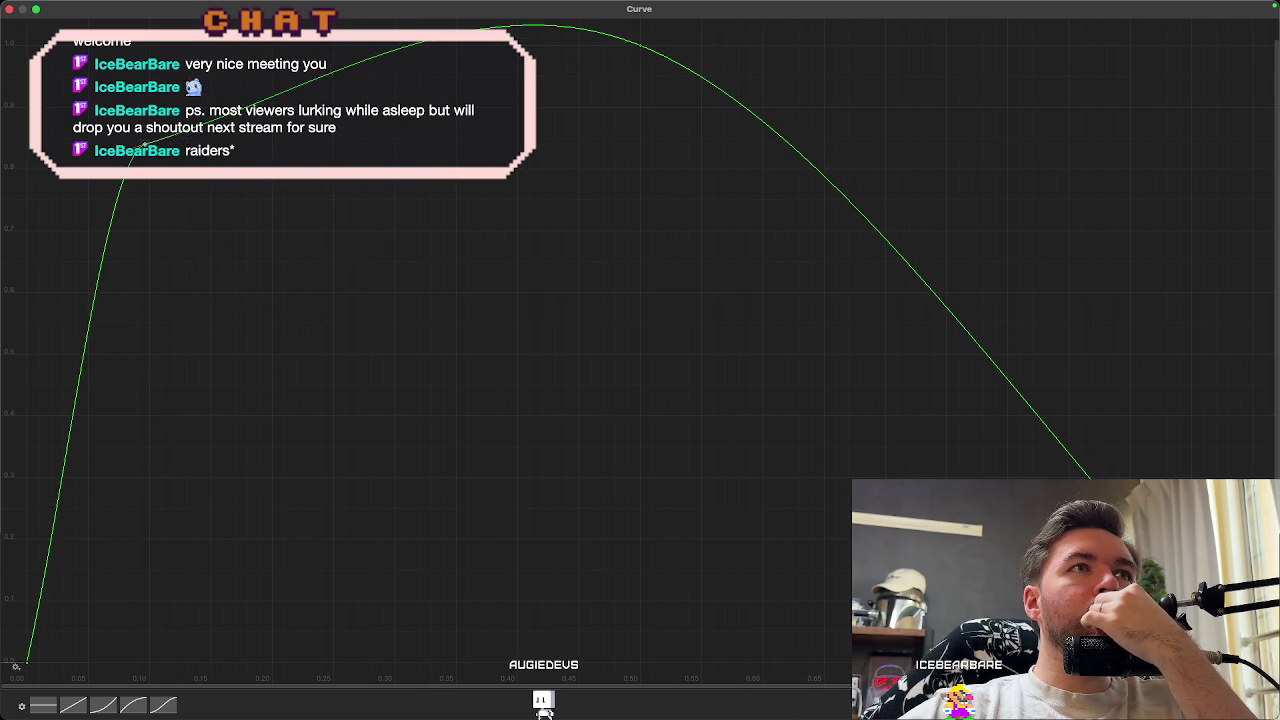
{"action": "mouse_move", "coordinate": [913, 273]}
{"action": "left_mouse_down"}
{"action": "mouse_move", "coordinate": [904, 236]}
{"action": "mouse_move", "coordinate": [903, 258]}
{"action": "mouse_move", "coordinate": [1088, 119]}
{"action": "left_mouse_up"}
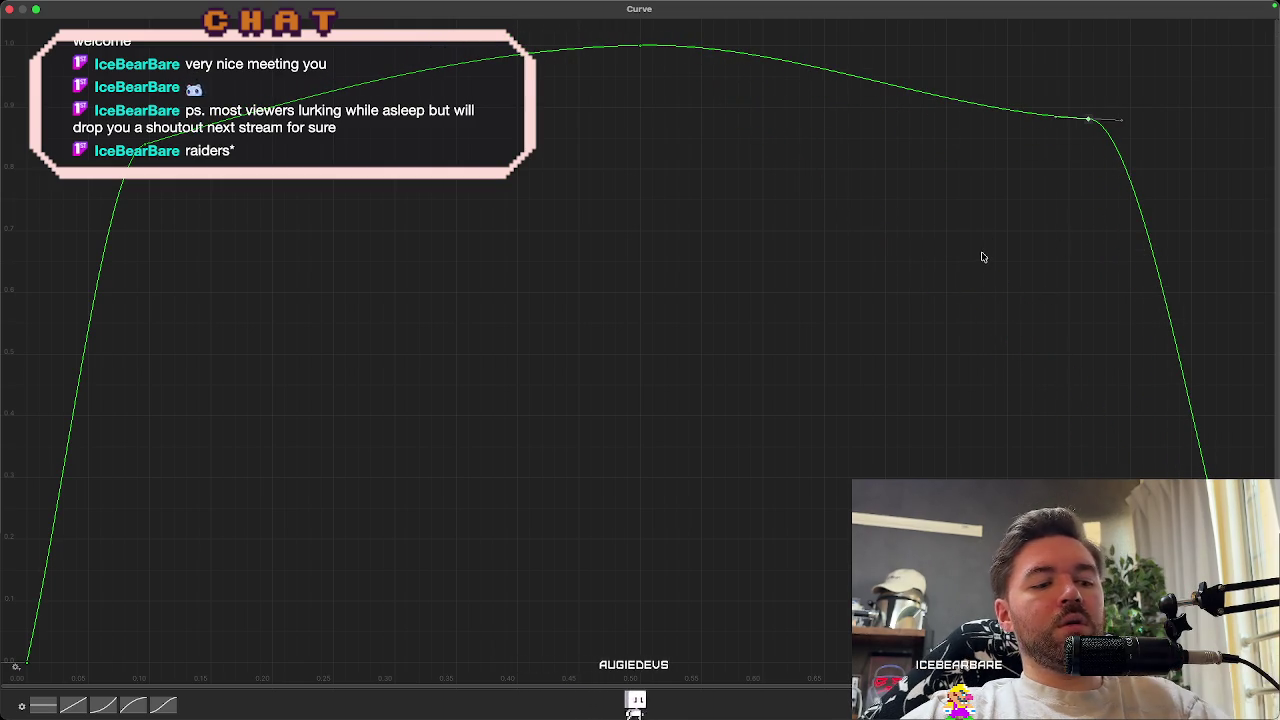
{"action": "left_click", "coordinate": [10, 11]}
{"action": "left_click", "coordinate": [617, 30]}
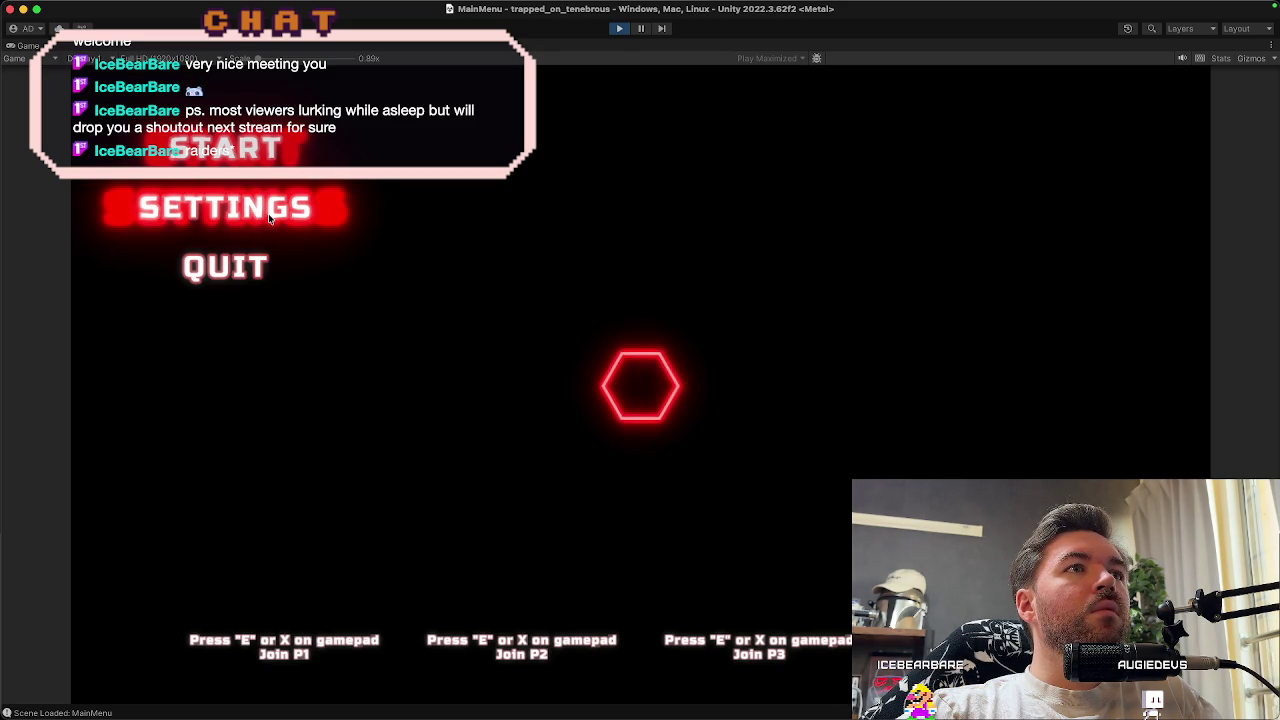
{"action": "left_click", "coordinate": [619, 29]}
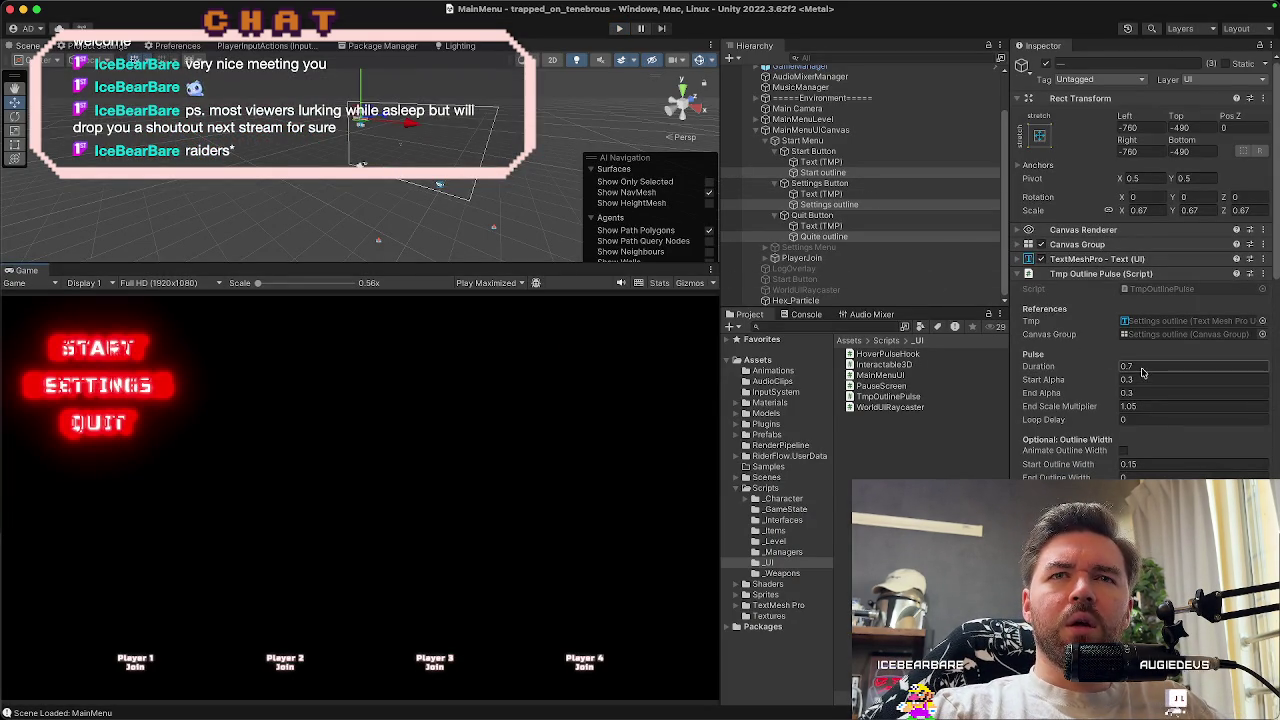
Change End Scale Multiplier from 1.05 to 1 and run the menu once more
{"action": "left_click", "coordinate": [1139, 407]}
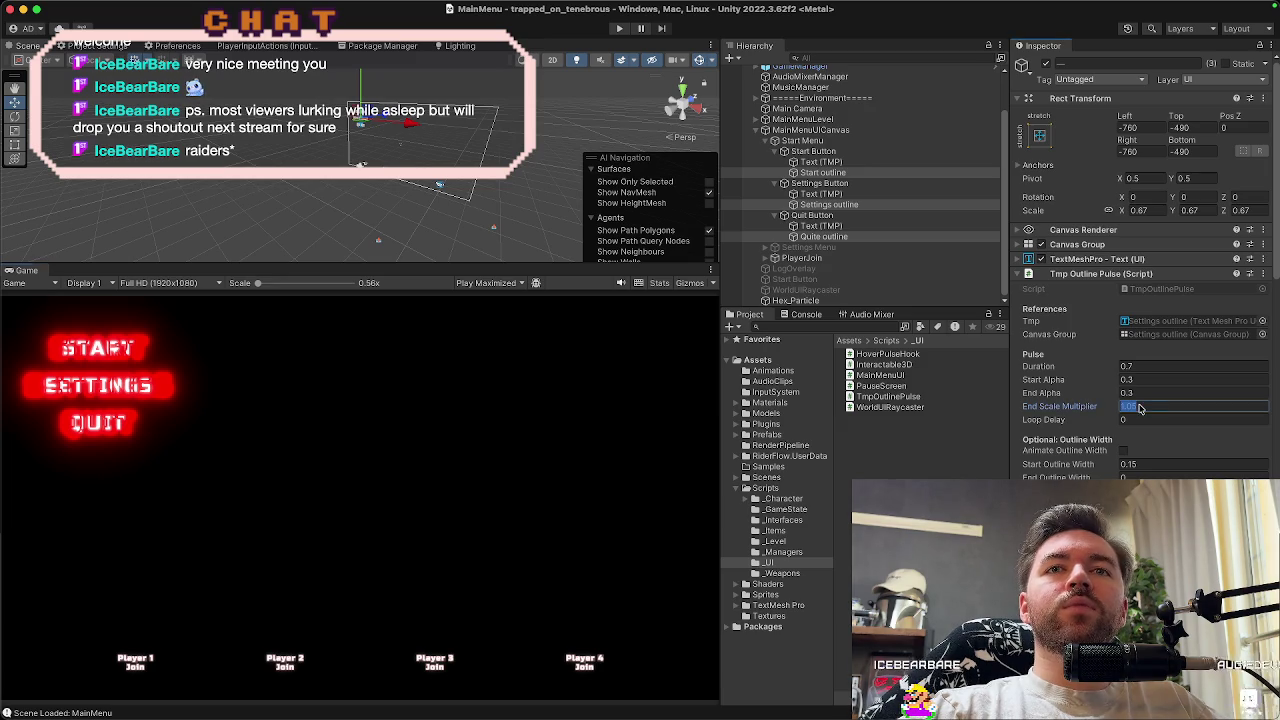
{"action": "left_click", "coordinate": [1144, 409]}
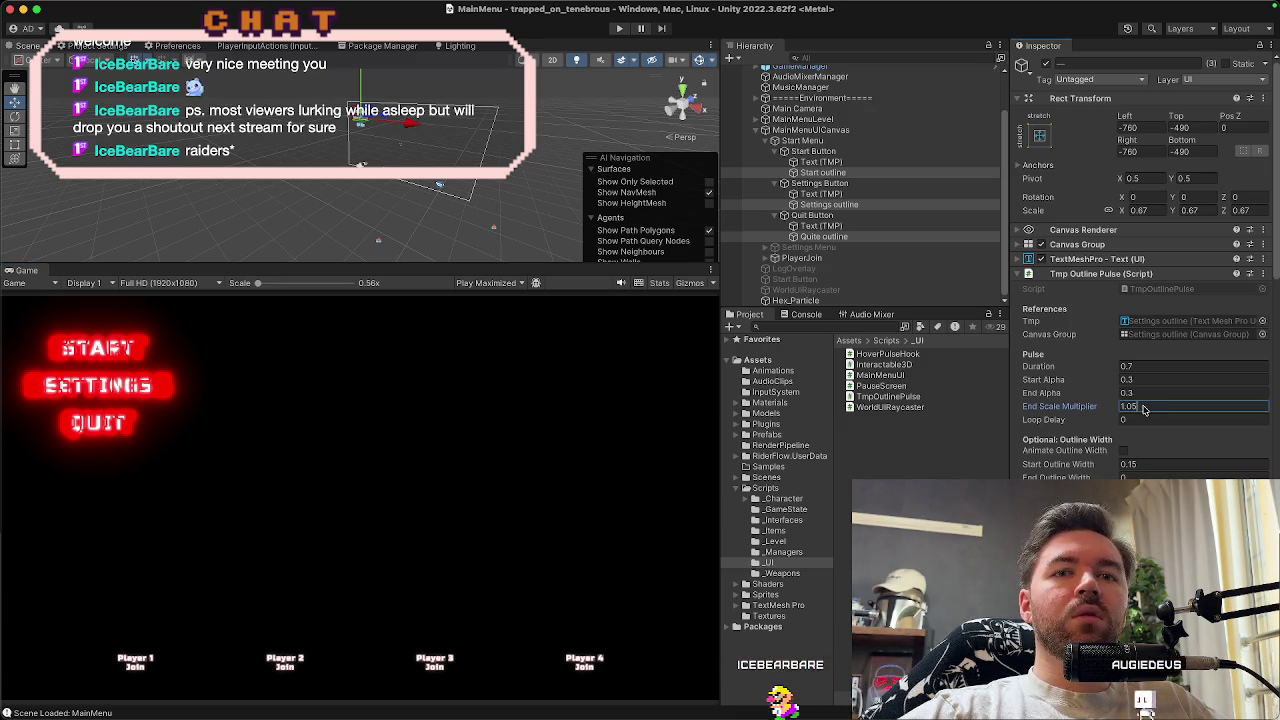
{"action": "key", "text": "BackSpace"}
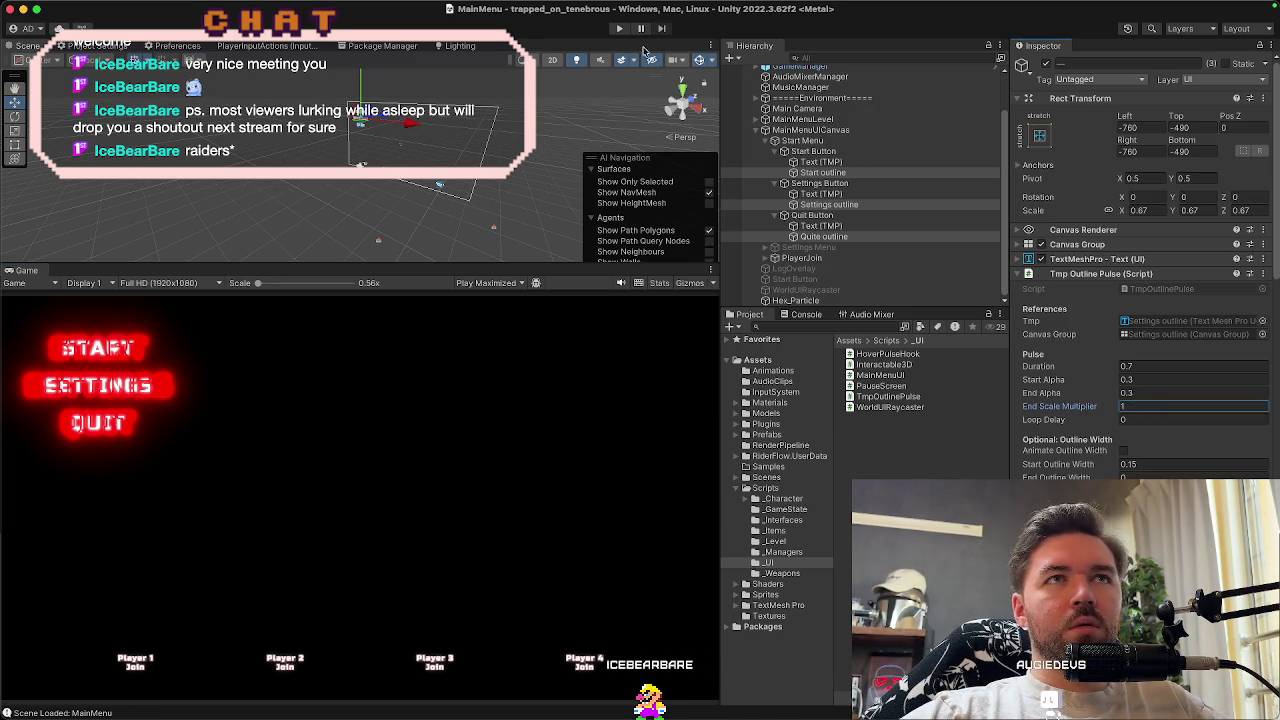
{"action": "left_click", "coordinate": [621, 29]}
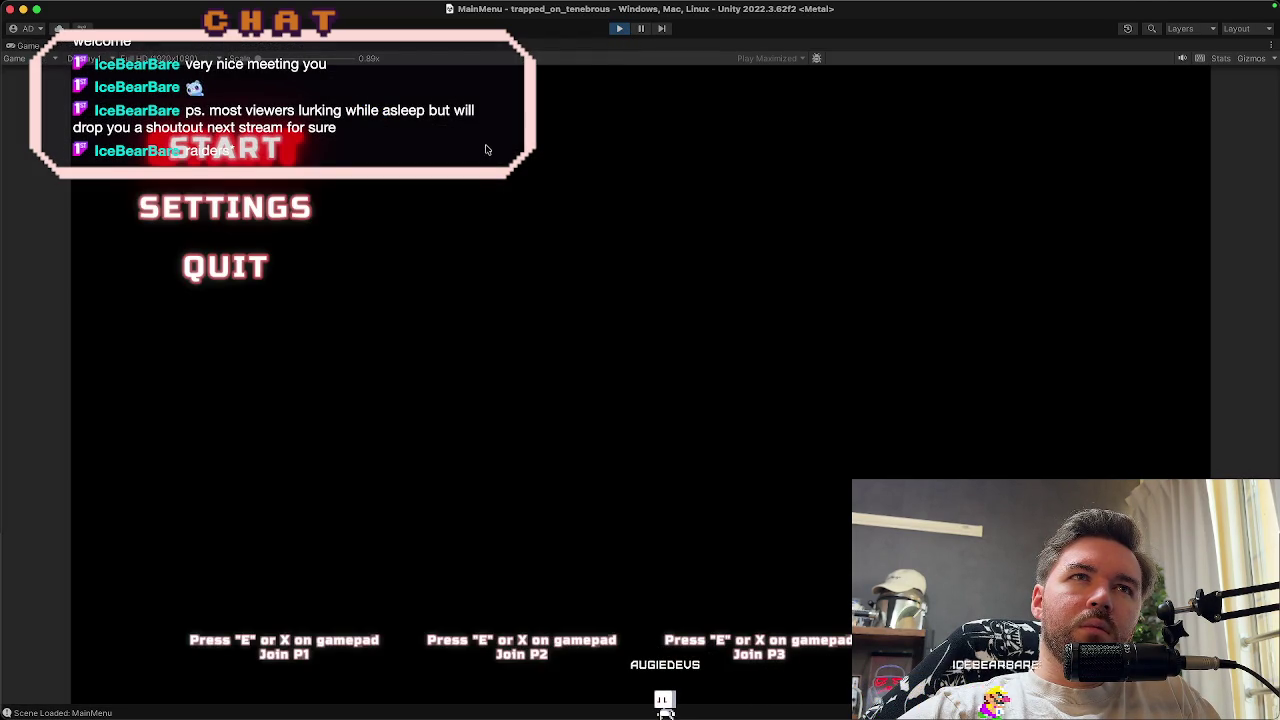
{"action": "left_click", "coordinate": [617, 30]}
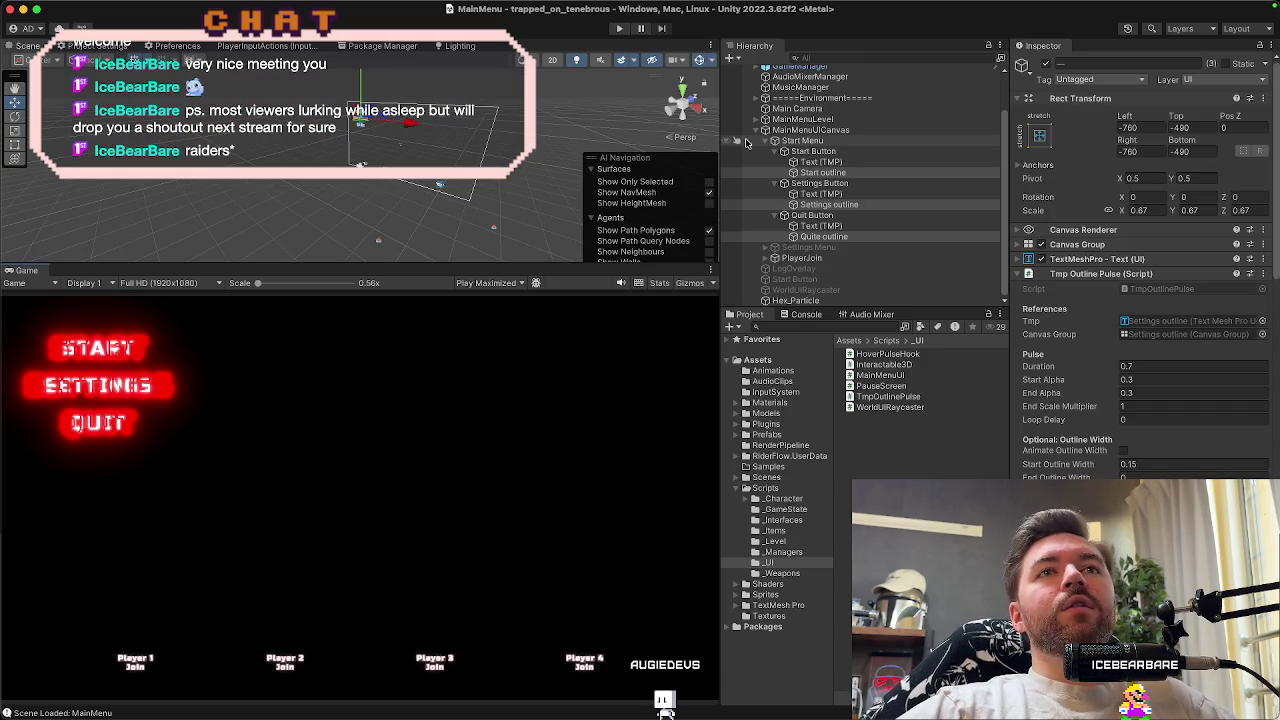
Set Font Size 50 on the Start, Settings and Quite outline texts together
{"action": "left_click", "coordinate": [857, 161]}
{"action": "scroll", "coordinate": [1064, 330], "scroll_direction": "down", "scroll_amount": 3}
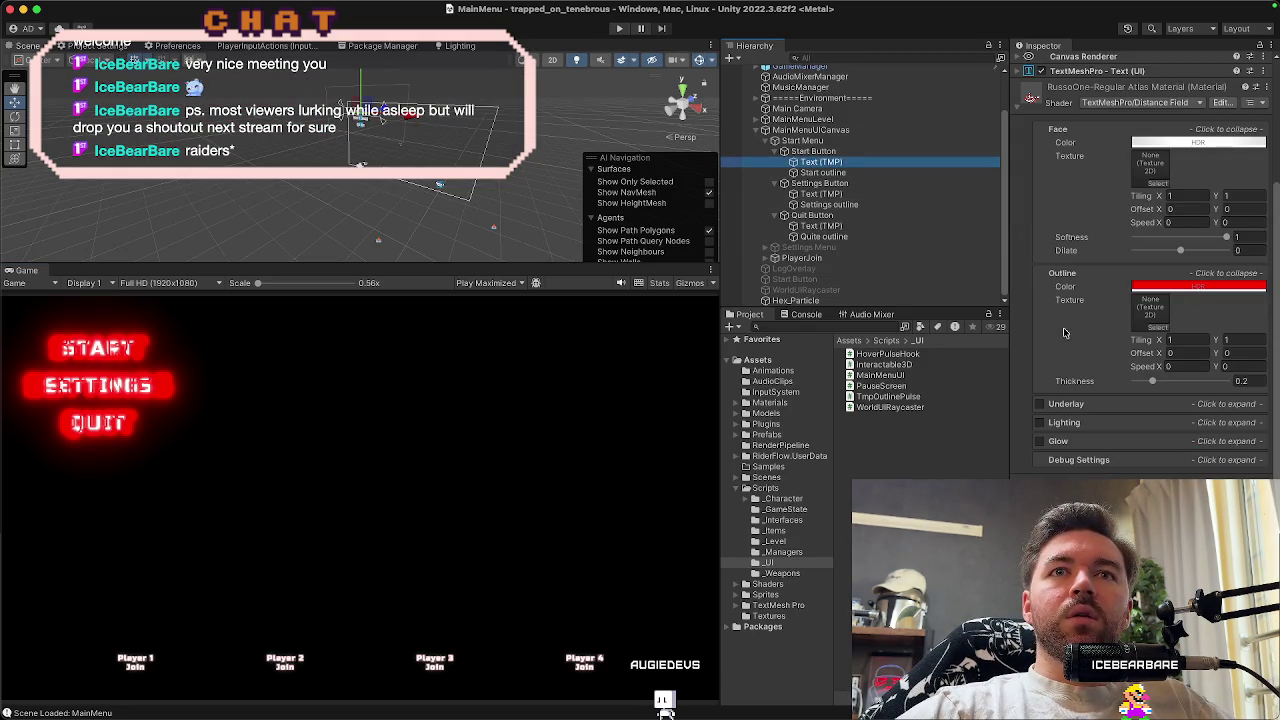
{"action": "left_click", "coordinate": [1150, 70]}
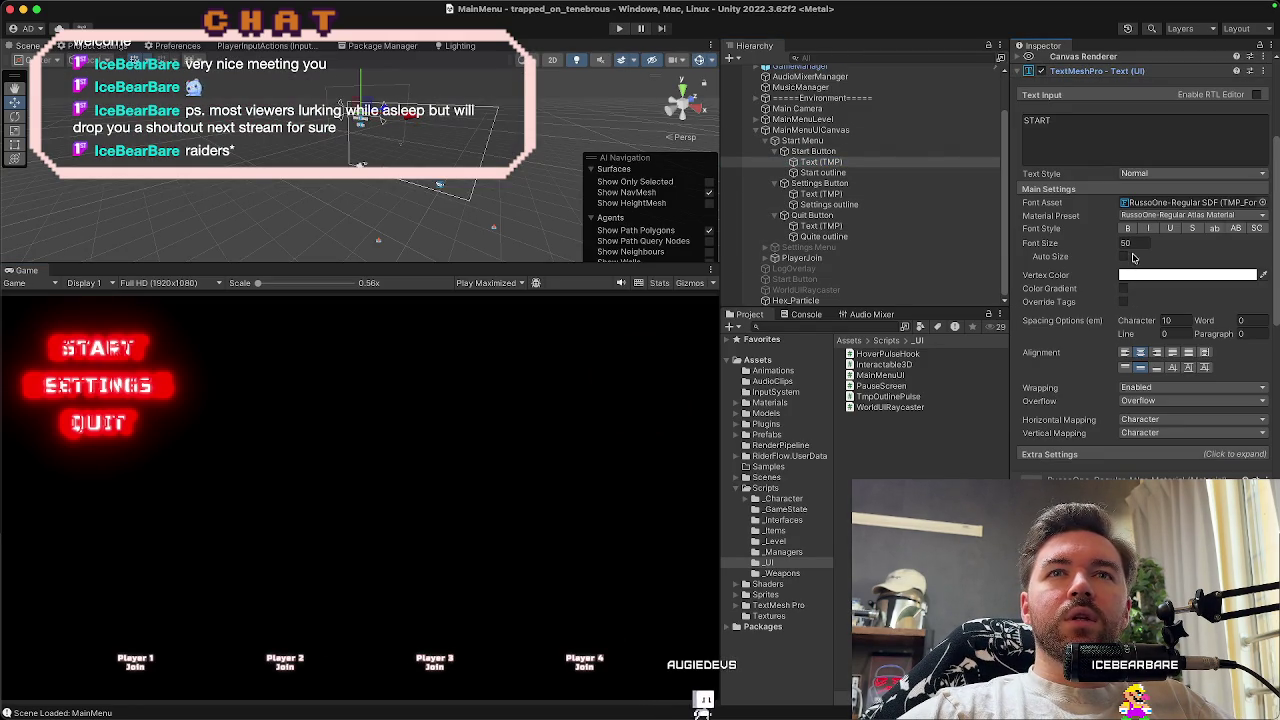
{"action": "left_click", "coordinate": [830, 172]}
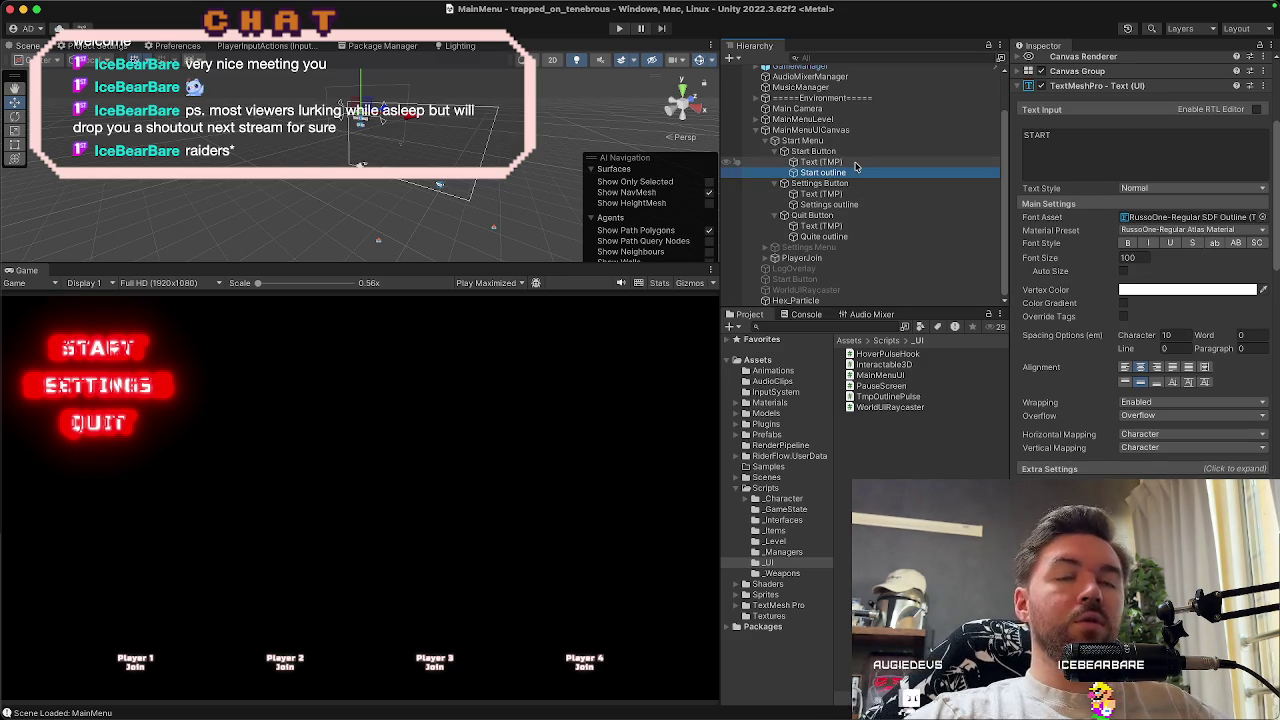
{"action": "left_click", "coordinate": [835, 204], "text": "super"}
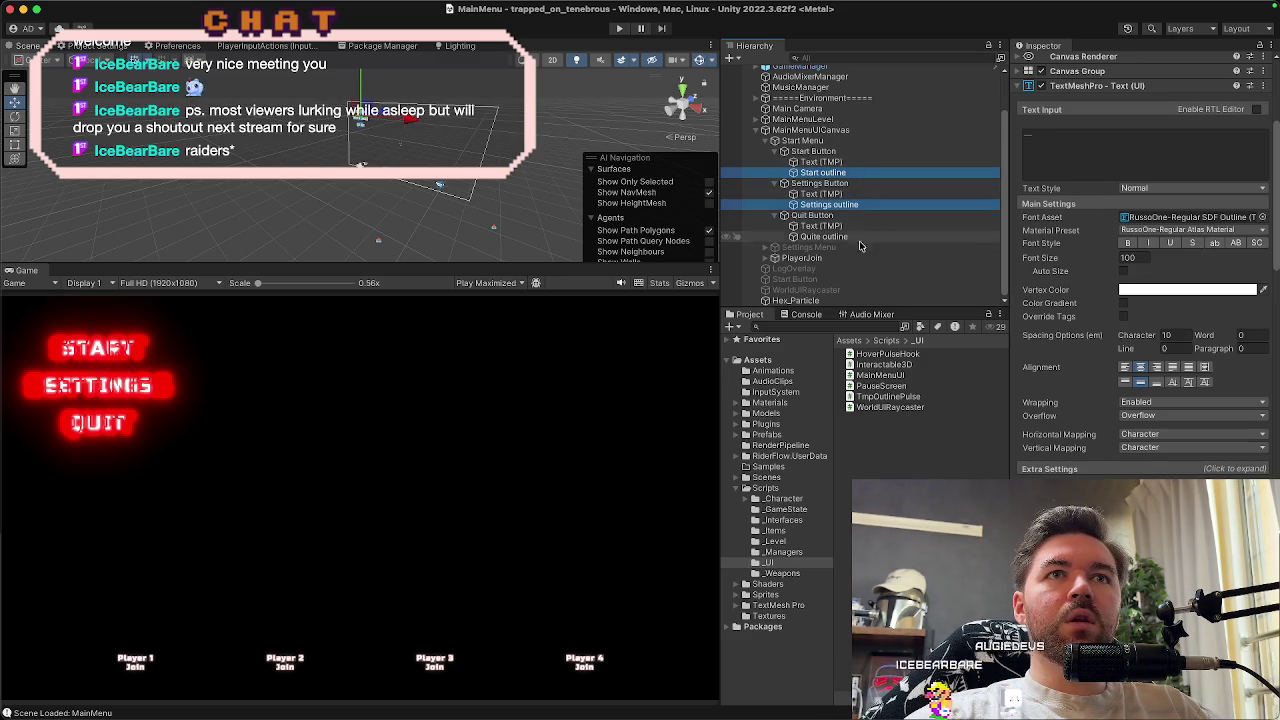
{"action": "left_click", "coordinate": [860, 237], "text": "super"}
{"action": "double_click", "coordinate": [1130, 258]}
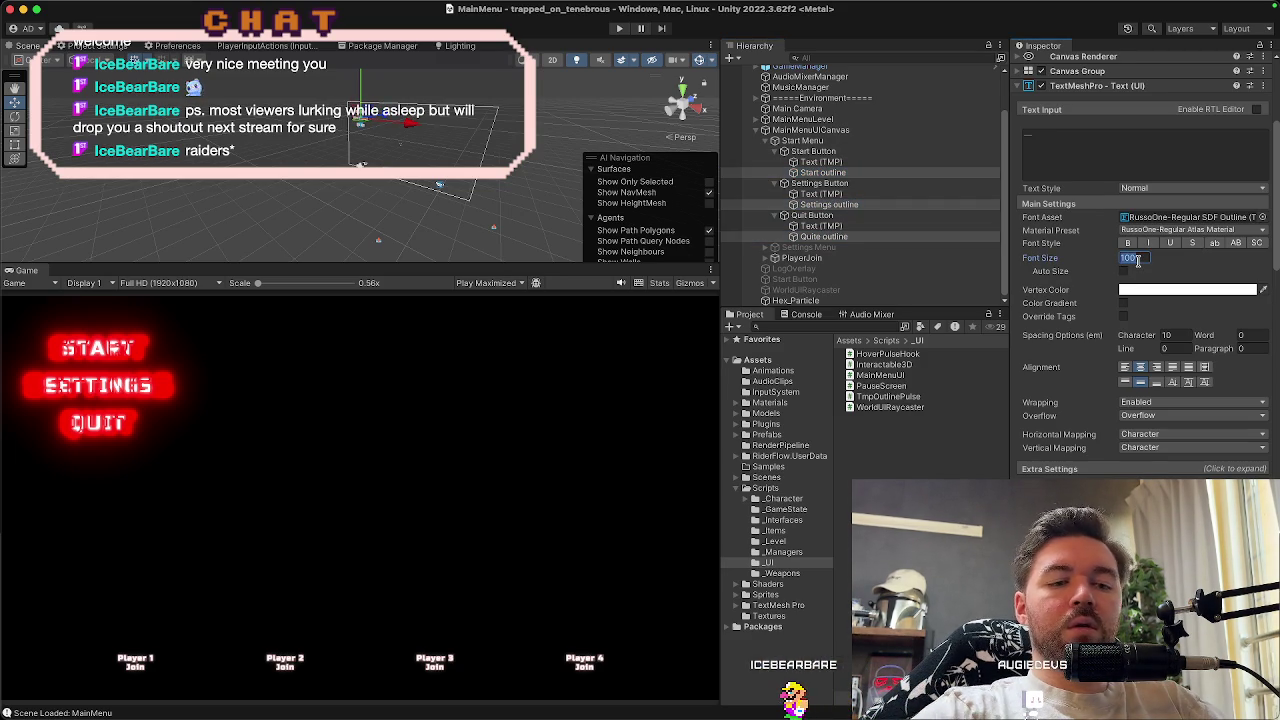
{"action": "type", "text": "50"}
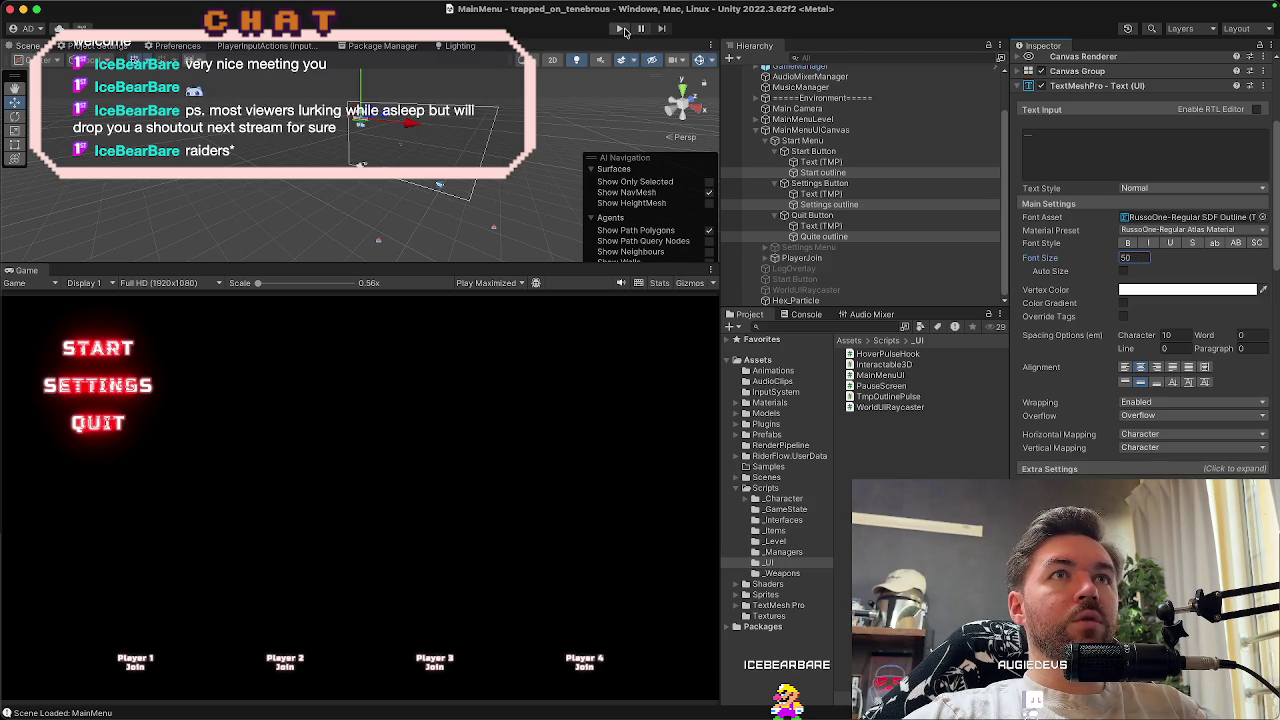
Preview the smaller outlines in Play mode, then begin editing End Scale Multiplier
{"action": "left_click", "coordinate": [622, 29]}
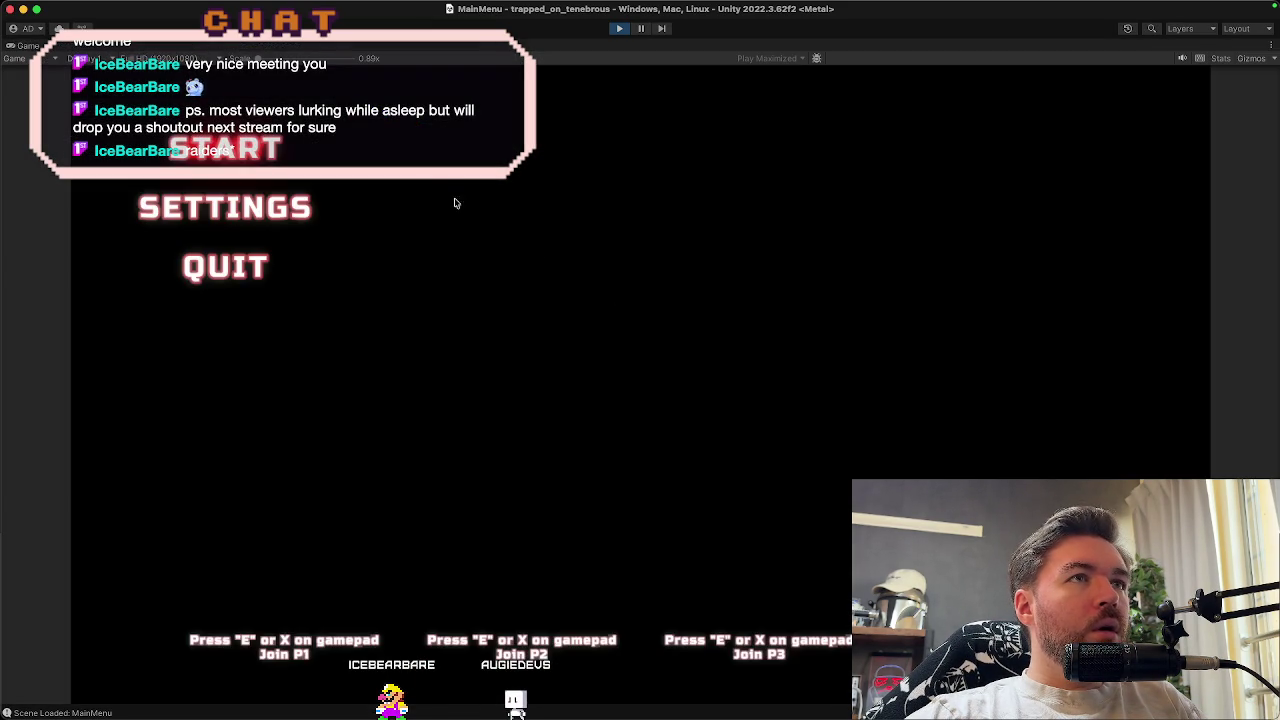
{"action": "left_click", "coordinate": [618, 30]}
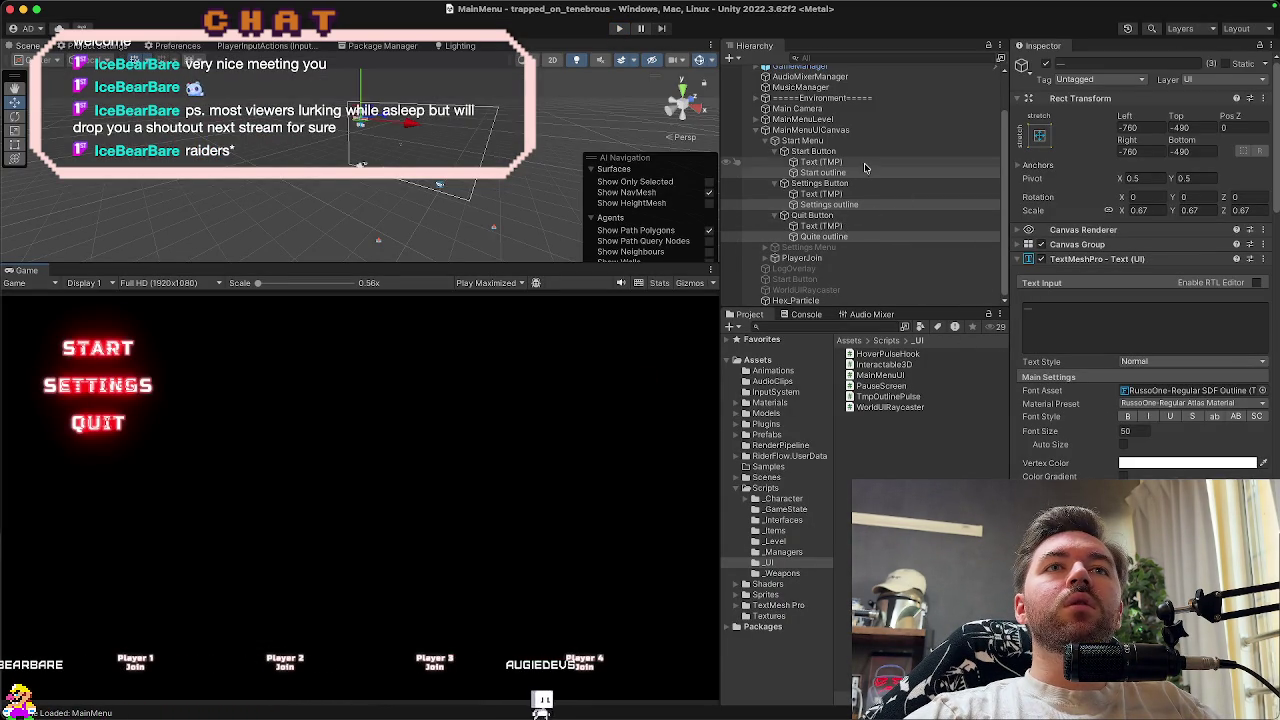
{"action": "scroll", "coordinate": [1145, 368], "scroll_direction": "down", "scroll_amount": 10}
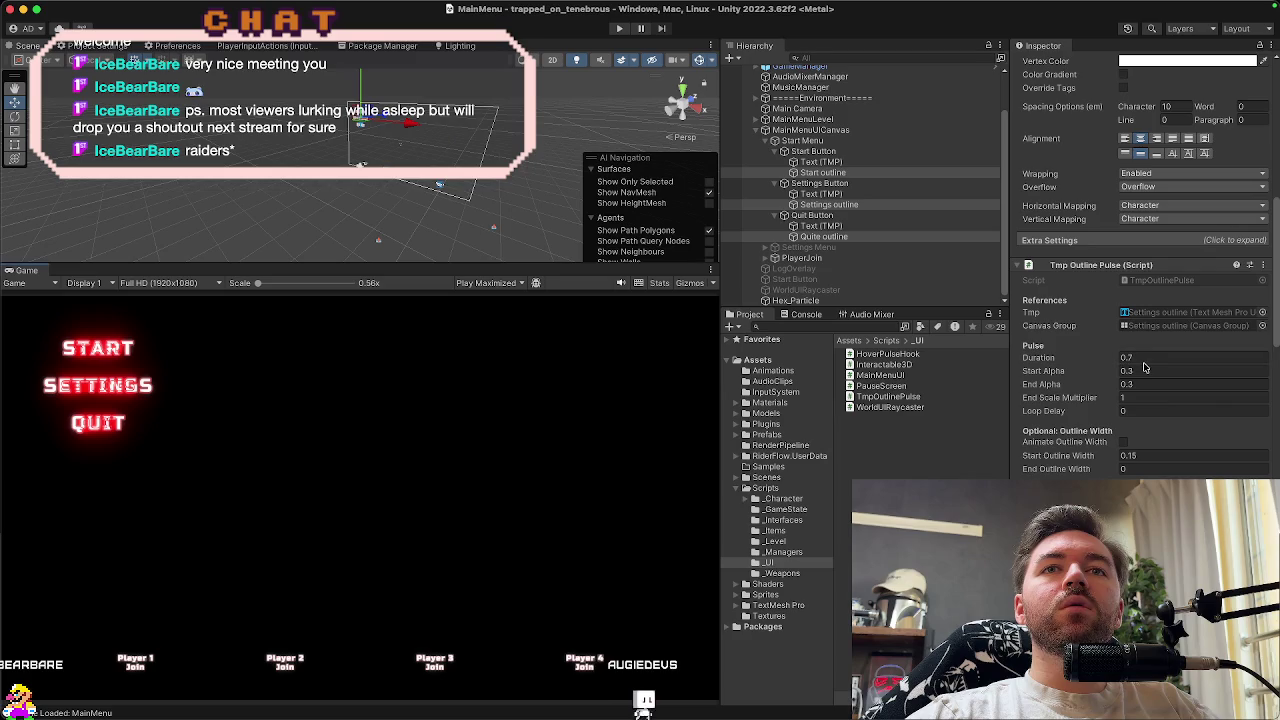
{"action": "scroll", "coordinate": [1146, 366], "scroll_direction": "down", "scroll_amount": 3}
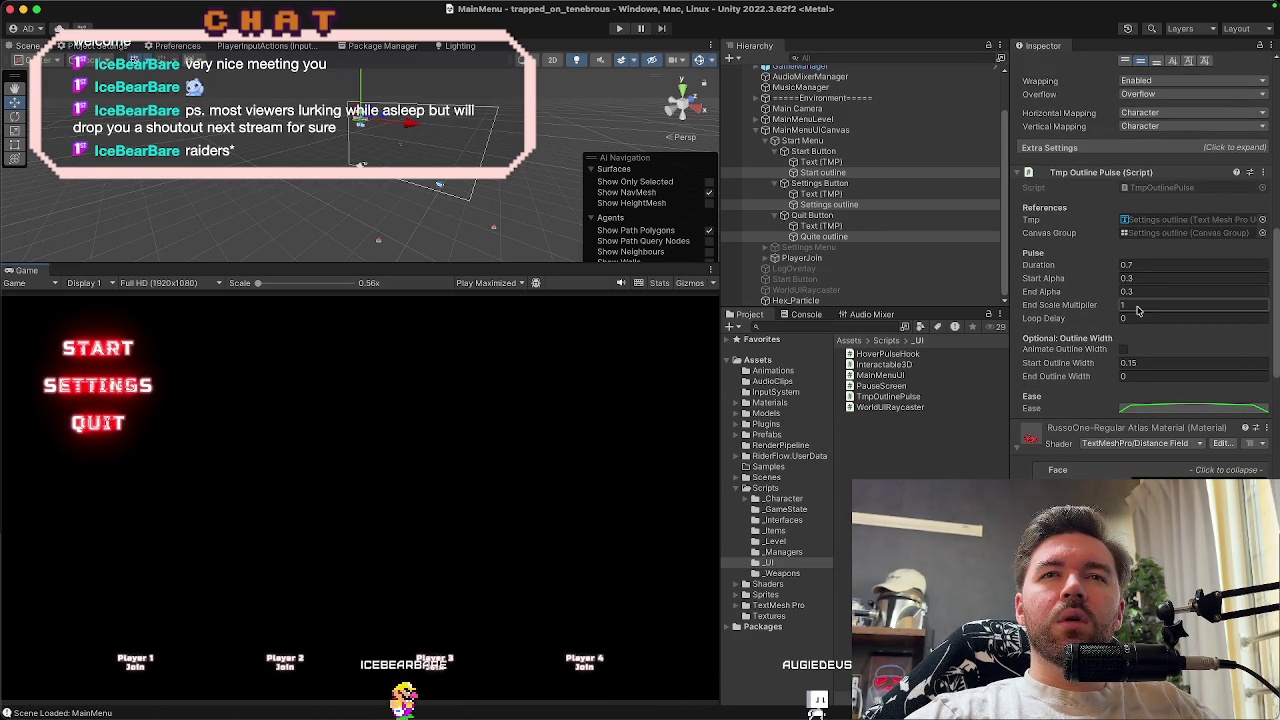
{"action": "left_click", "coordinate": [1139, 309]}
{"action": "type", "text": ".2"}
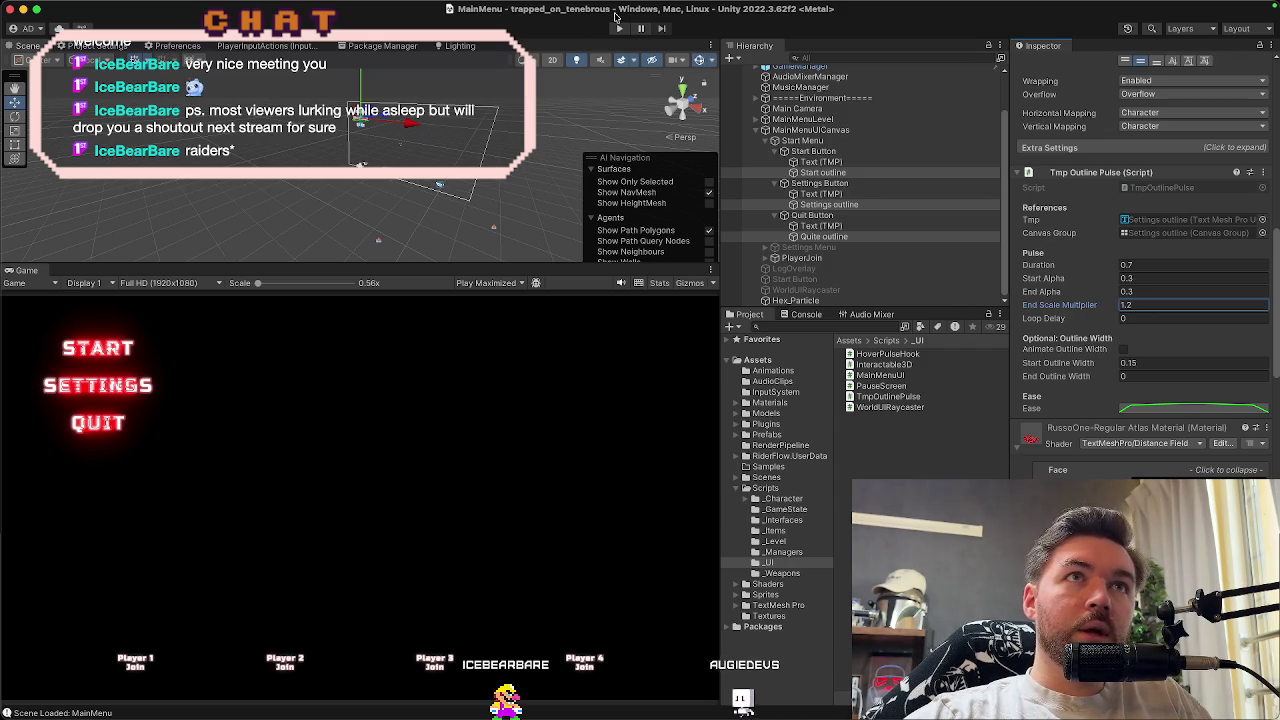
Commit End Scale Multiplier 1.2 and watch the larger hexagon pulse in a Play run
{"action": "left_click", "coordinate": [618, 28]}
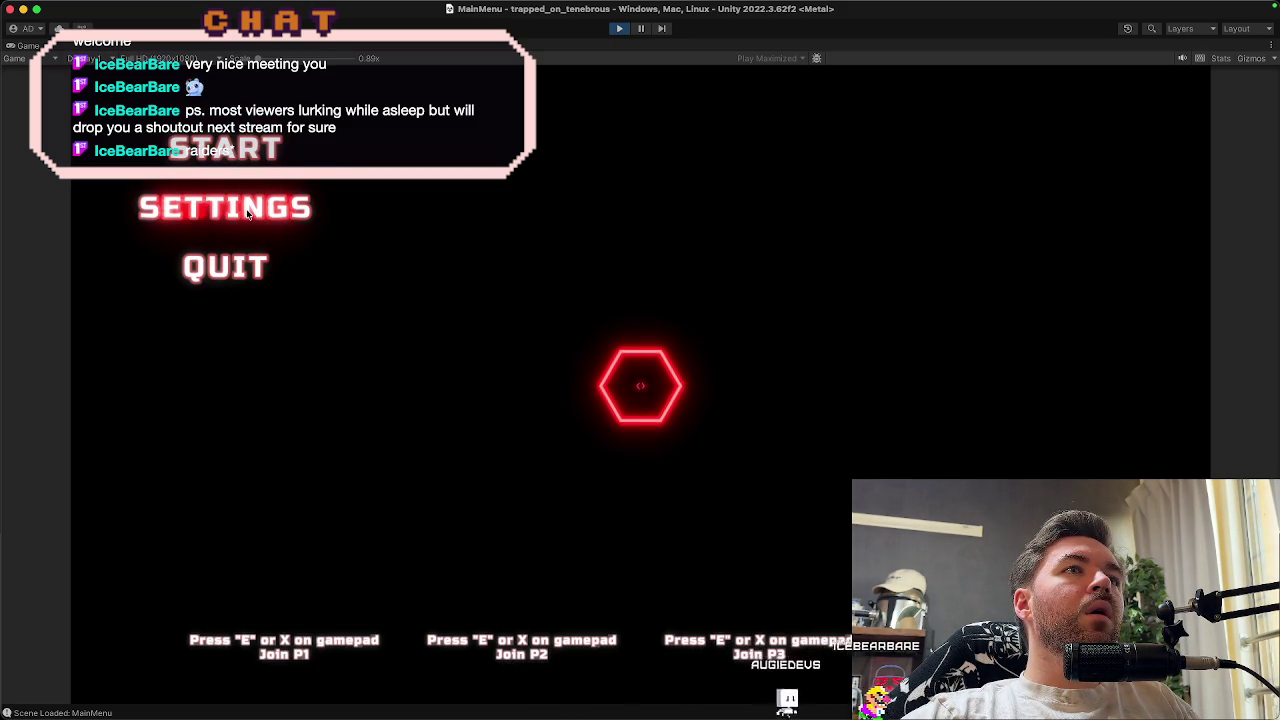
{"action": "left_click", "coordinate": [619, 29]}
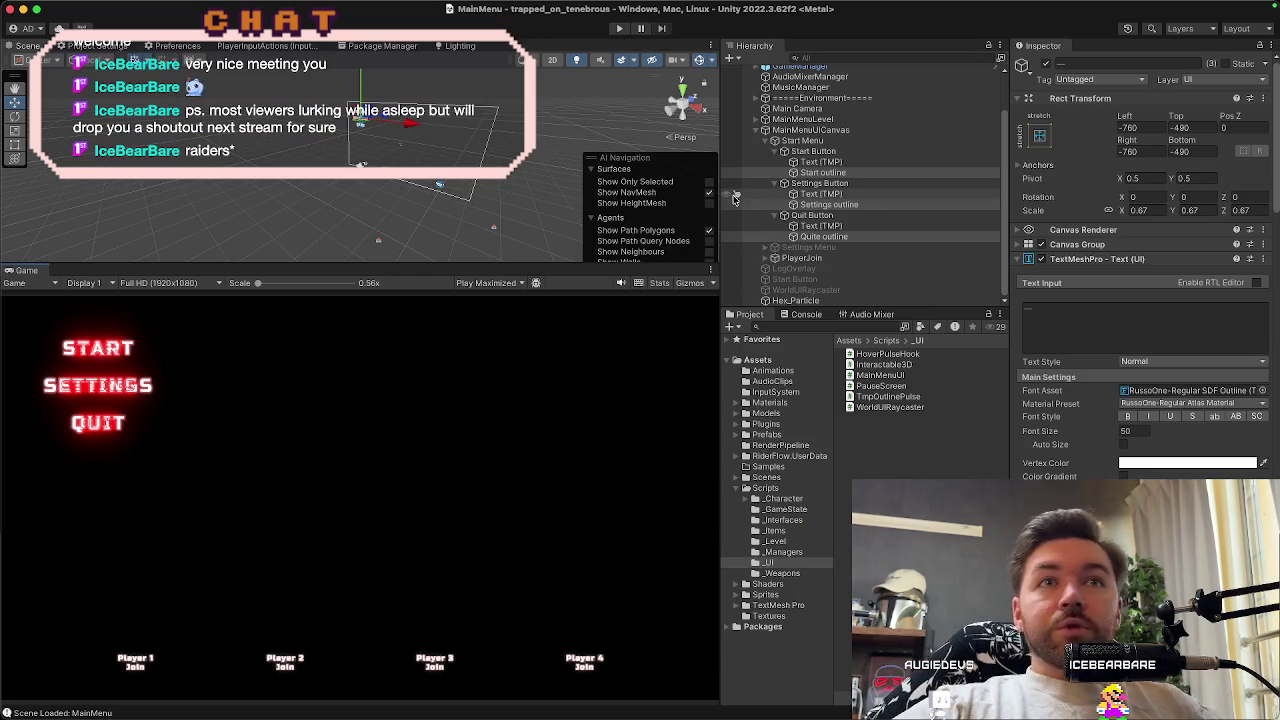
Collapse the TextMeshPro settings, set End Scale Multiplier to 1.5, and step through the menu in Play mode
{"action": "scroll", "coordinate": [1014, 337], "scroll_direction": "down", "scroll_amount": 2}
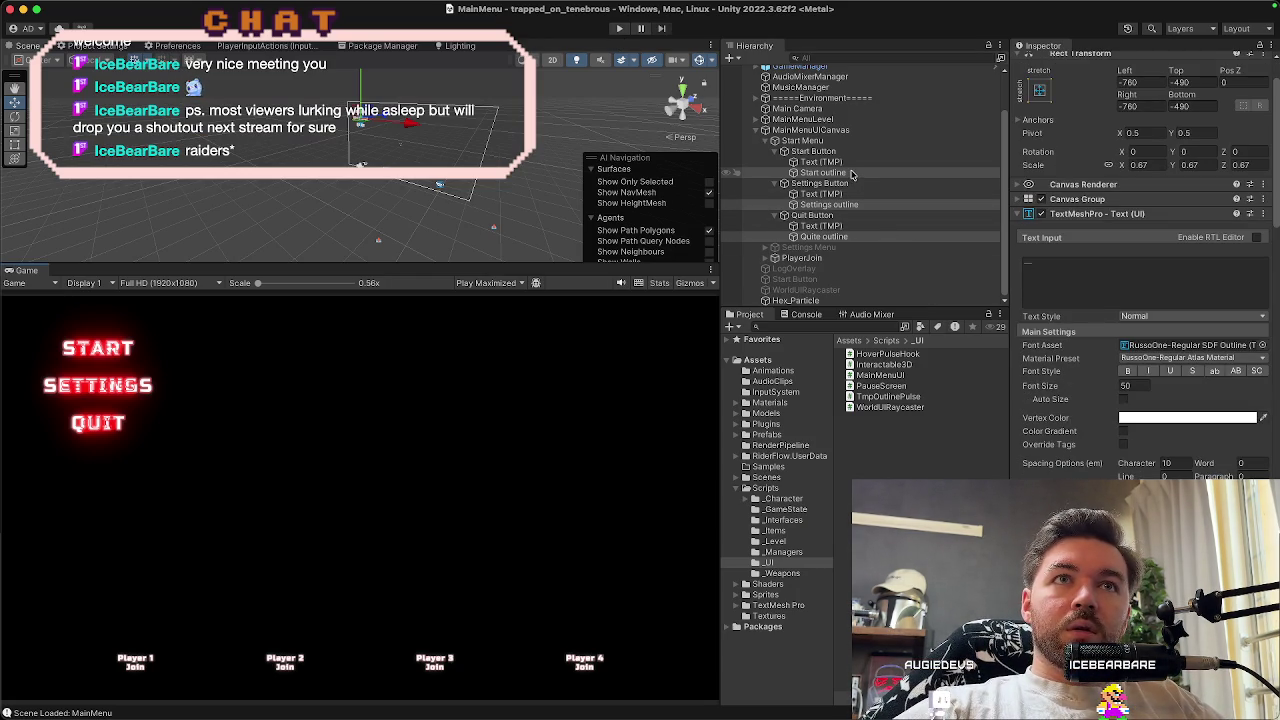
{"action": "scroll", "coordinate": [1043, 286], "scroll_direction": "up", "scroll_amount": 2}
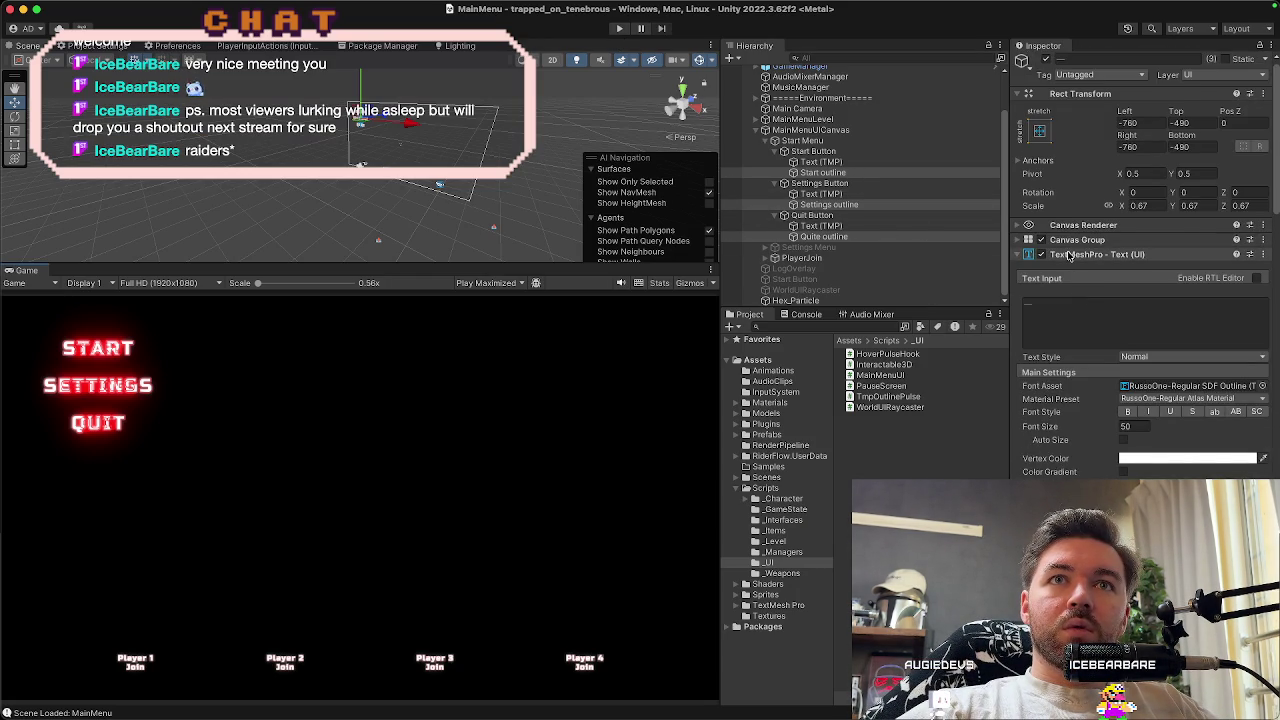
{"action": "left_click", "coordinate": [1068, 256]}
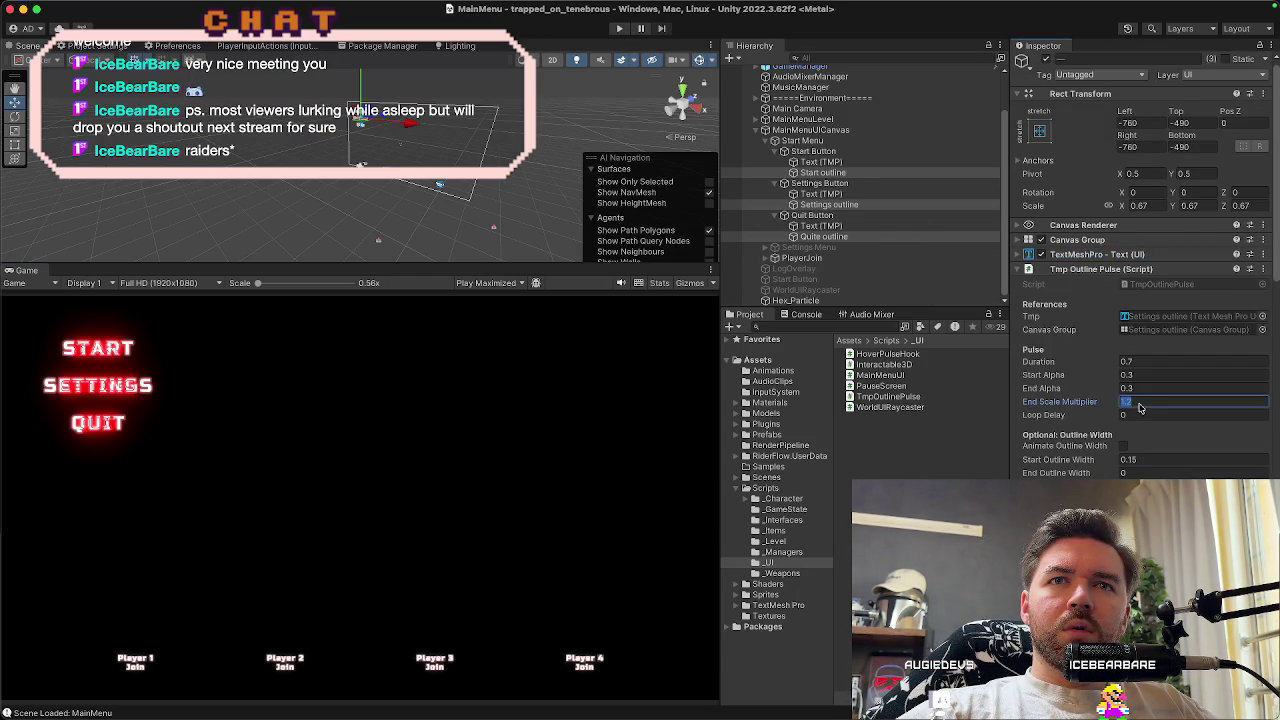
{"action": "type", "text": "1.5"}
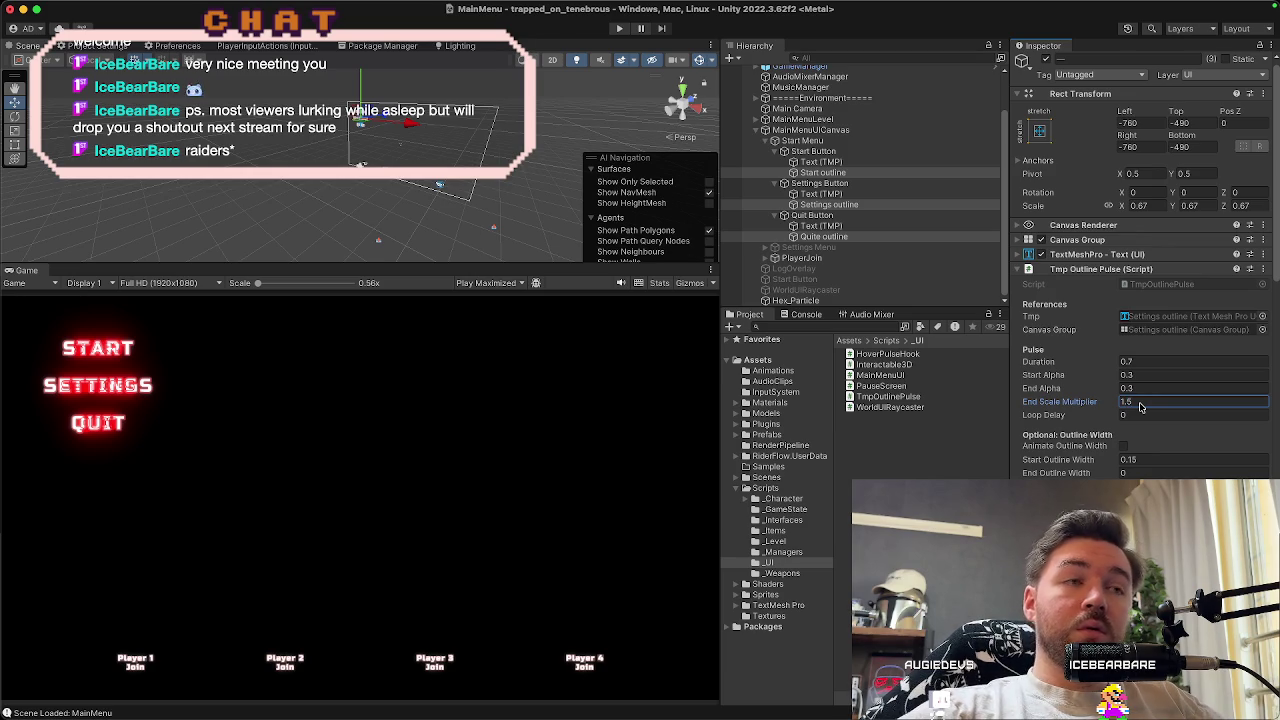
{"action": "left_click", "coordinate": [617, 29]}
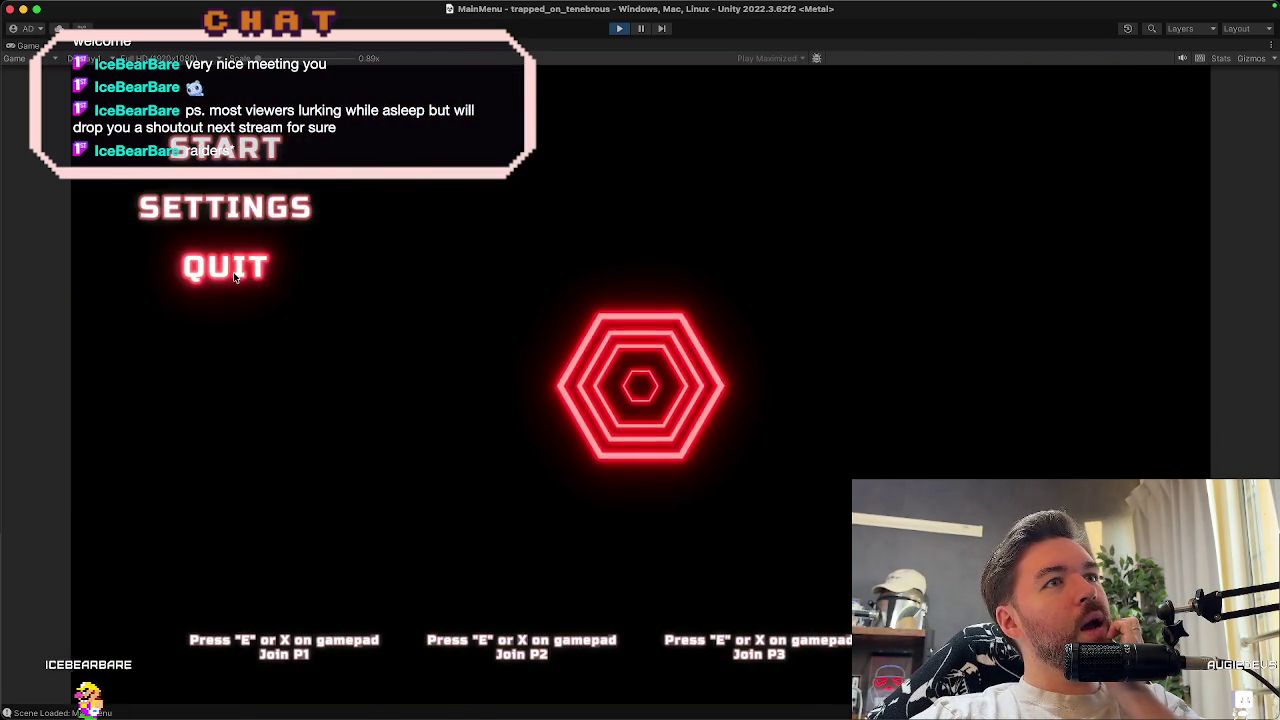
{"action": "key", "text": "Up"}
{"action": "key", "text": "Up"}
{"action": "key", "text": "Down"}
{"action": "key", "text": "Down"}
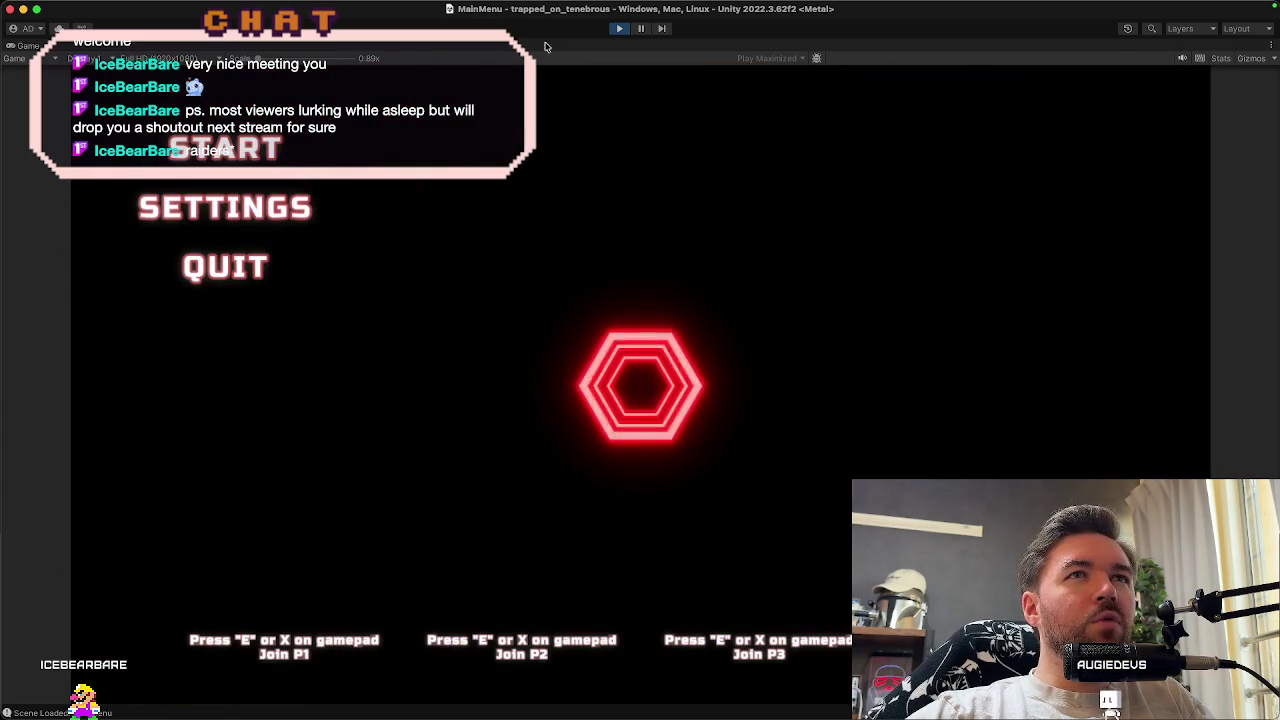
{"action": "left_click", "coordinate": [620, 29]}
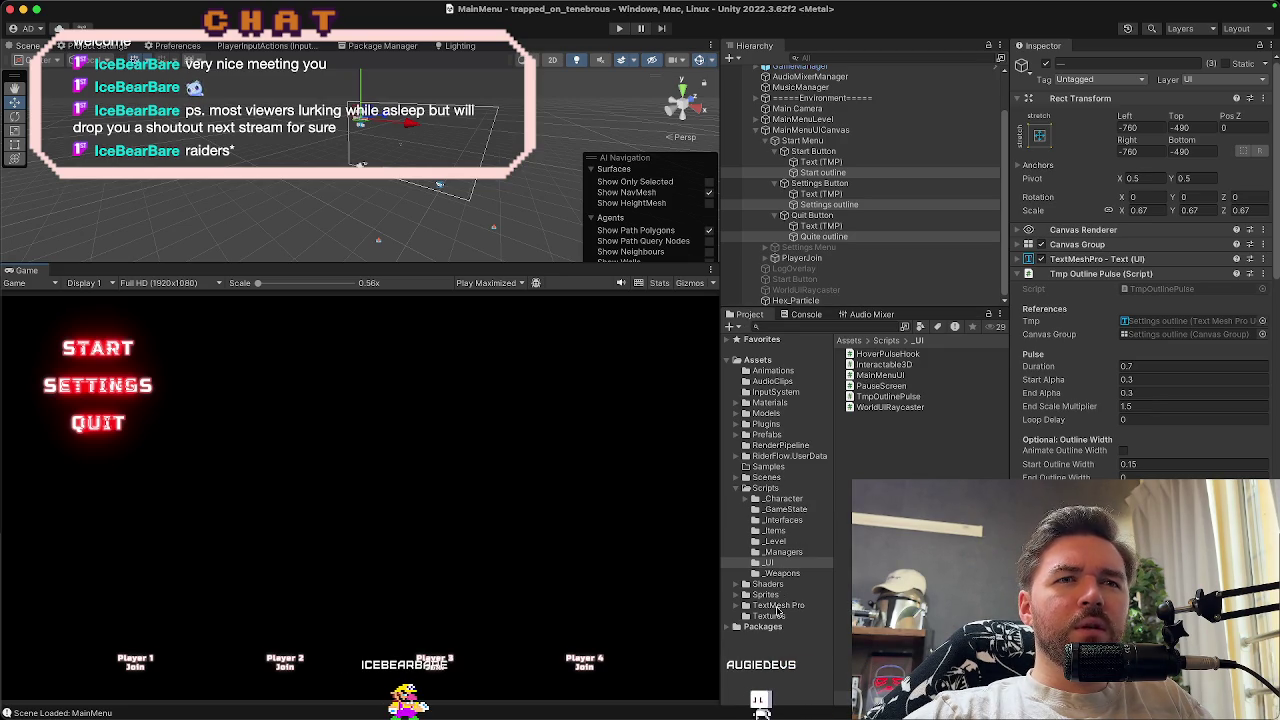
Find and select RussoOne-Regular Atlas Material in TextMesh Pro > Resources > Fonts & Materials
{"action": "left_click", "coordinate": [820, 332]}
{"action": "type", "text": "russo"}
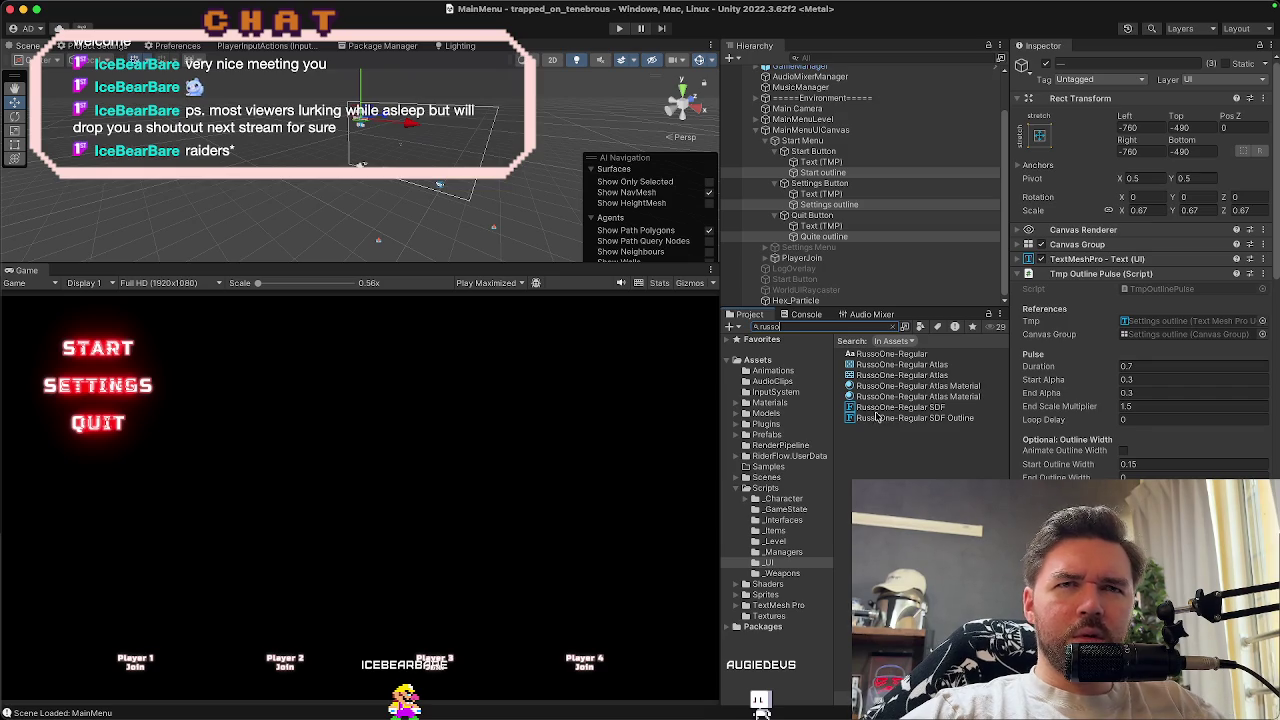
{"action": "left_click", "coordinate": [883, 388]}
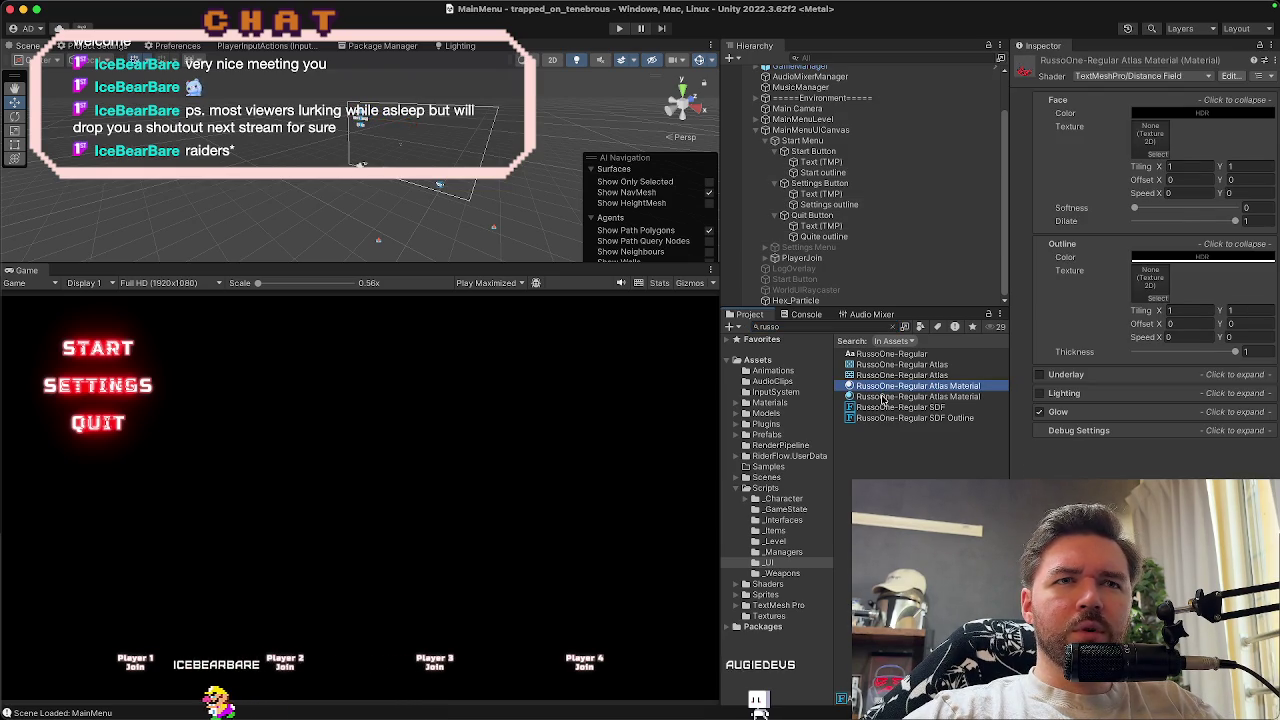
{"action": "left_click", "coordinate": [883, 397]}
{"action": "left_click", "coordinate": [760, 606]}
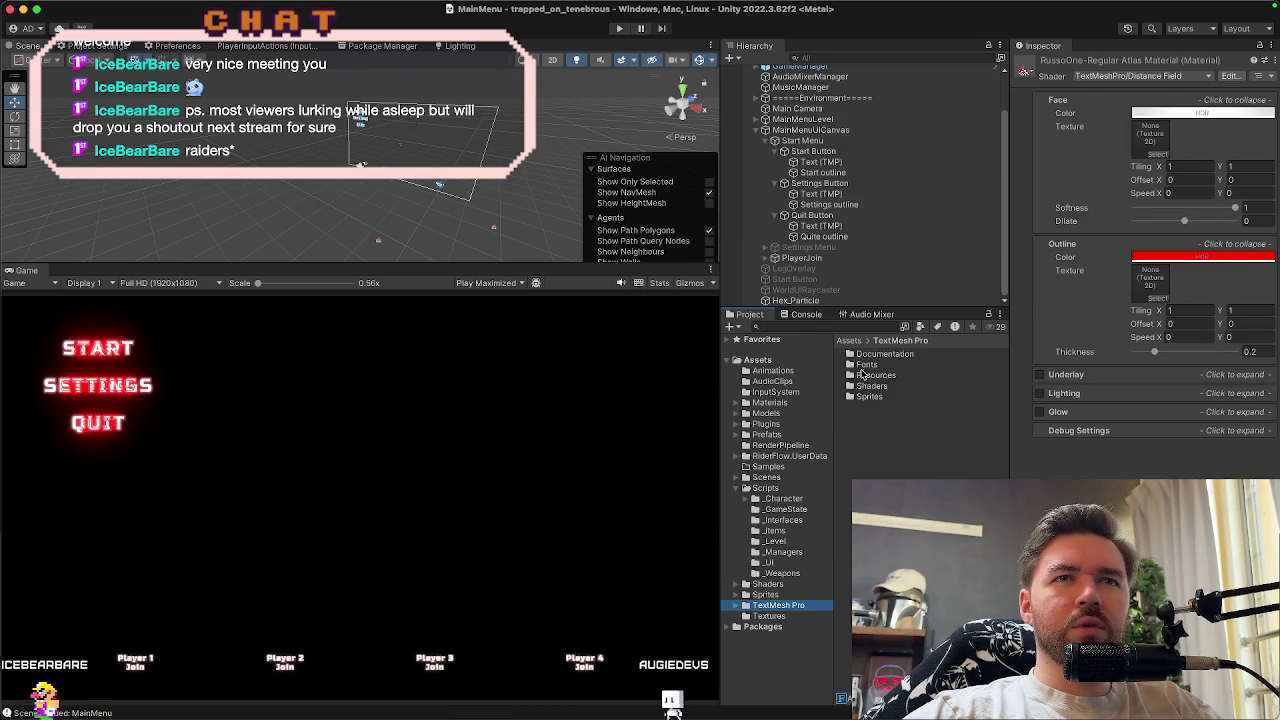
{"action": "double_click", "coordinate": [862, 376]}
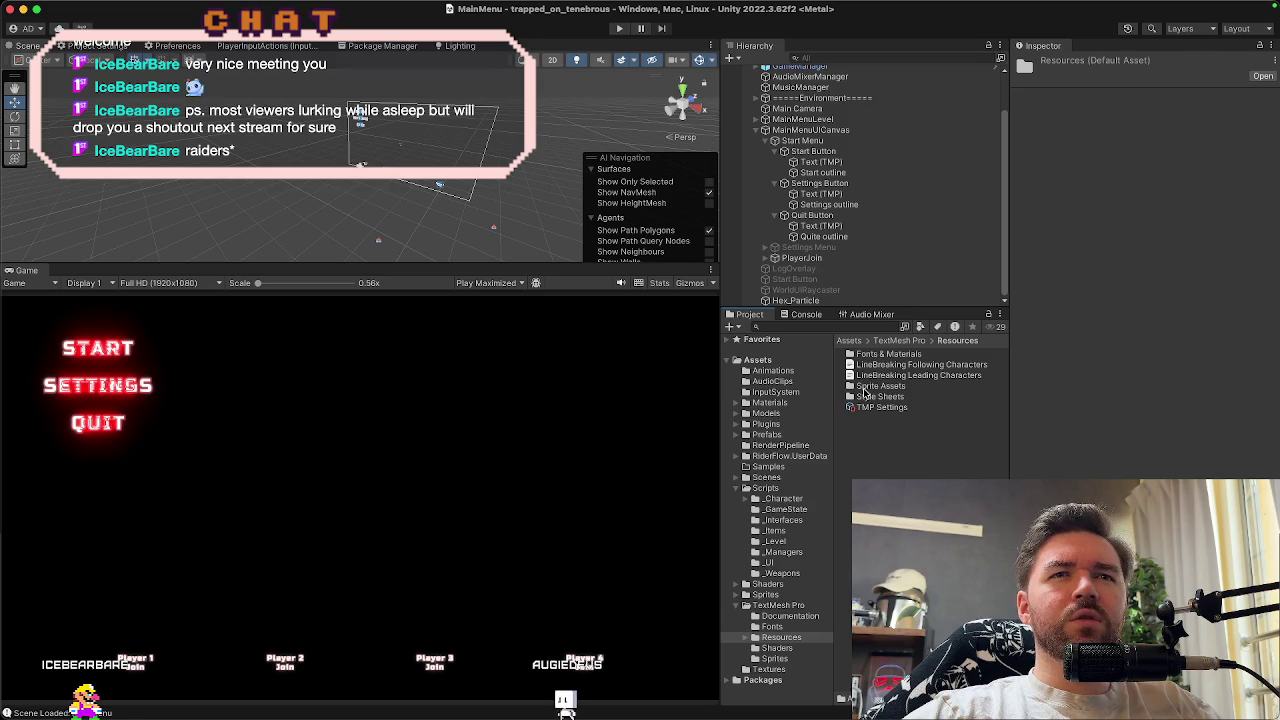
{"action": "double_click", "coordinate": [862, 356]}
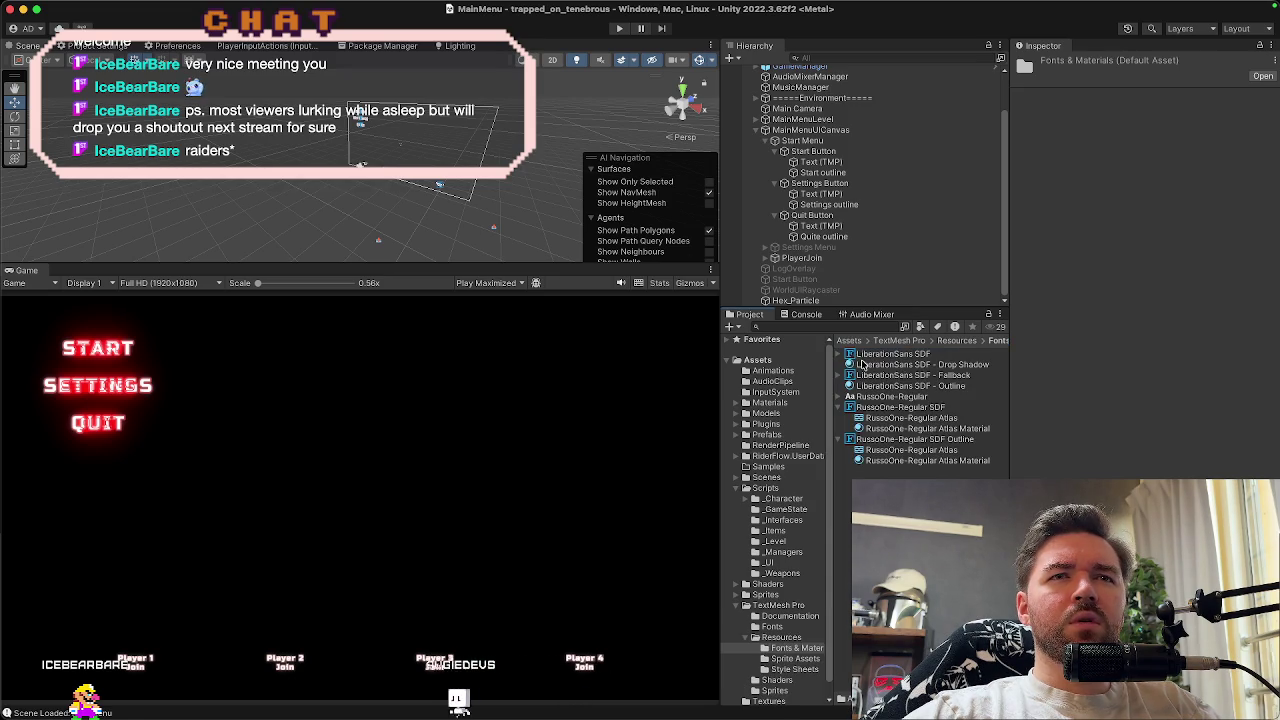
{"action": "left_click", "coordinate": [873, 429]}
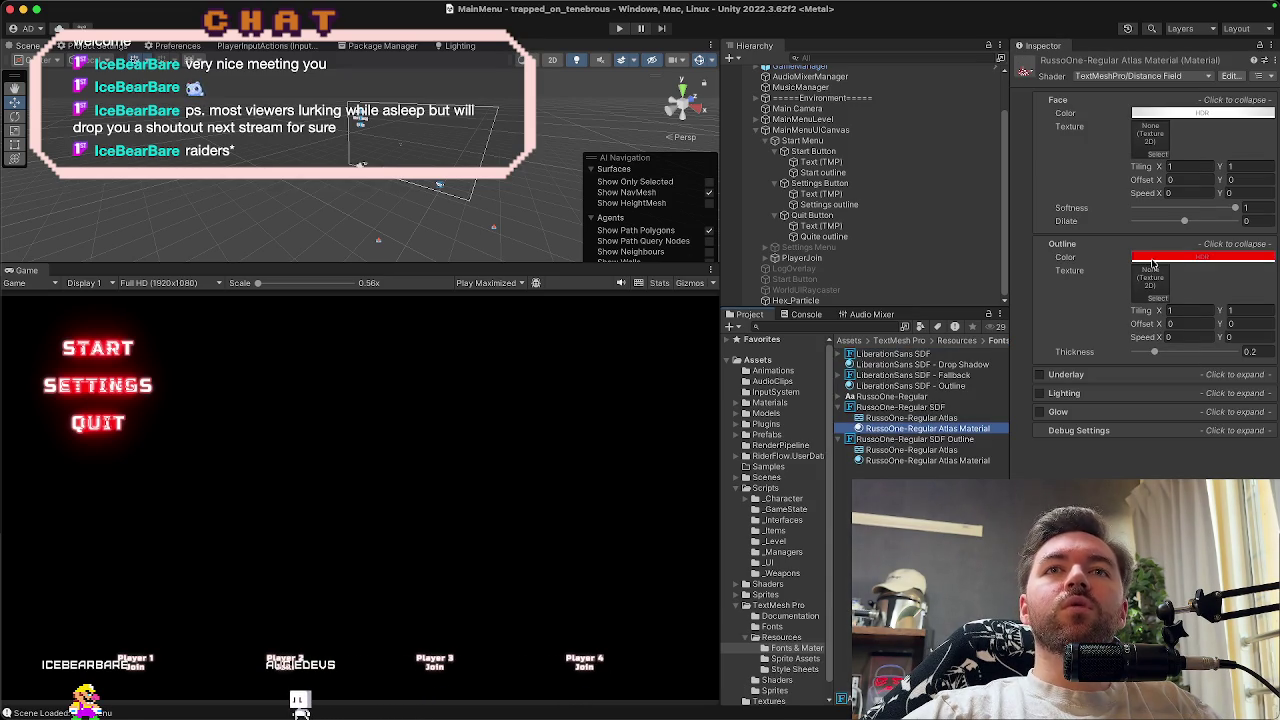
Check the material's full-red Outline Color in its picker, then select a button's outline object
{"action": "left_click", "coordinate": [1153, 258]}
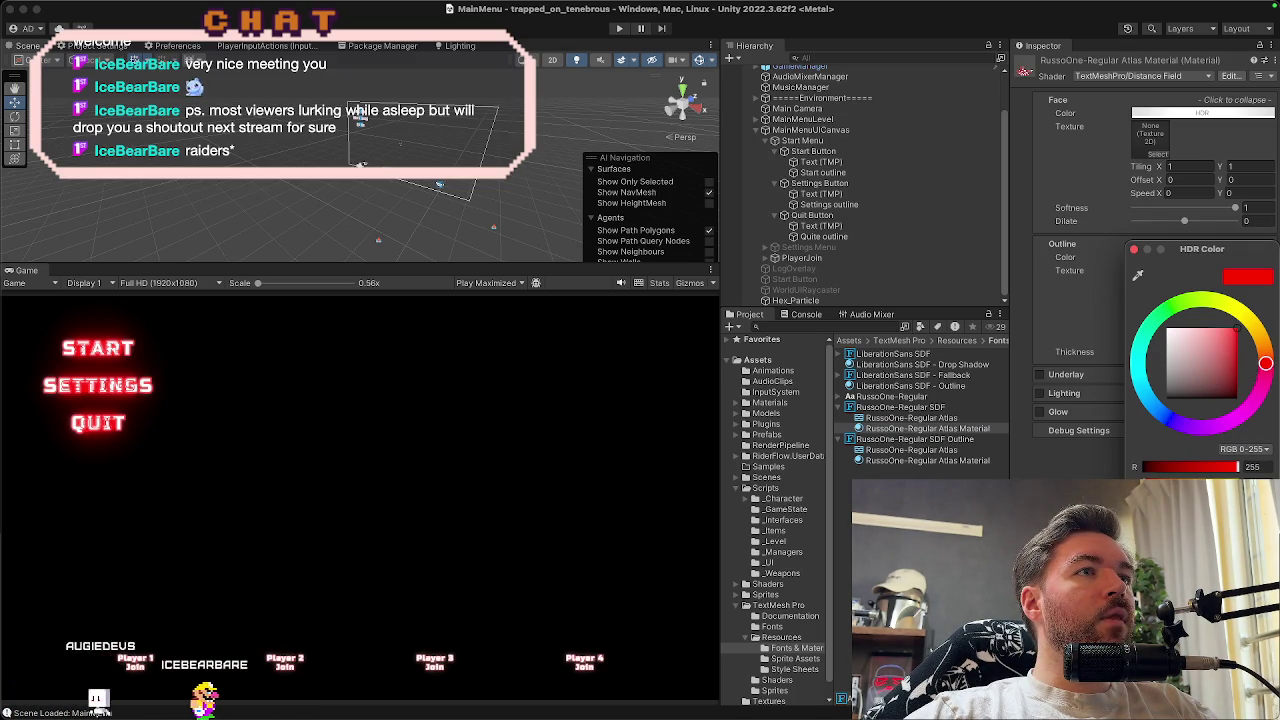
{"action": "left_click", "coordinate": [1134, 250]}
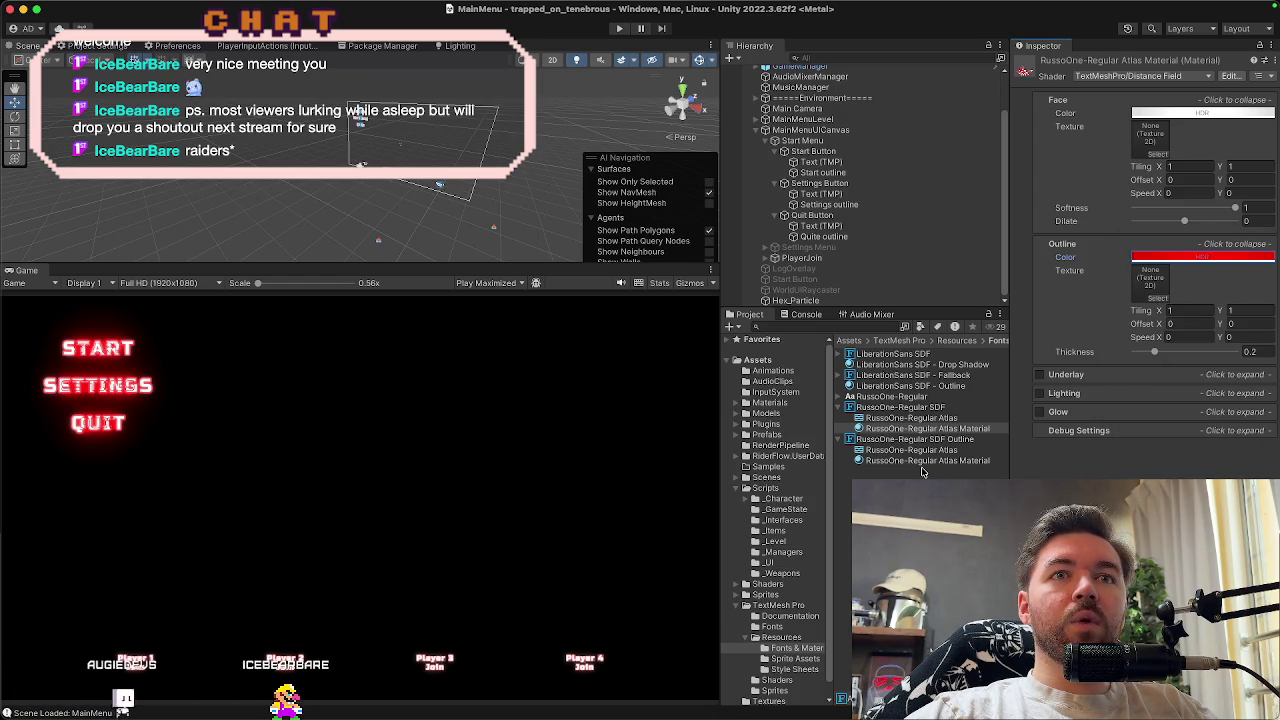
{"action": "left_click", "coordinate": [838, 236]}
Select the Start, Settings and Quit outlines and set their pulse End Scale Multiplier to 1.6
{"action": "left_click", "coordinate": [830, 204], "text": "super"}
{"action": "left_click", "coordinate": [825, 172], "text": "super"}
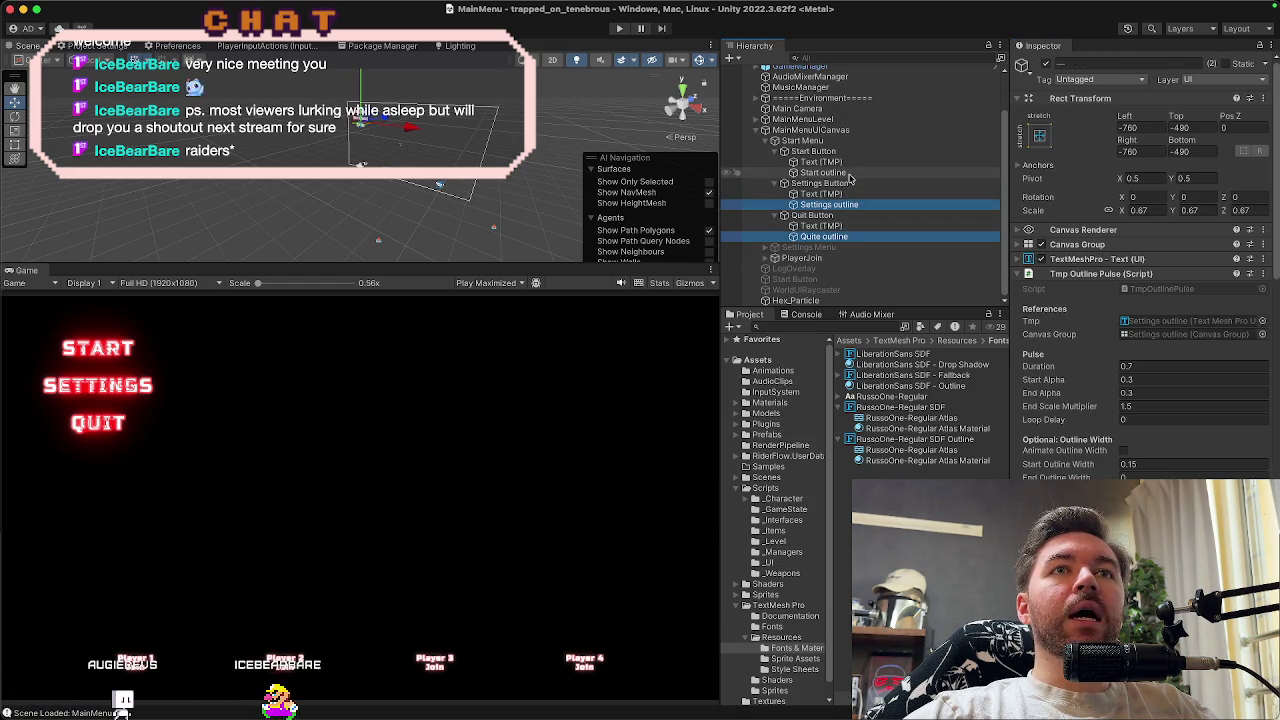
{"action": "type", "text": "1.6"}
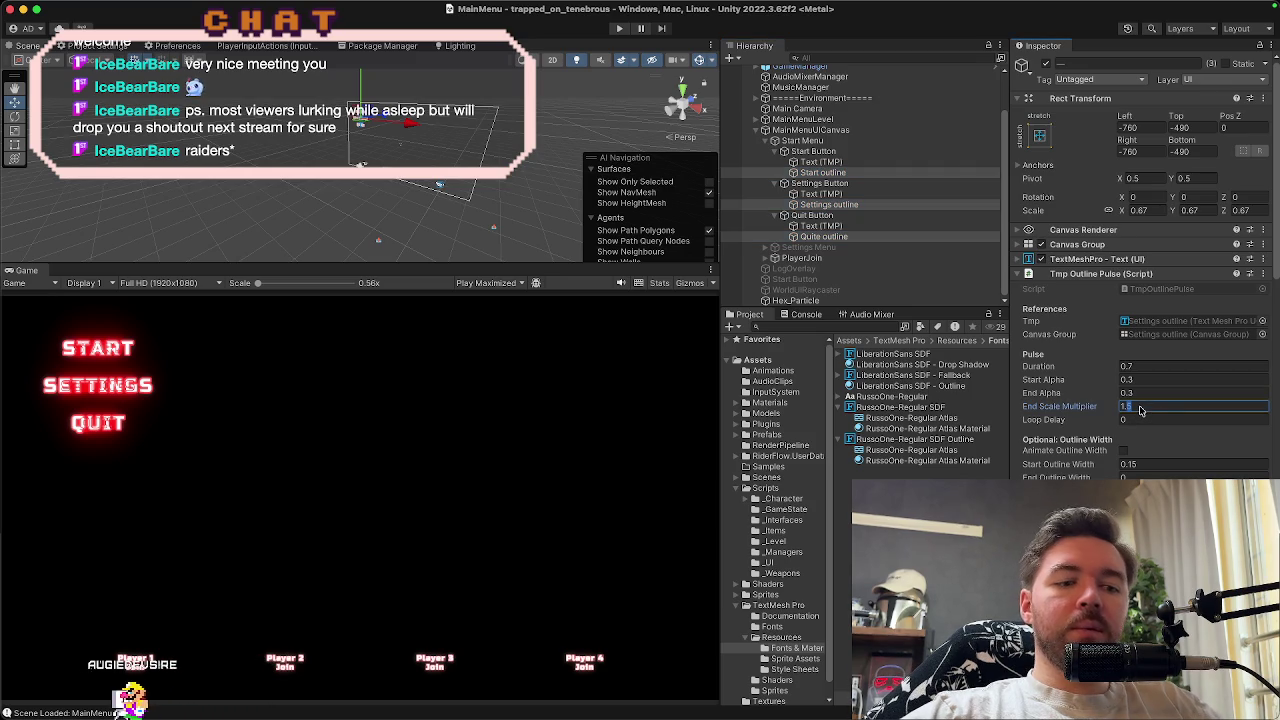
{"action": "type", "text": "1.6"}
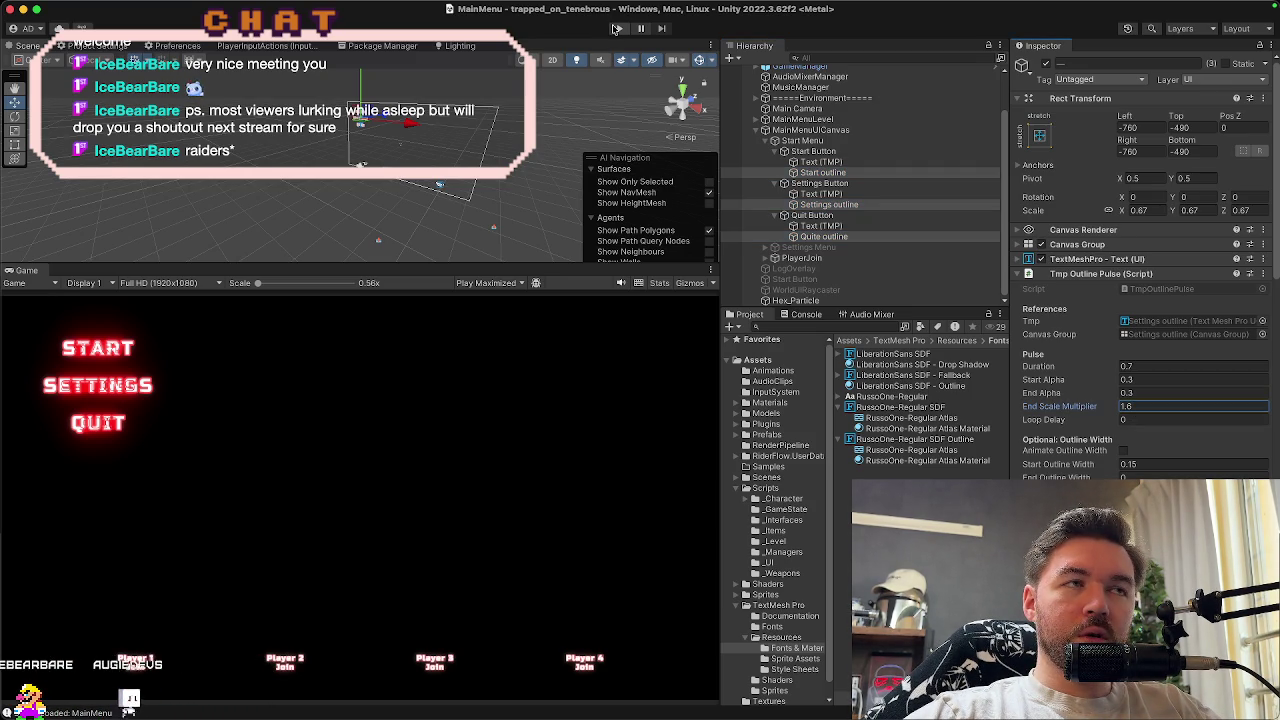
Test the stronger outline pulse in Play mode with the game preview at 1.2x, then stop
{"action": "left_click", "coordinate": [616, 28]}
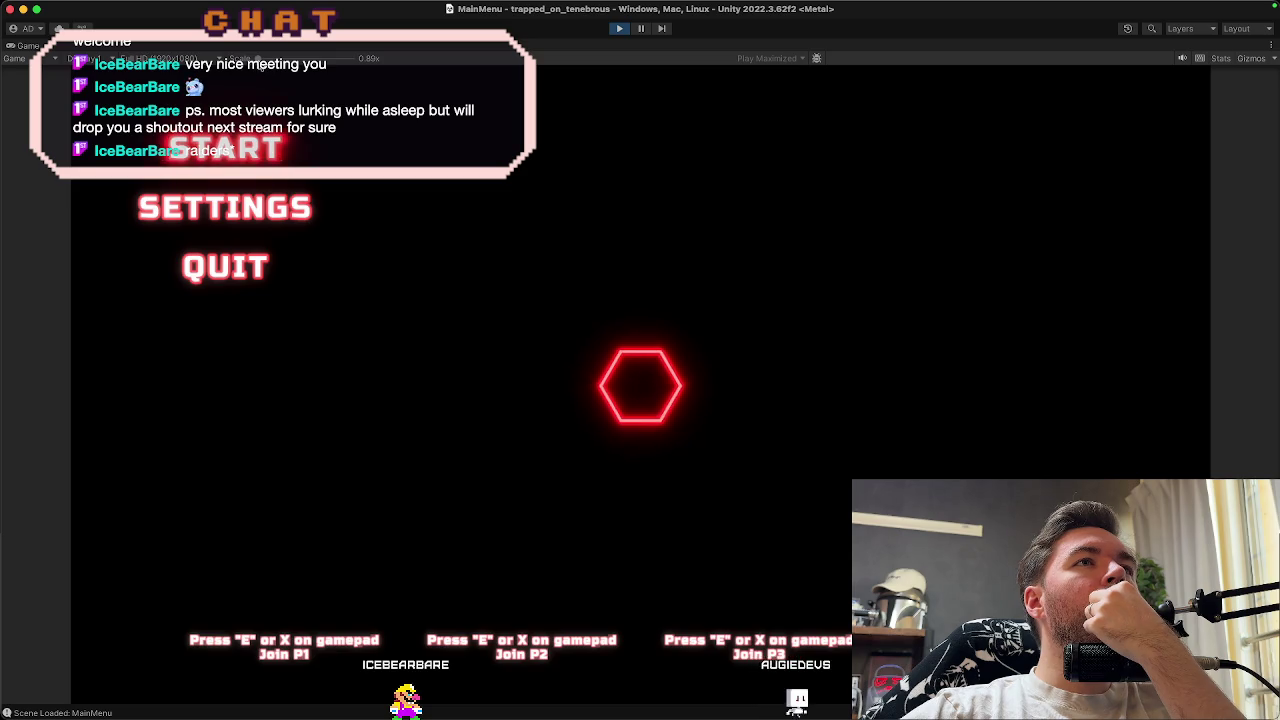
{"action": "left_click_drag", "start_coordinate": [252, 58], "coordinate": [272, 61]}
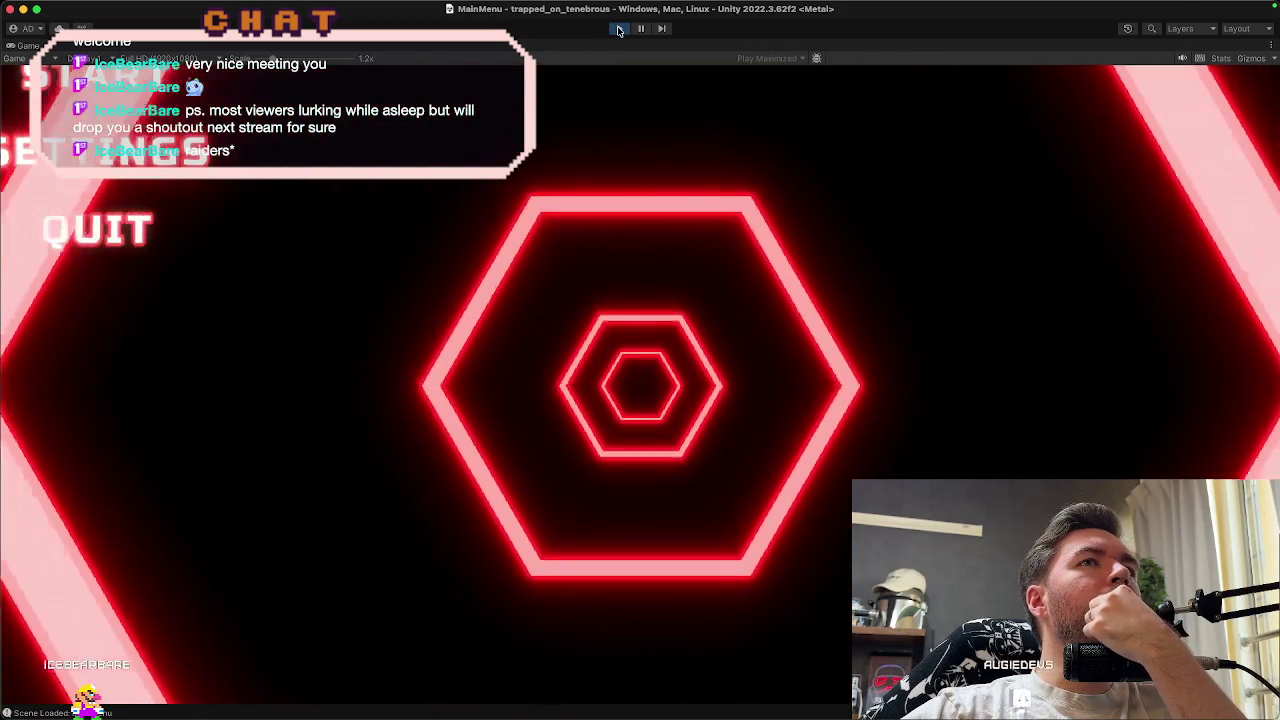
{"action": "left_click", "coordinate": [618, 29]}
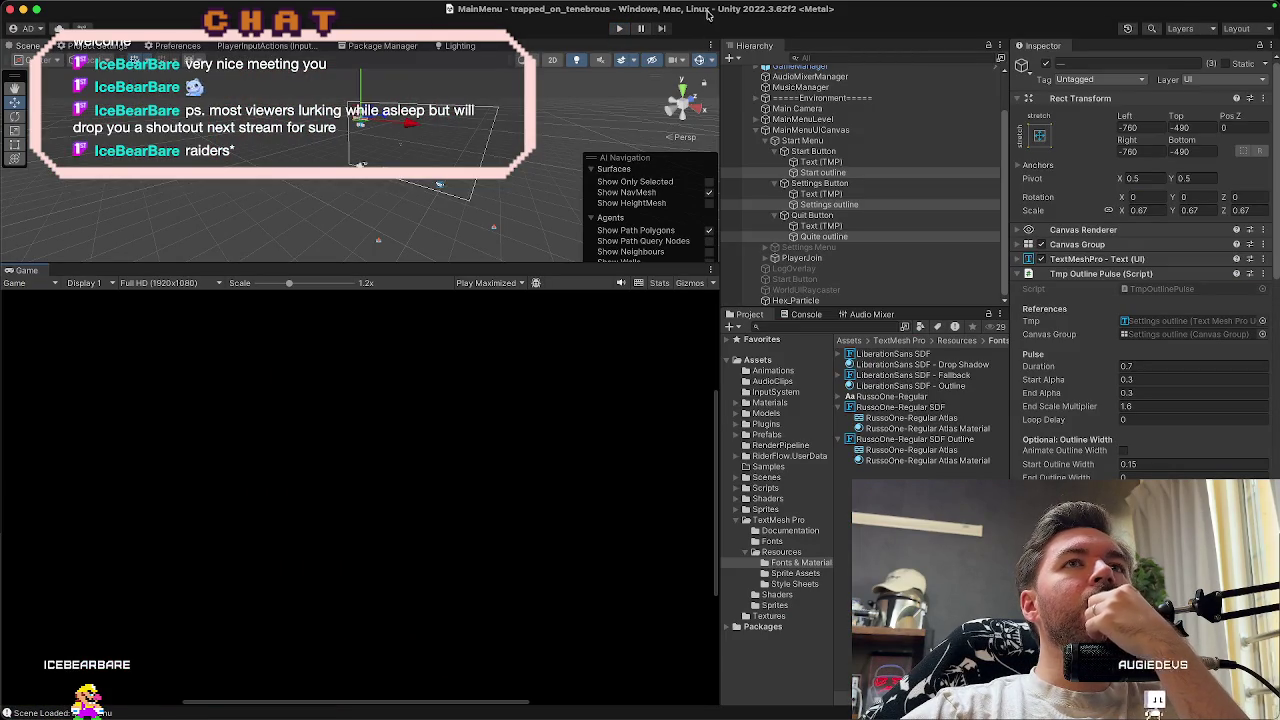
On RussoOne-Regular Atlas Material, set the Face Color to a pinkish red (191, 64, 64)
{"action": "left_click", "coordinate": [975, 461]}
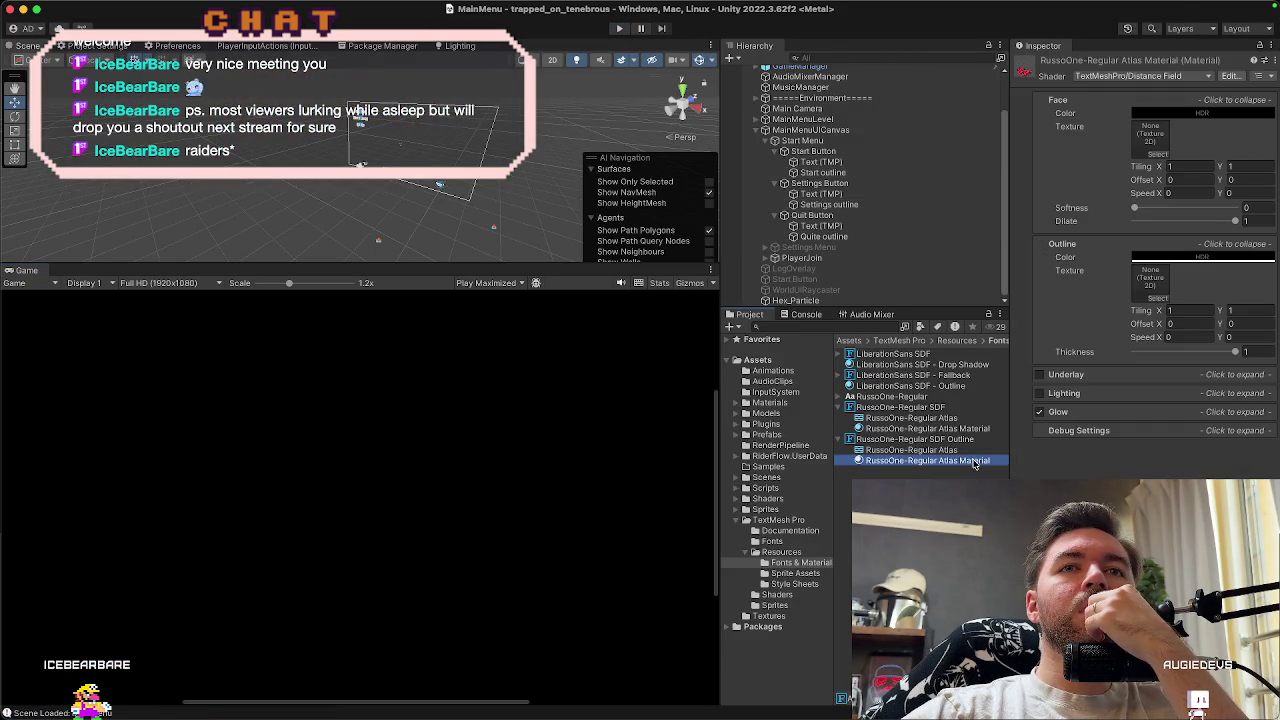
{"action": "left_click", "coordinate": [975, 430]}
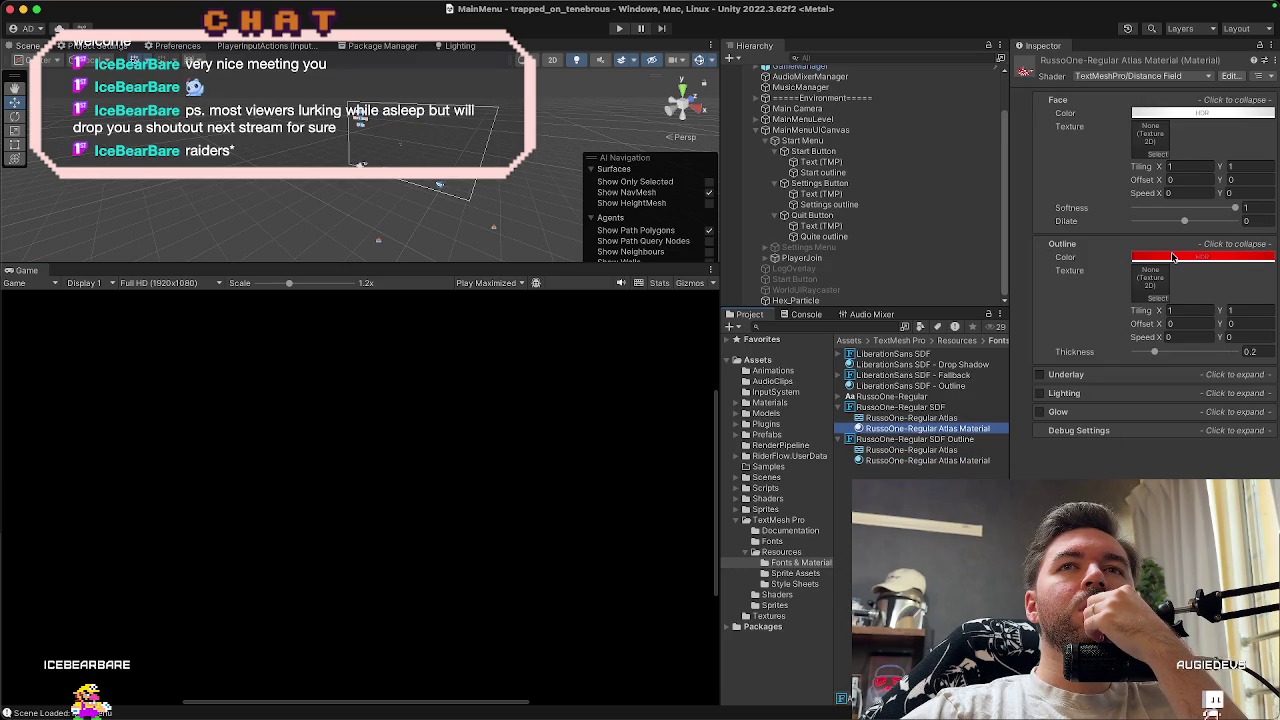
{"action": "left_click", "coordinate": [1189, 114]}
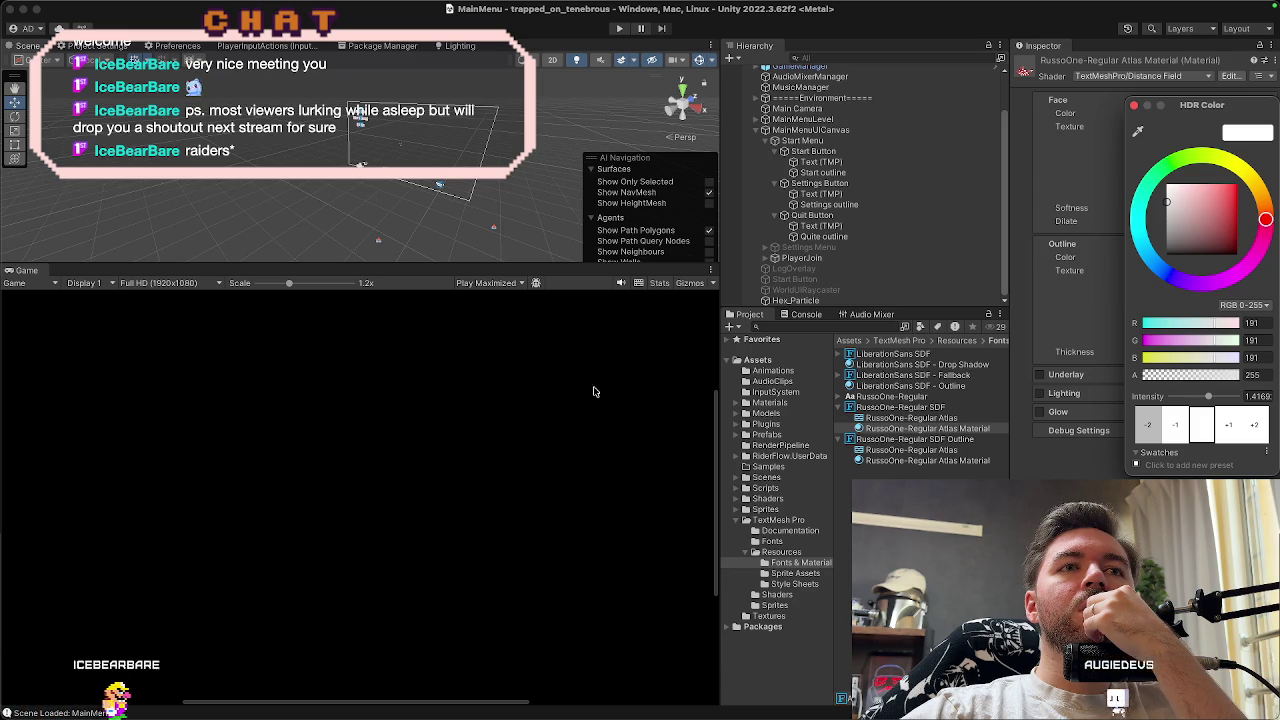
{"action": "left_click_drag", "start_coordinate": [292, 287], "coordinate": [257, 284]}
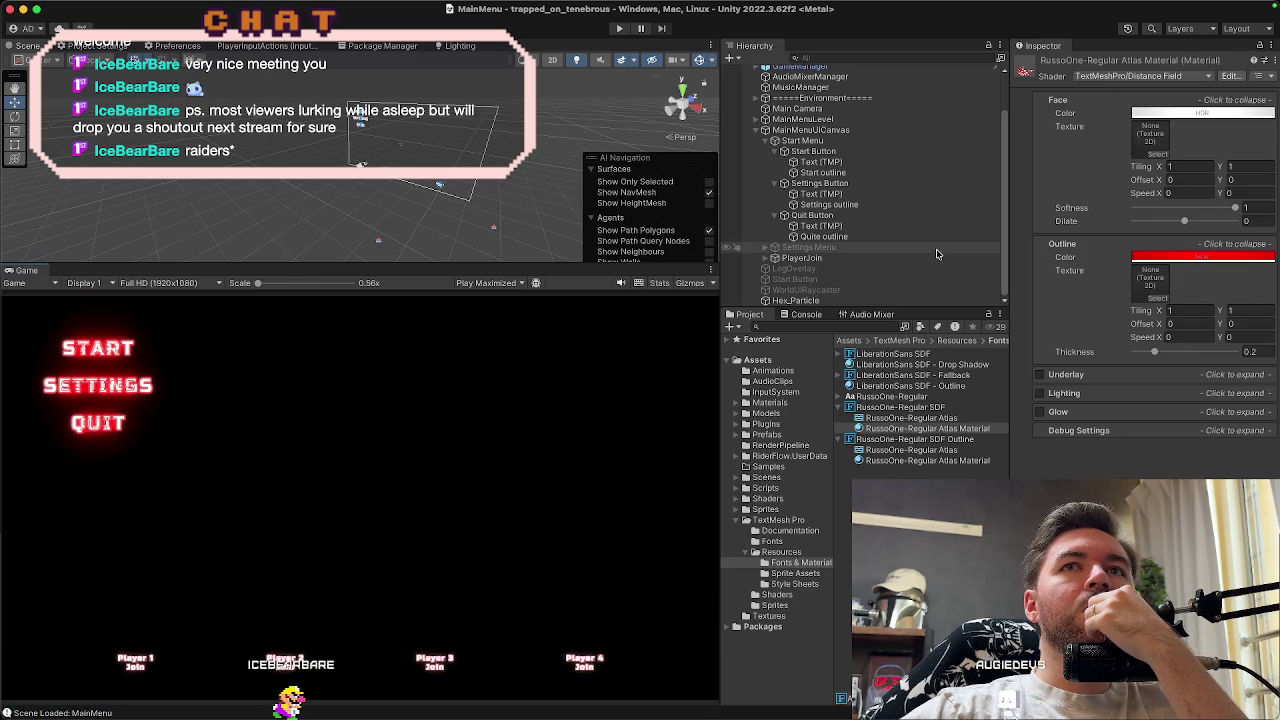
{"action": "left_click", "coordinate": [1205, 117]}
{"action": "left_click_drag", "start_coordinate": [1192, 207], "coordinate": [1253, 174]}
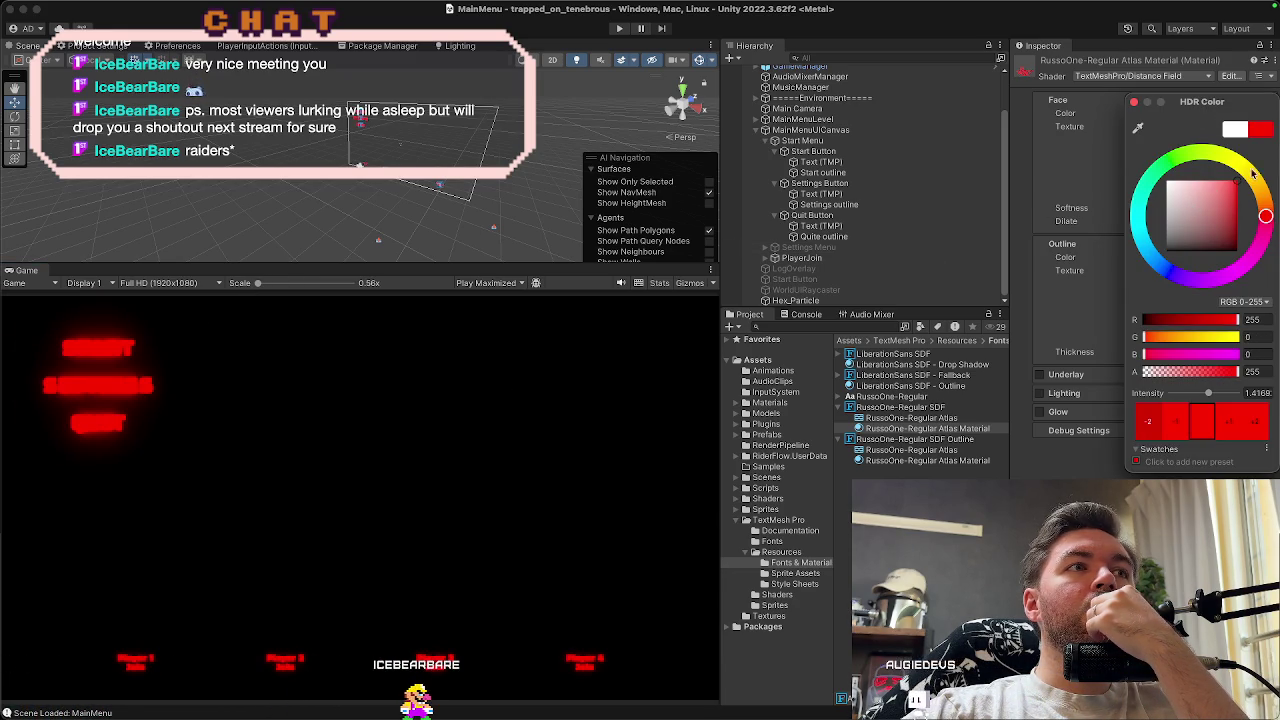
{"action": "left_click", "coordinate": [1214, 191]}
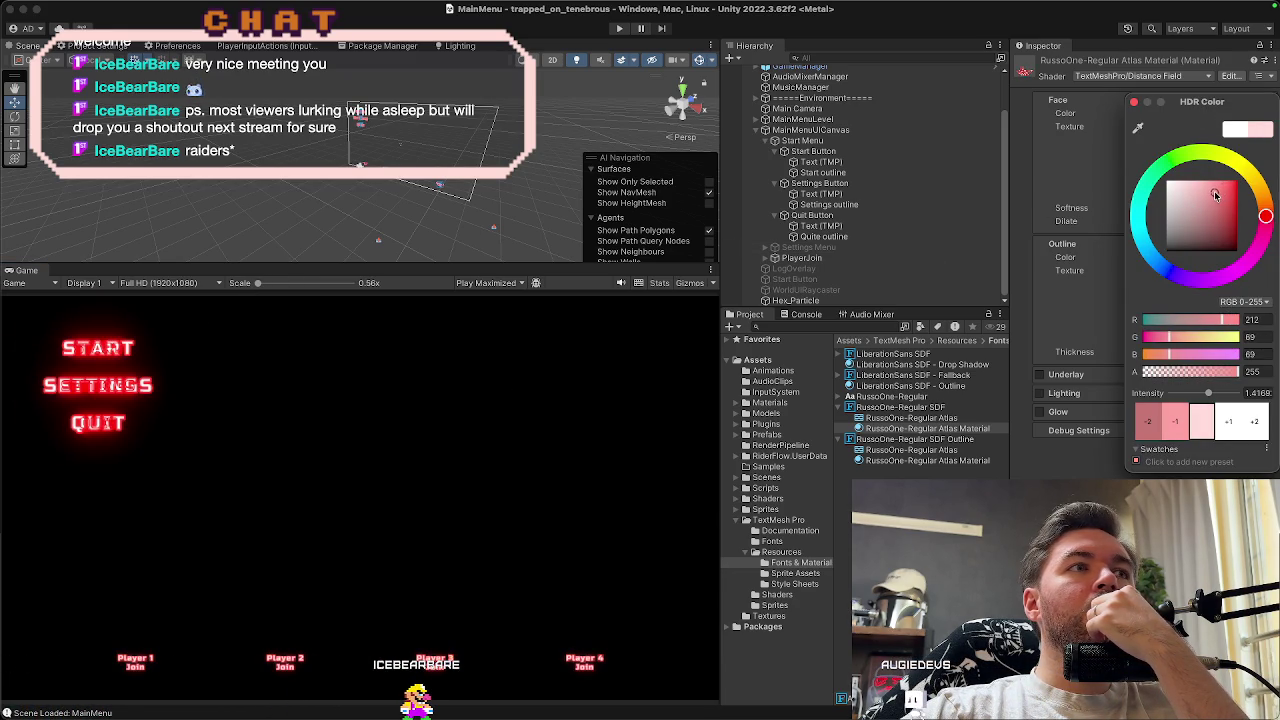
Adjust the face colour's HDR glow intensity to 2.5653
{"action": "left_click", "coordinate": [1224, 422]}
{"action": "left_click", "coordinate": [1224, 422]}
{"action": "left_click", "coordinate": [1224, 422]}
{"action": "left_click", "coordinate": [1224, 422]}
{"action": "left_click", "coordinate": [1224, 422]}
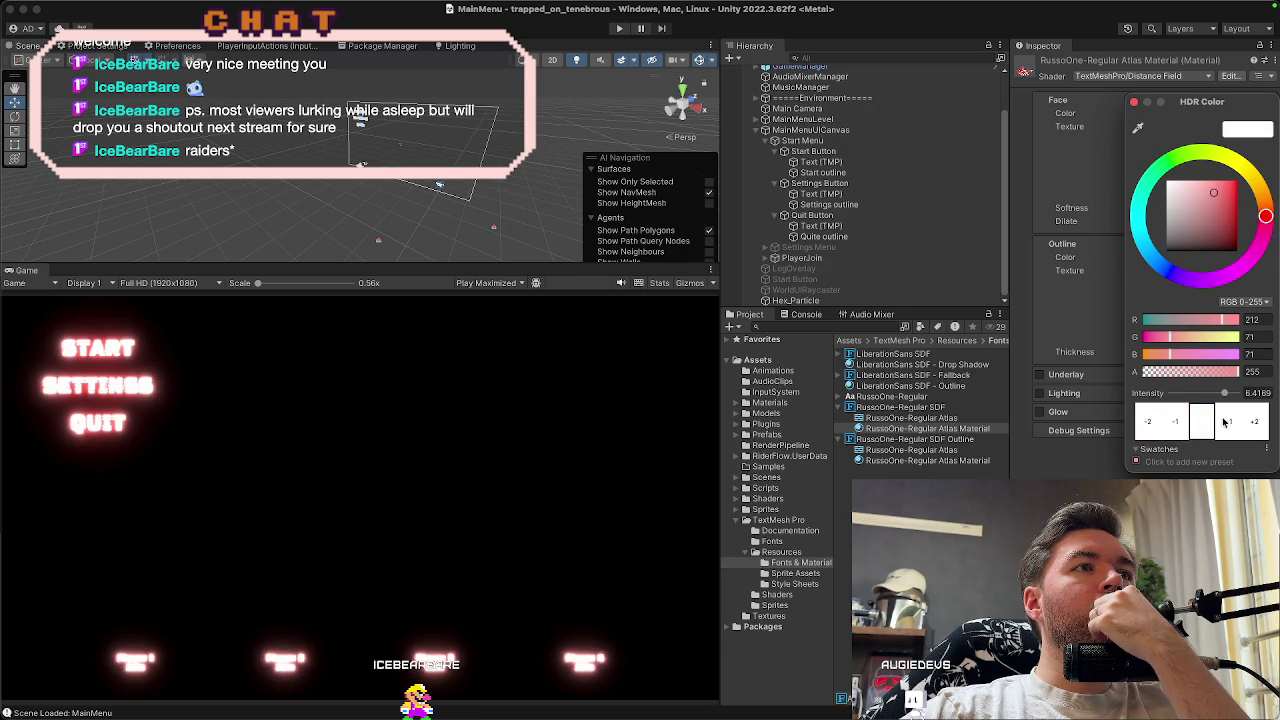
{"action": "left_click", "coordinate": [1165, 424]}
{"action": "left_click", "coordinate": [1165, 424]}
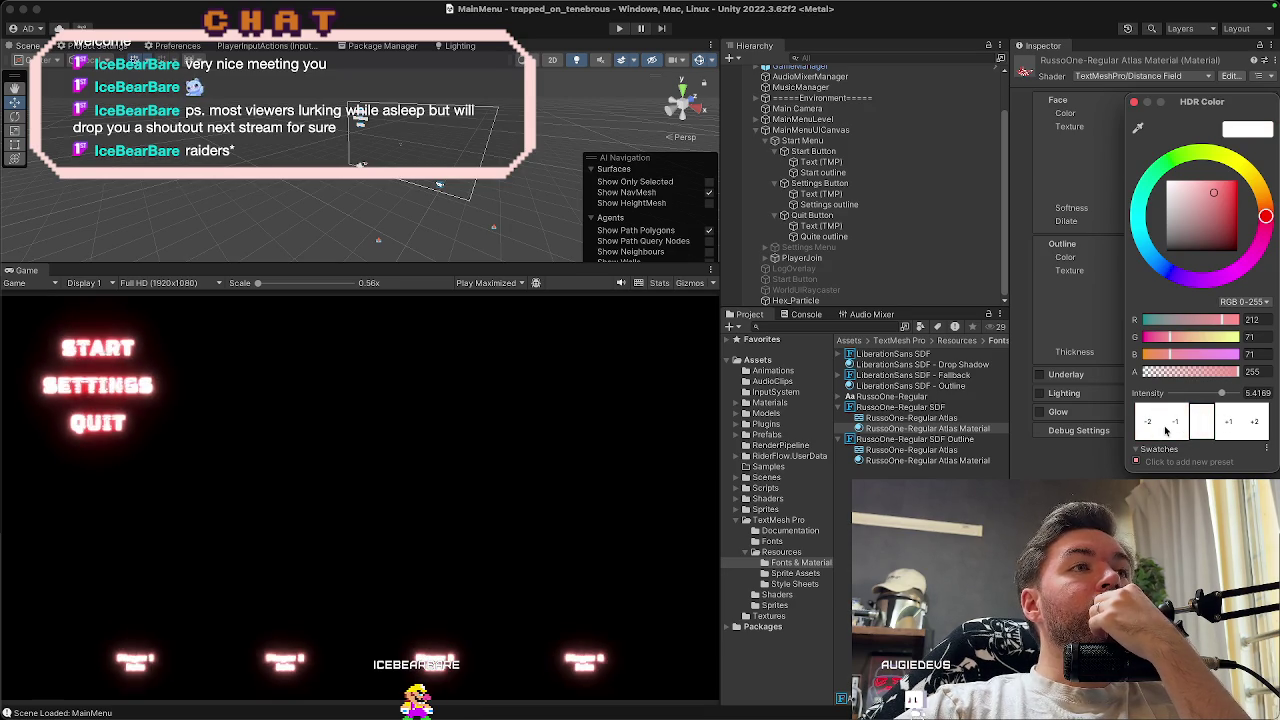
{"action": "left_click", "coordinate": [1165, 424]}
{"action": "left_click", "coordinate": [1165, 424]}
{"action": "left_click", "coordinate": [1136, 104]}
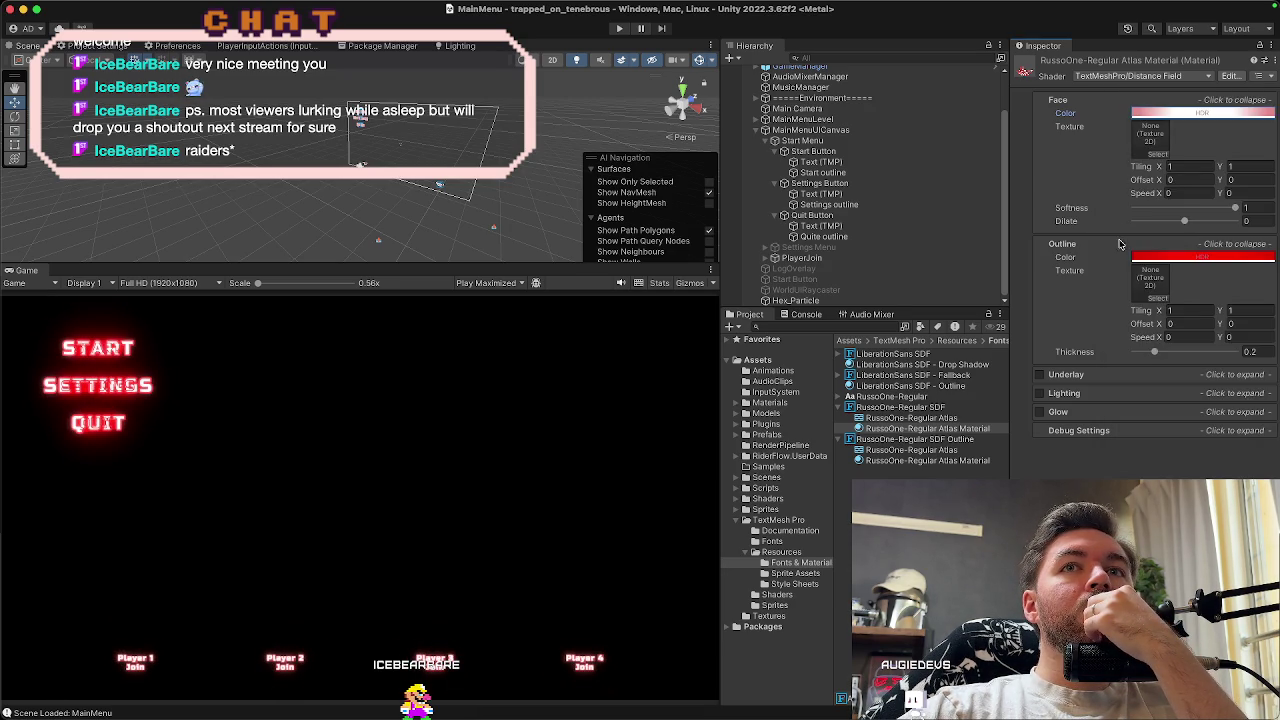
Make the font outline black with a thickness of 0
{"action": "left_click", "coordinate": [1153, 262]}
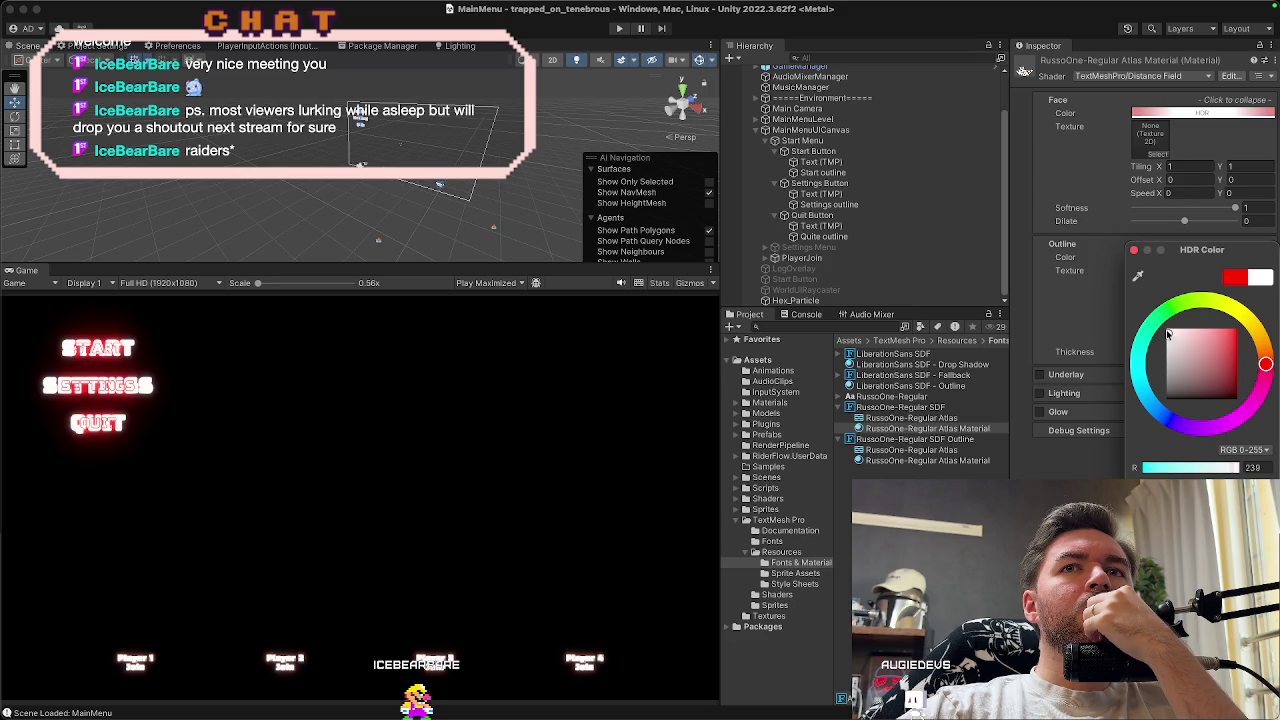
{"action": "left_click_drag", "start_coordinate": [1166, 395], "coordinate": [1148, 462]}
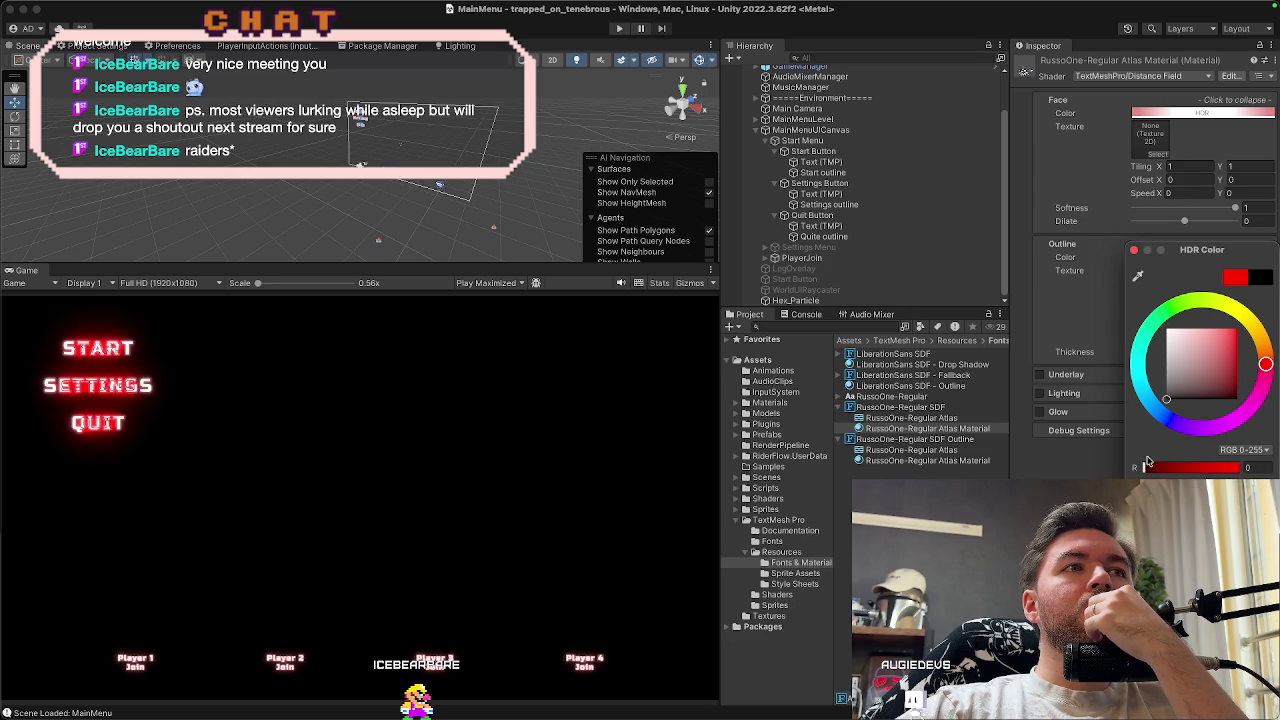
{"action": "left_click", "coordinate": [1136, 251]}
{"action": "left_click_drag", "start_coordinate": [1154, 354], "coordinate": [1134, 354]}
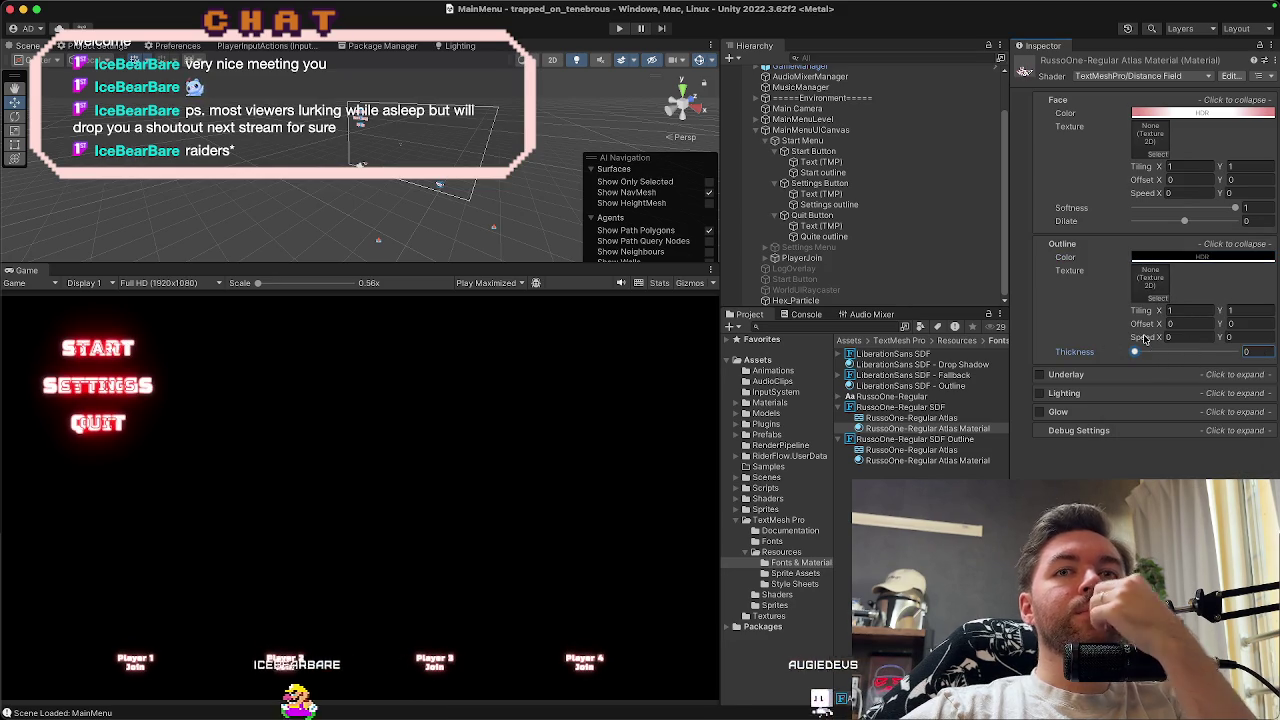
{"action": "left_click", "coordinate": [1168, 113]}
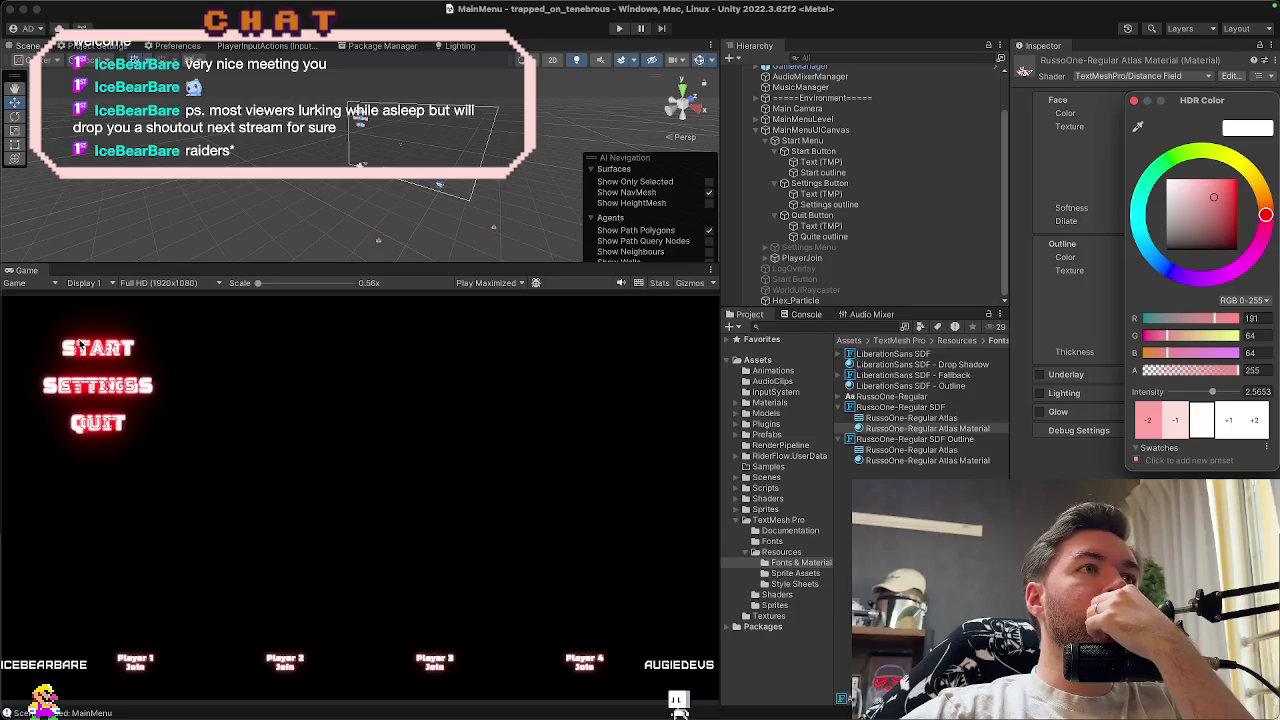
Try light pink, deep red and white face colours while lowering the glow intensity
{"action": "scroll", "coordinate": [80, 344], "scroll_direction": "up", "scroll_amount": 10}
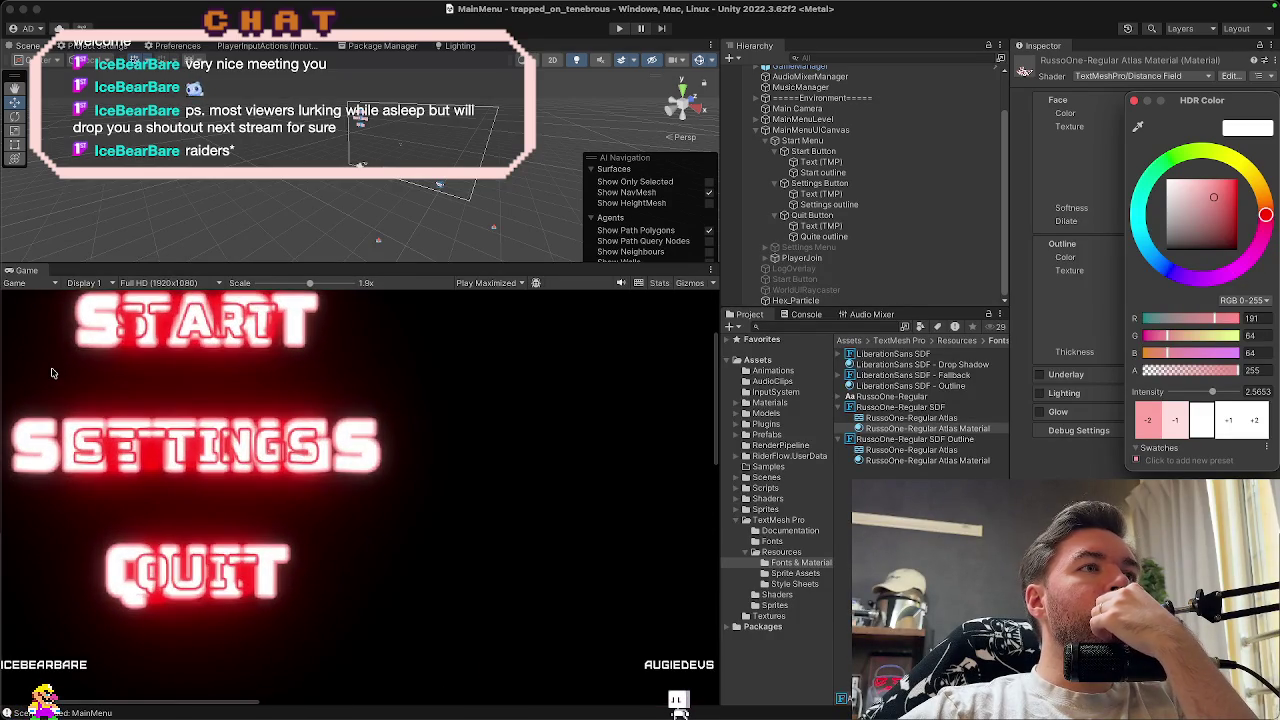
{"action": "scroll", "coordinate": [53, 373], "scroll_direction": "up", "scroll_amount": 6}
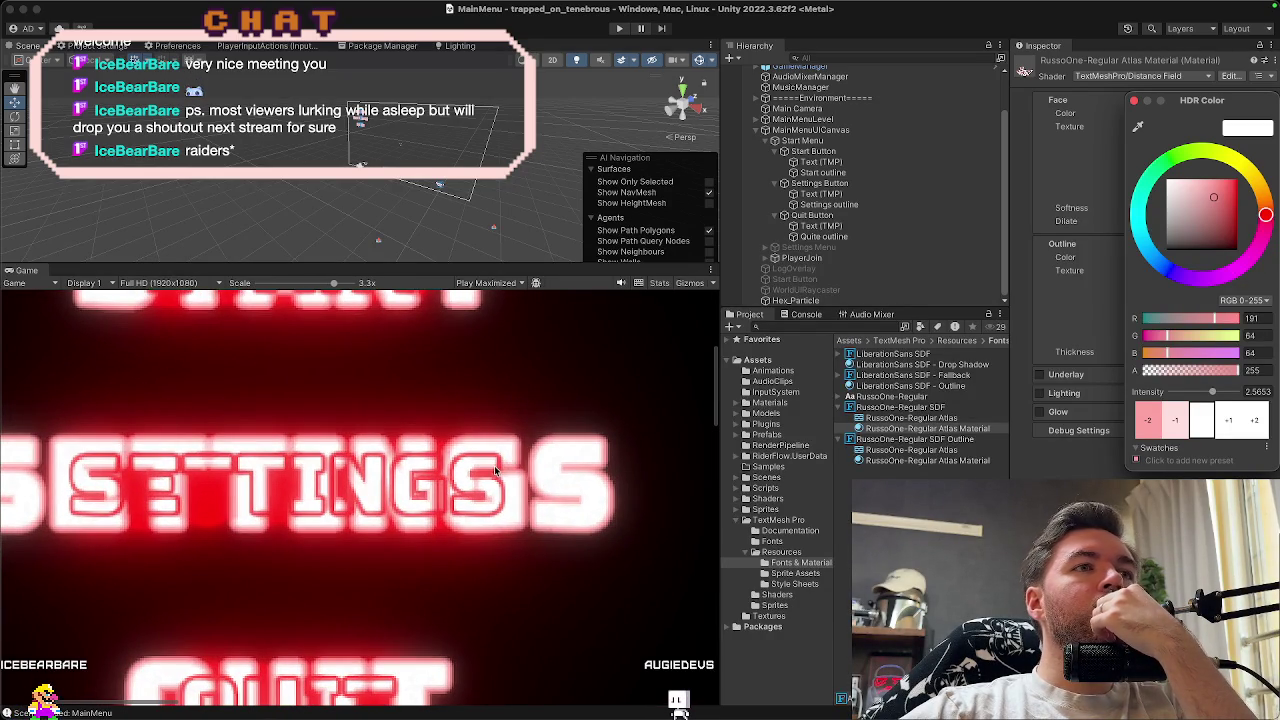
{"action": "mouse_move", "coordinate": [1200, 200]}
{"action": "left_mouse_down"}
{"action": "mouse_move", "coordinate": [1230, 195]}
{"action": "mouse_move", "coordinate": [1225, 222]}
{"action": "mouse_move", "coordinate": [1125, 146]}
{"action": "mouse_move", "coordinate": [1118, 174]}
{"action": "left_mouse_up"}
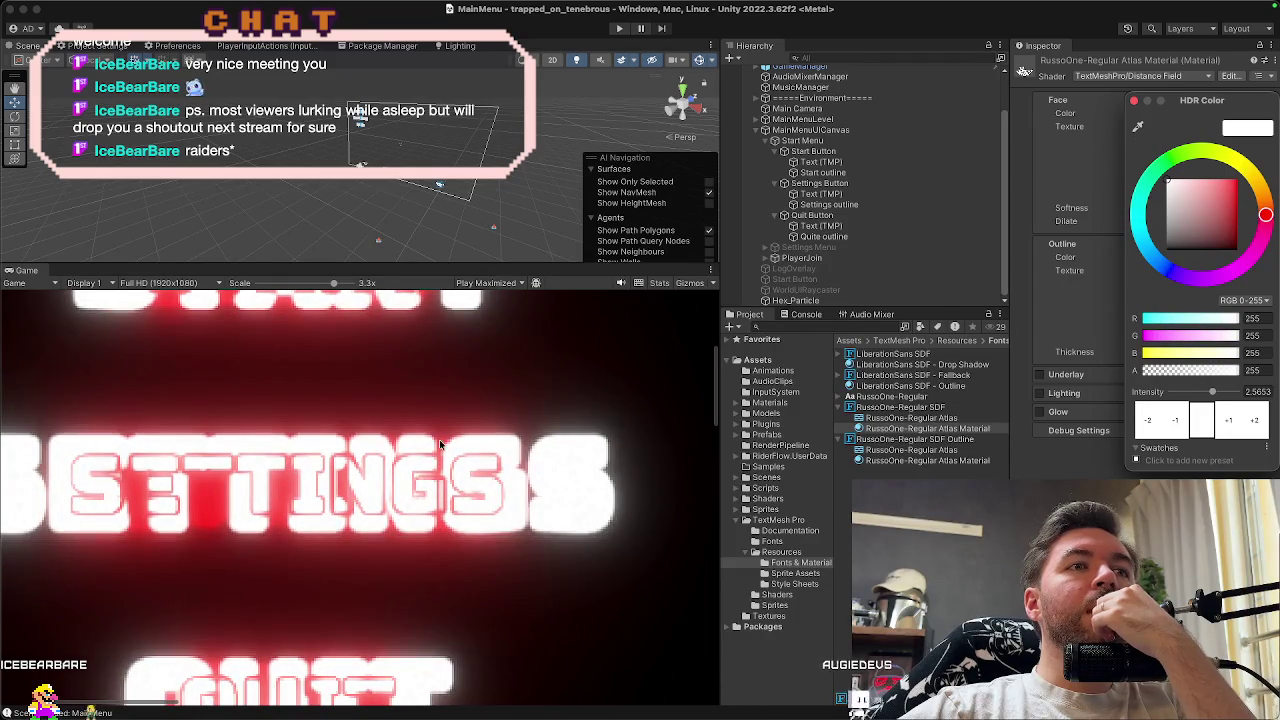
{"action": "scroll", "coordinate": [439, 443], "scroll_direction": "down", "scroll_amount": 3}
{"action": "mouse_move", "coordinate": [1173, 192]}
{"action": "left_mouse_down"}
{"action": "mouse_move", "coordinate": [1228, 234]}
{"action": "mouse_move", "coordinate": [1205, 166]}
{"action": "mouse_move", "coordinate": [1226, 175]}
{"action": "mouse_move", "coordinate": [1216, 168]}
{"action": "left_mouse_up"}
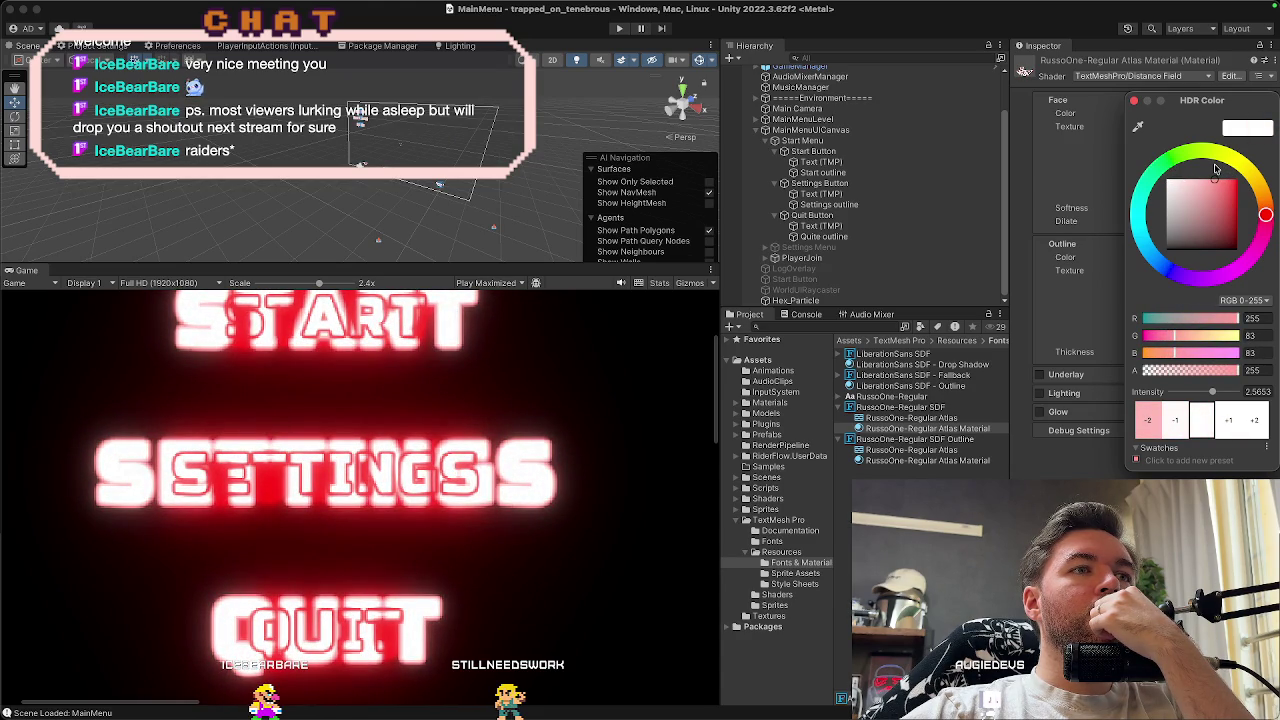
{"action": "left_click_drag", "start_coordinate": [1216, 168], "coordinate": [1219, 170]}
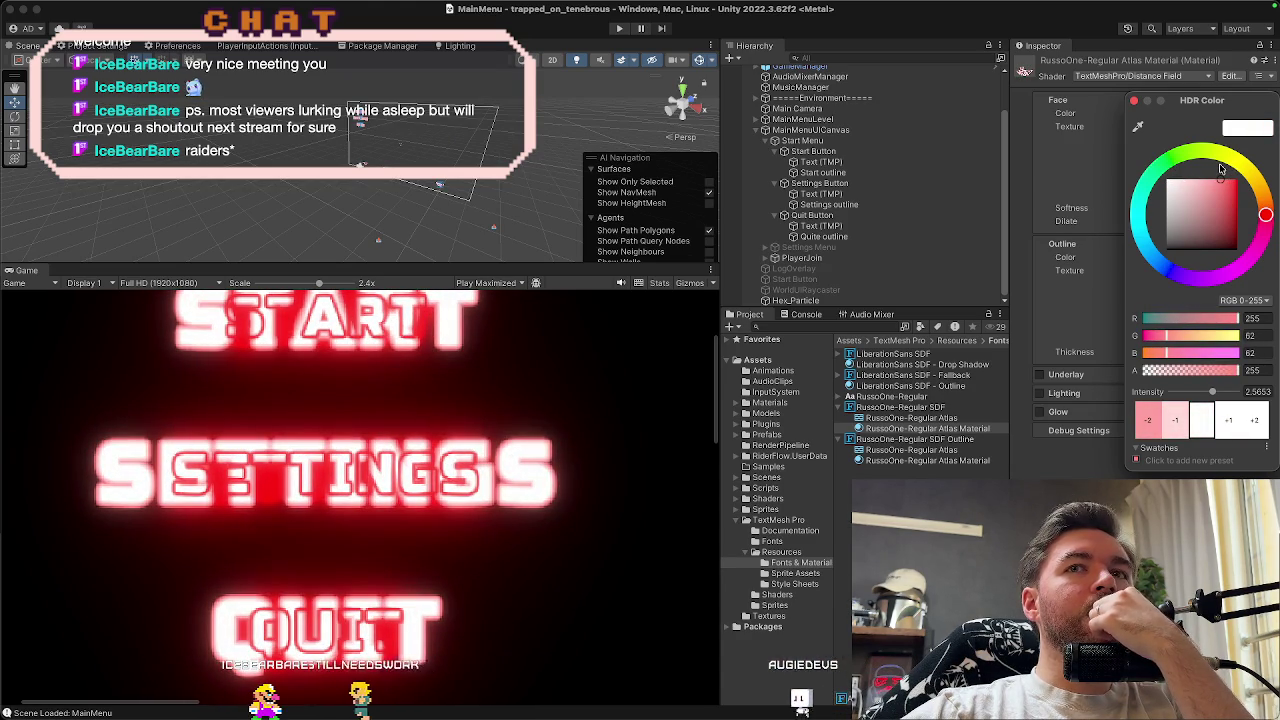
{"action": "left_click", "coordinate": [1174, 418]}
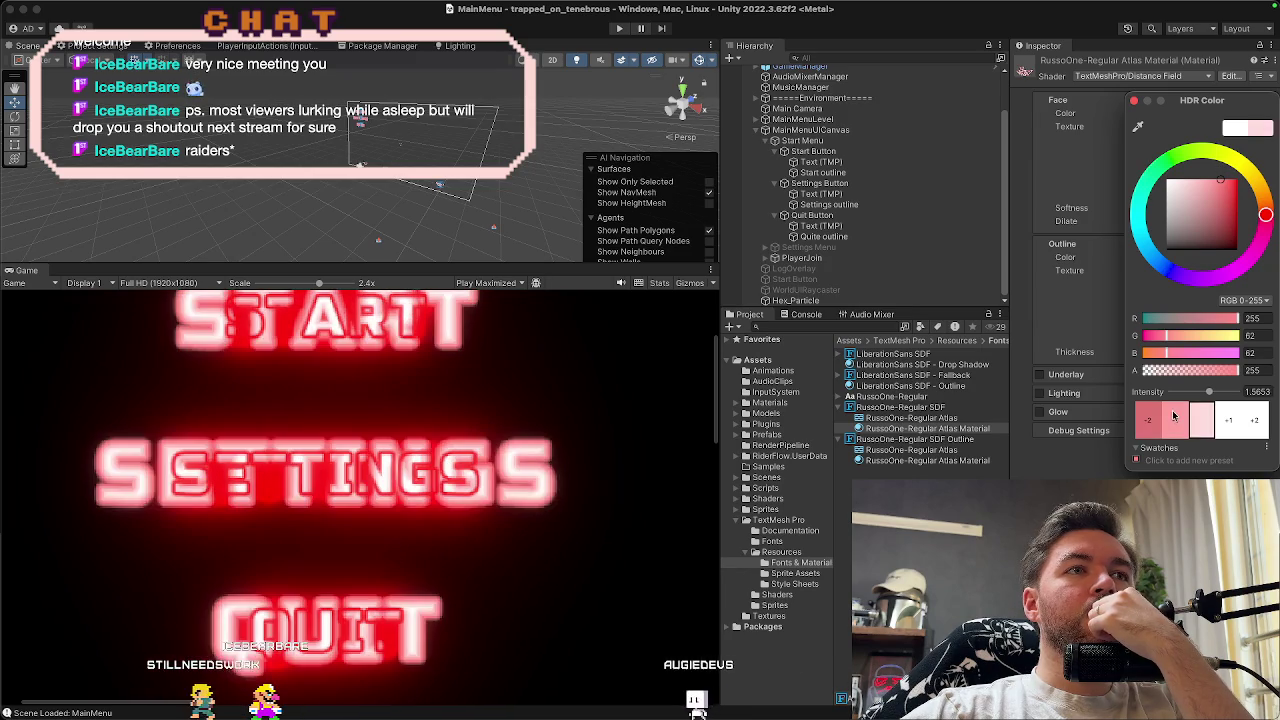
{"action": "left_click", "coordinate": [1174, 418]}
{"action": "mouse_move", "coordinate": [1217, 211]}
{"action": "left_mouse_down"}
{"action": "mouse_move", "coordinate": [1157, 162]}
{"action": "mouse_move", "coordinate": [1200, 146]}
{"action": "mouse_move", "coordinate": [1133, 128]}
{"action": "left_mouse_up"}
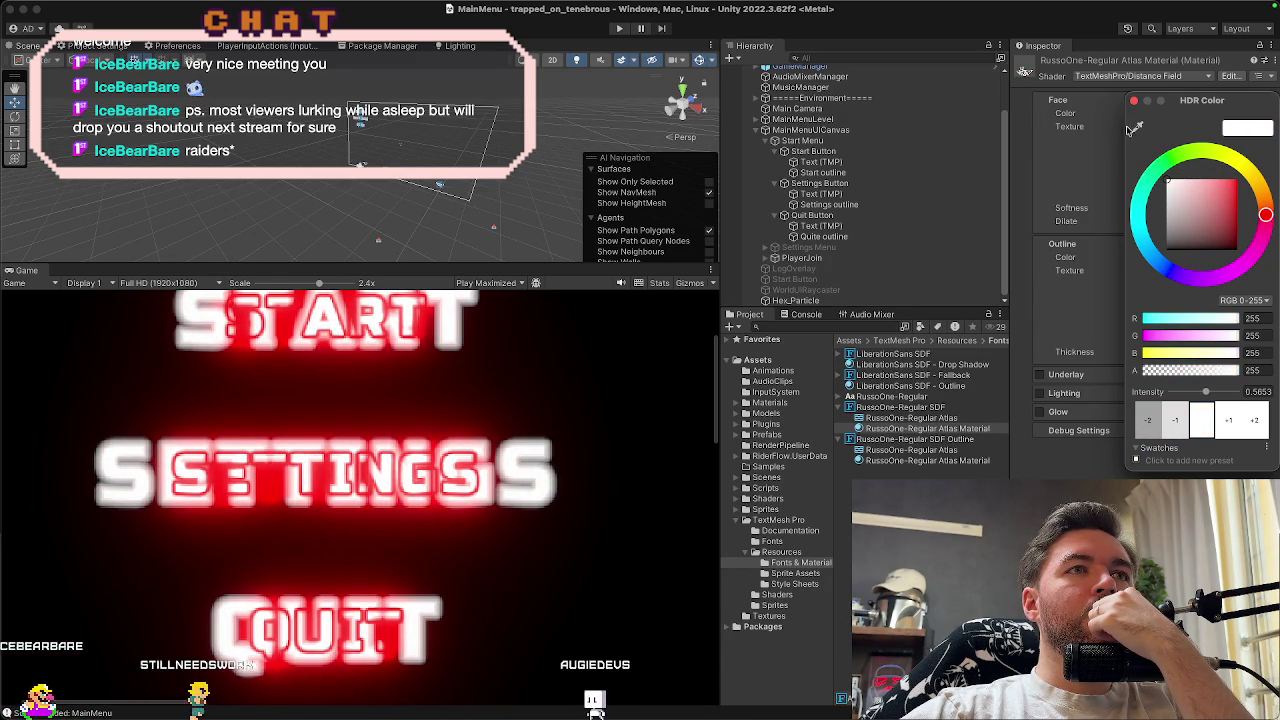
Reset the face colour's glow intensity to 0 with a nearly white tint
{"action": "scroll", "coordinate": [571, 371], "scroll_direction": "down", "scroll_amount": 8}
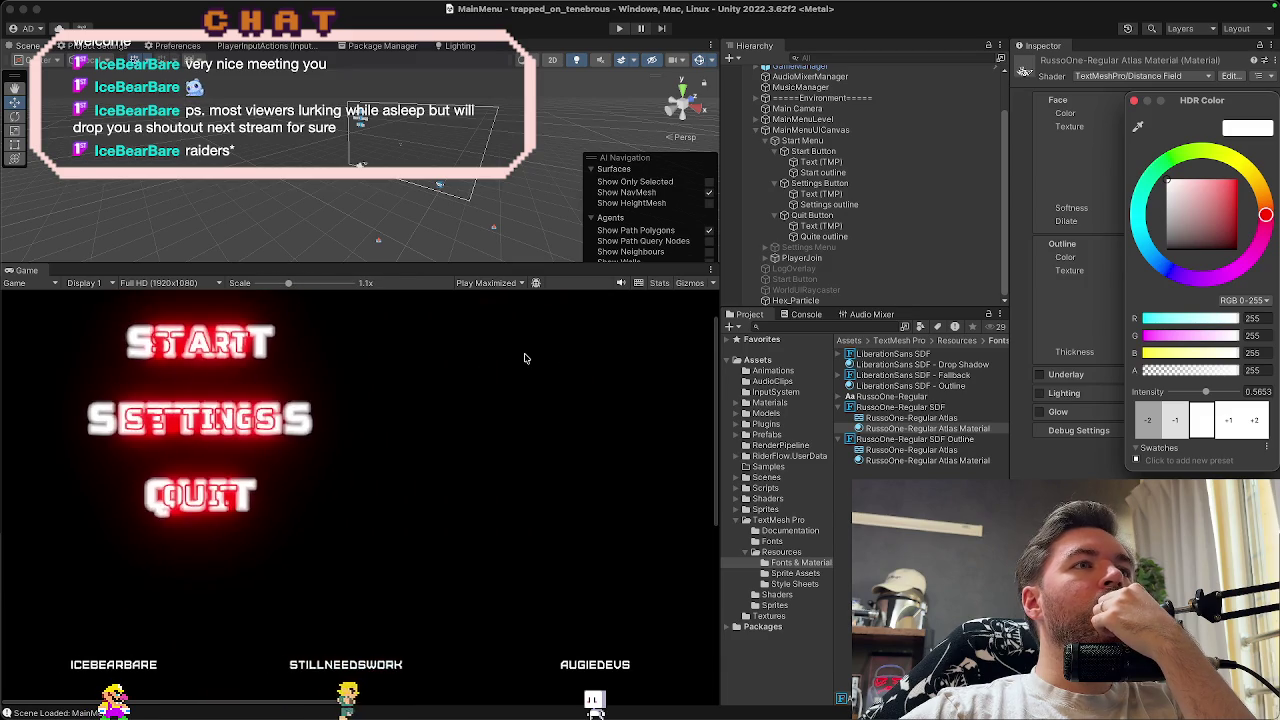
{"action": "scroll", "coordinate": [524, 358], "scroll_direction": "down", "scroll_amount": 4}
{"action": "scroll", "coordinate": [150, 350], "scroll_direction": "up", "scroll_amount": 5}
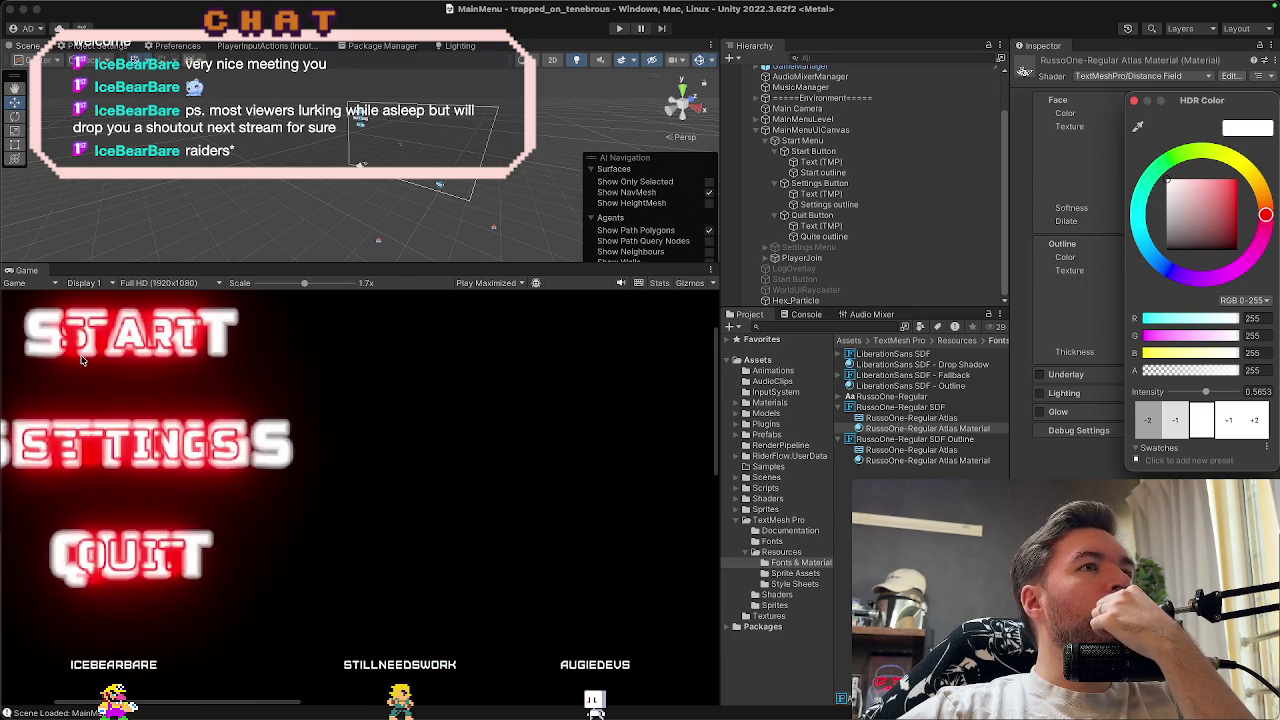
{"action": "scroll", "coordinate": [83, 360], "scroll_direction": "up", "scroll_amount": 2}
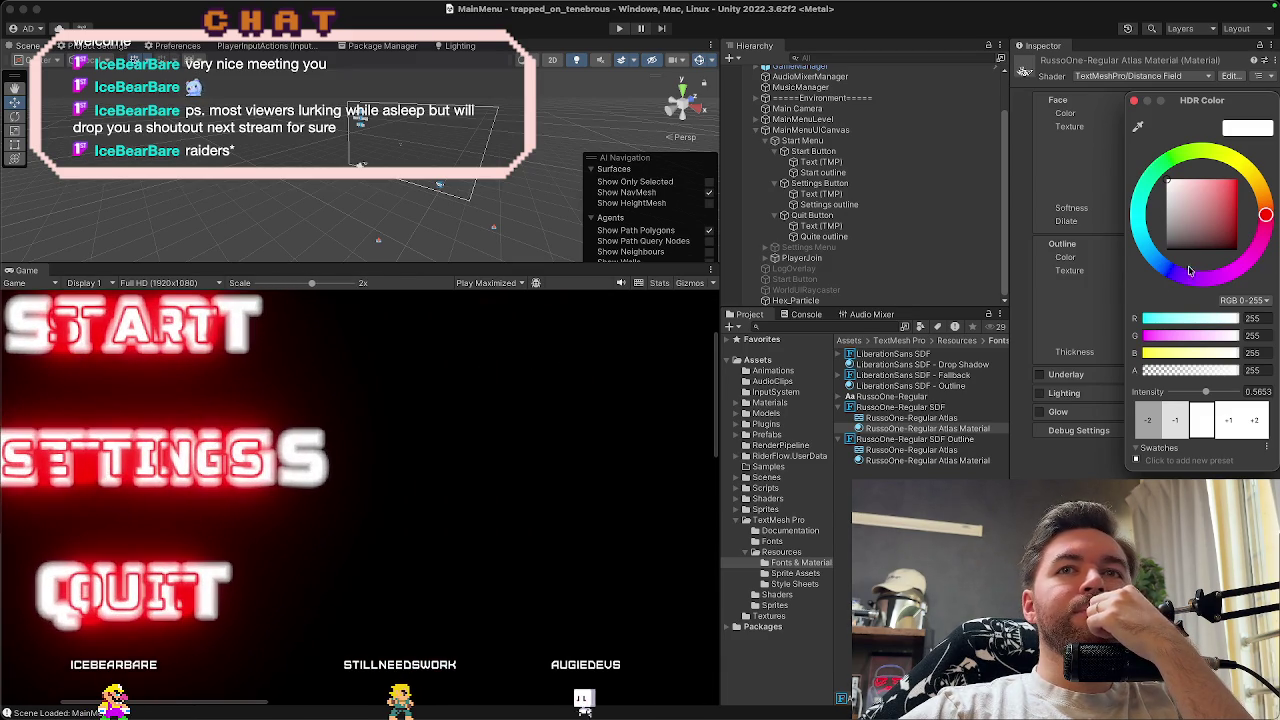
{"action": "left_click", "coordinate": [1255, 391]}
{"action": "type", "text": "0"}
{"action": "mouse_move", "coordinate": [1174, 190]}
{"action": "left_mouse_down"}
{"action": "mouse_move", "coordinate": [1178, 167]}
{"action": "mouse_move", "coordinate": [1225, 190]}
{"action": "mouse_move", "coordinate": [1111, 142]}
{"action": "left_mouse_up"}
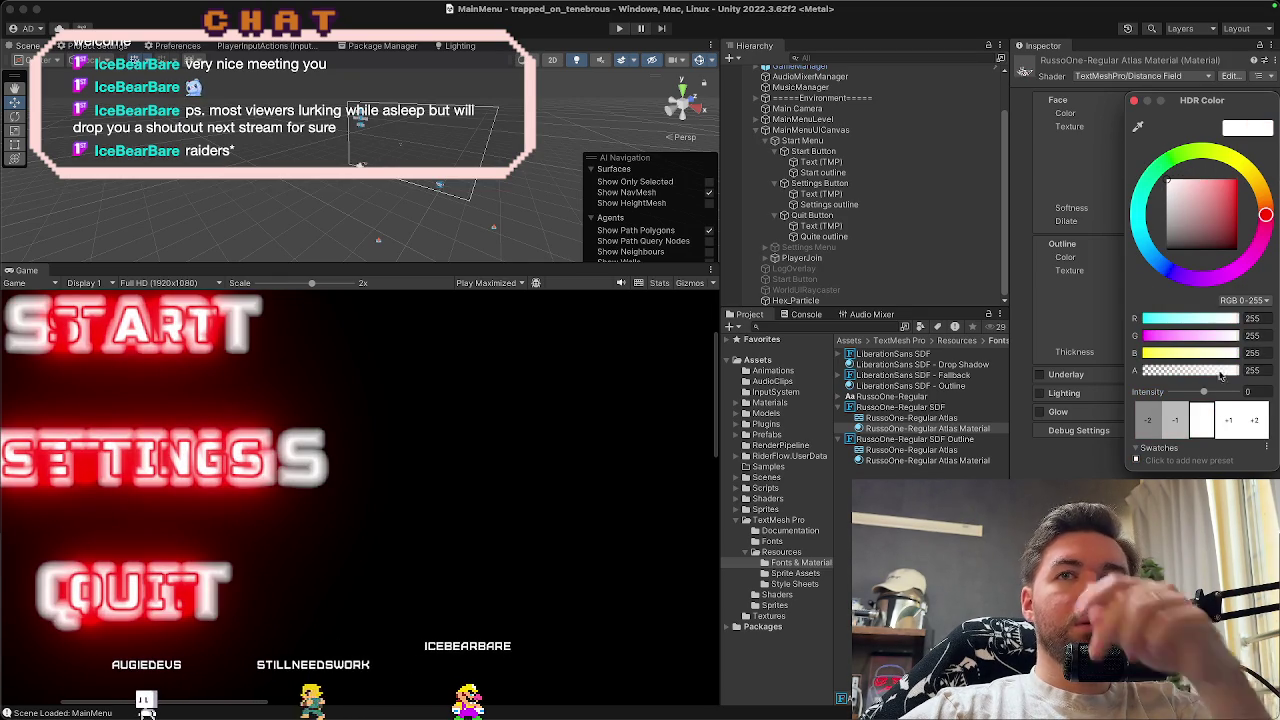
Set the face colour to light red (255, 35, 35) at intensity 3
{"action": "left_click", "coordinate": [1232, 420]}
{"action": "left_click", "coordinate": [1232, 420]}
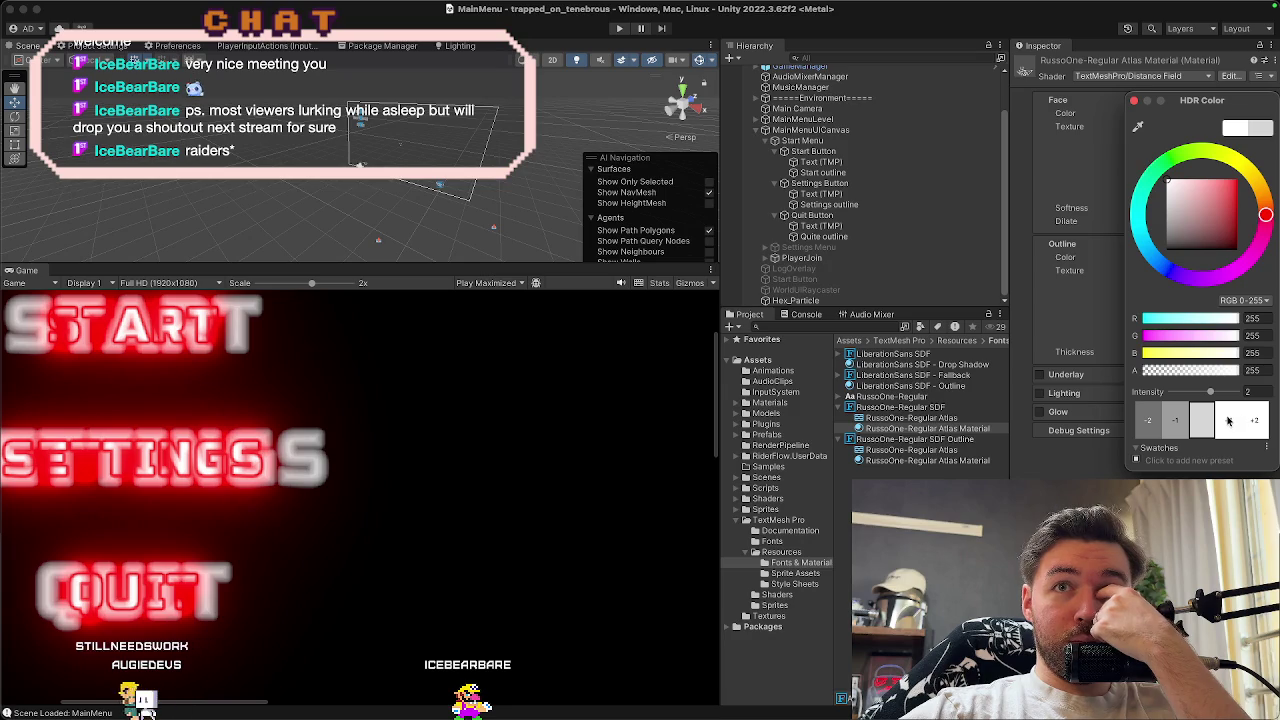
{"action": "left_click", "coordinate": [1229, 420]}
{"action": "left_click_drag", "start_coordinate": [1203, 186], "coordinate": [1229, 163]}
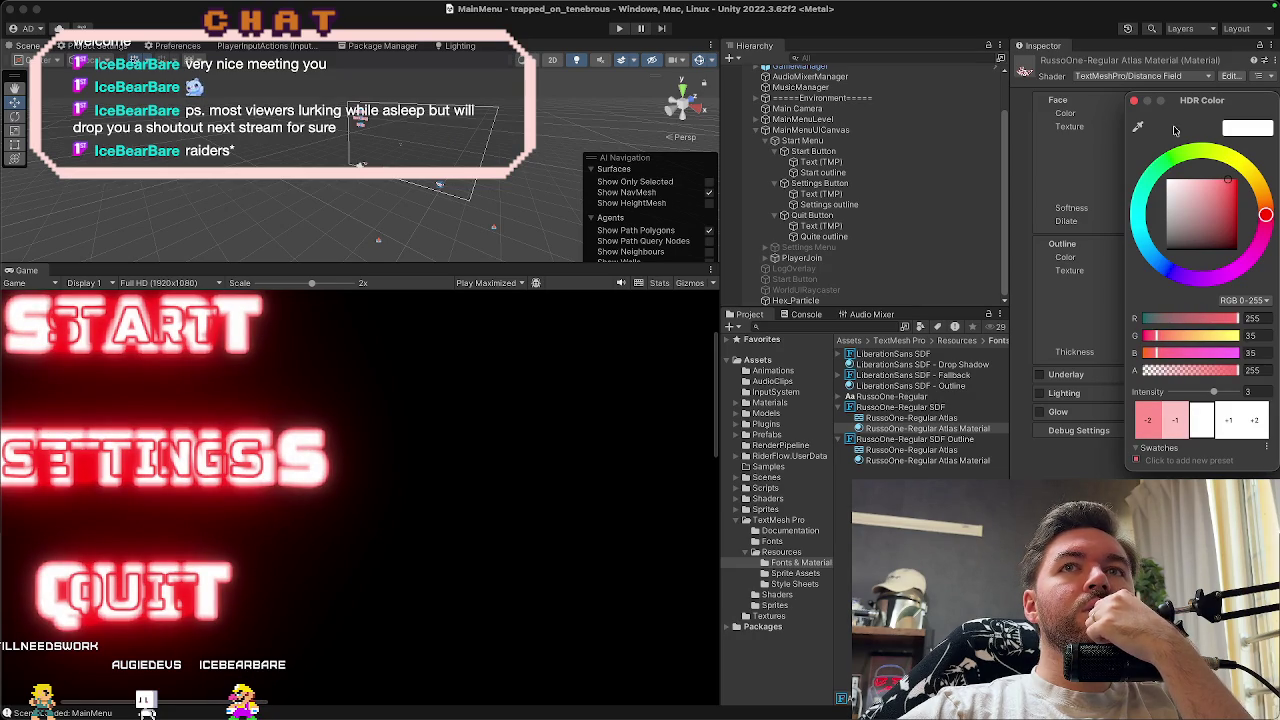
{"action": "left_click", "coordinate": [1135, 101]}
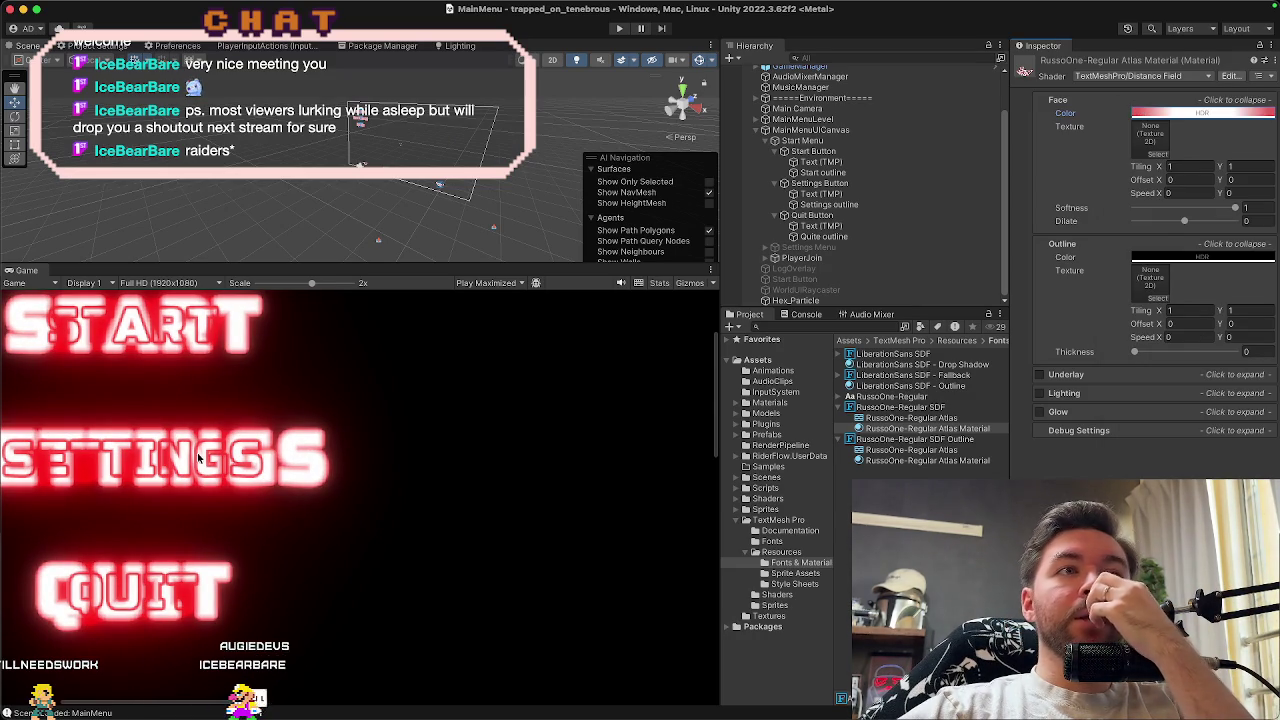
{"action": "scroll", "coordinate": [198, 456], "scroll_direction": "down", "scroll_amount": 10}
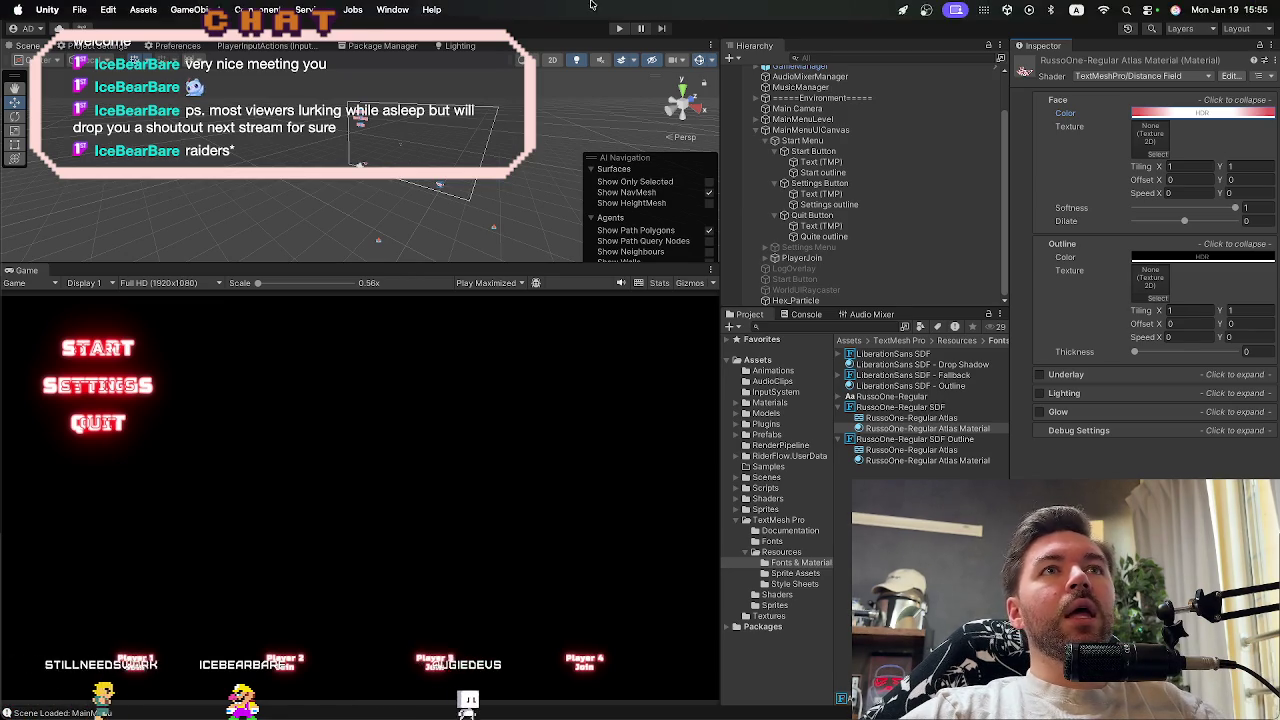
{"action": "left_click", "coordinate": [617, 29]}
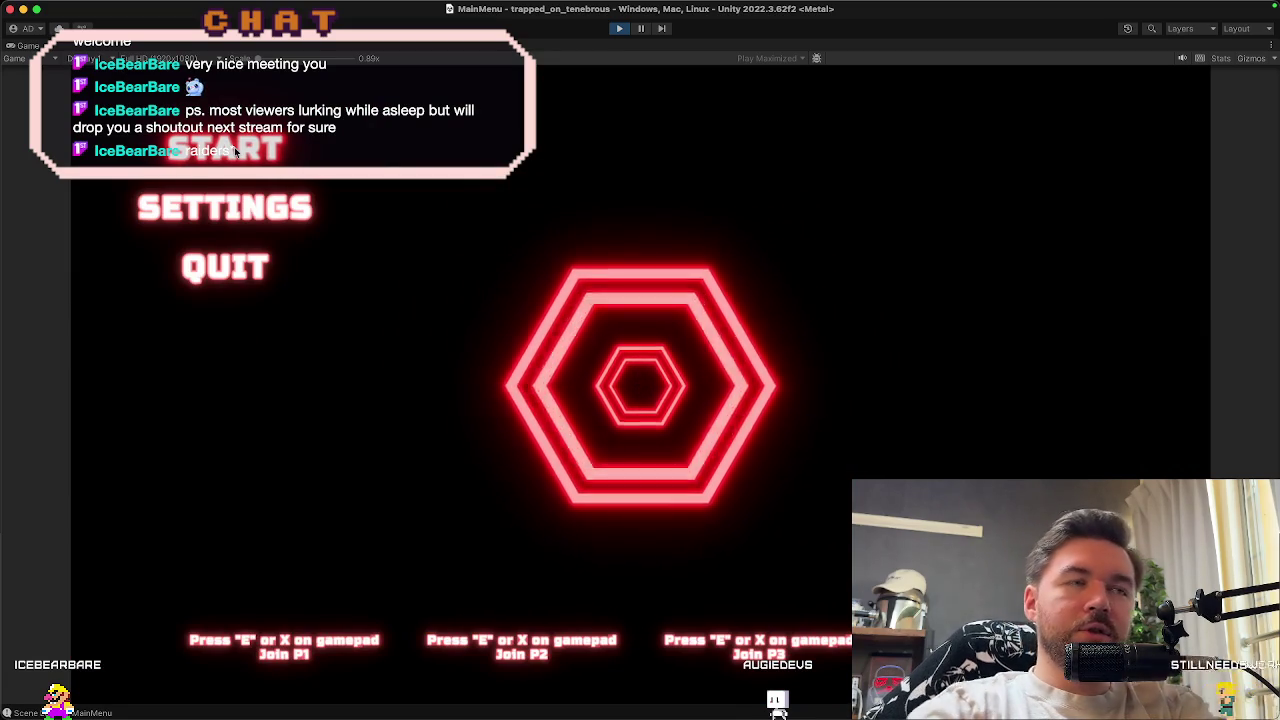
Stop play mode after previewing the glowing red menu
{"action": "left_click", "coordinate": [622, 30]}
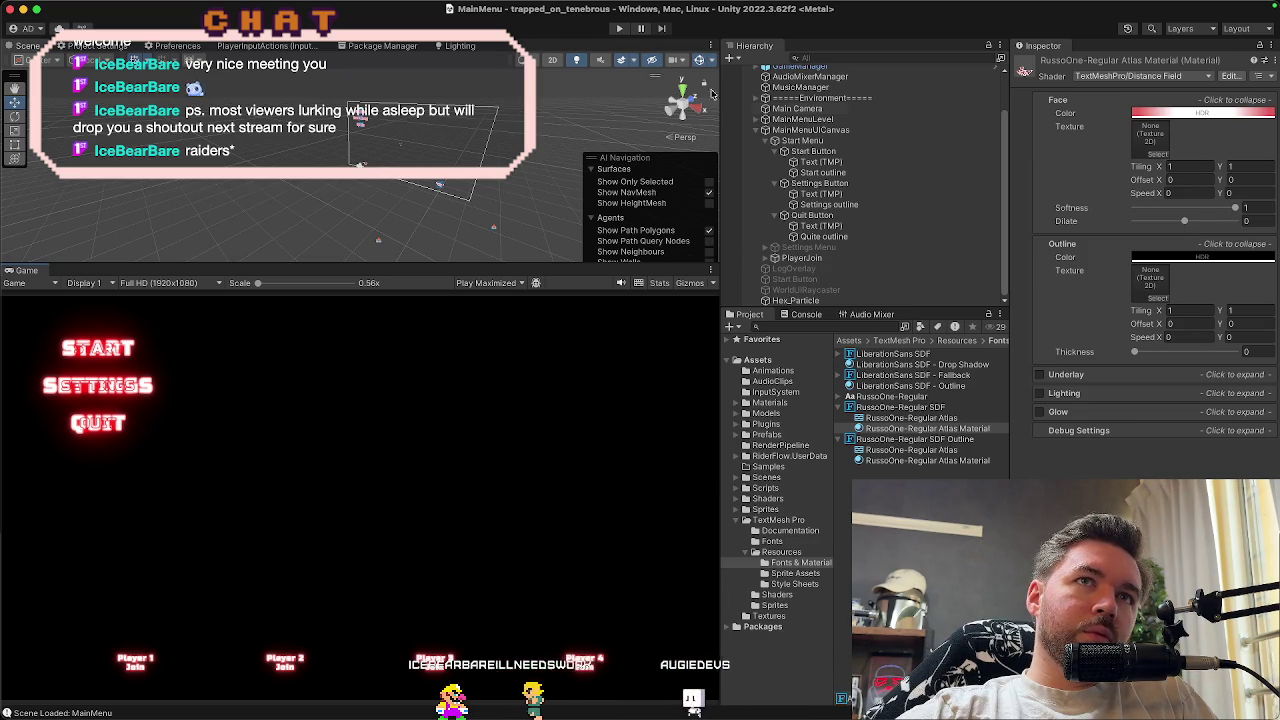
Expand MainMenuUICanvas in the Hierarchy, browse its menus, and select the canvas object
{"action": "left_click", "coordinate": [756, 131]}
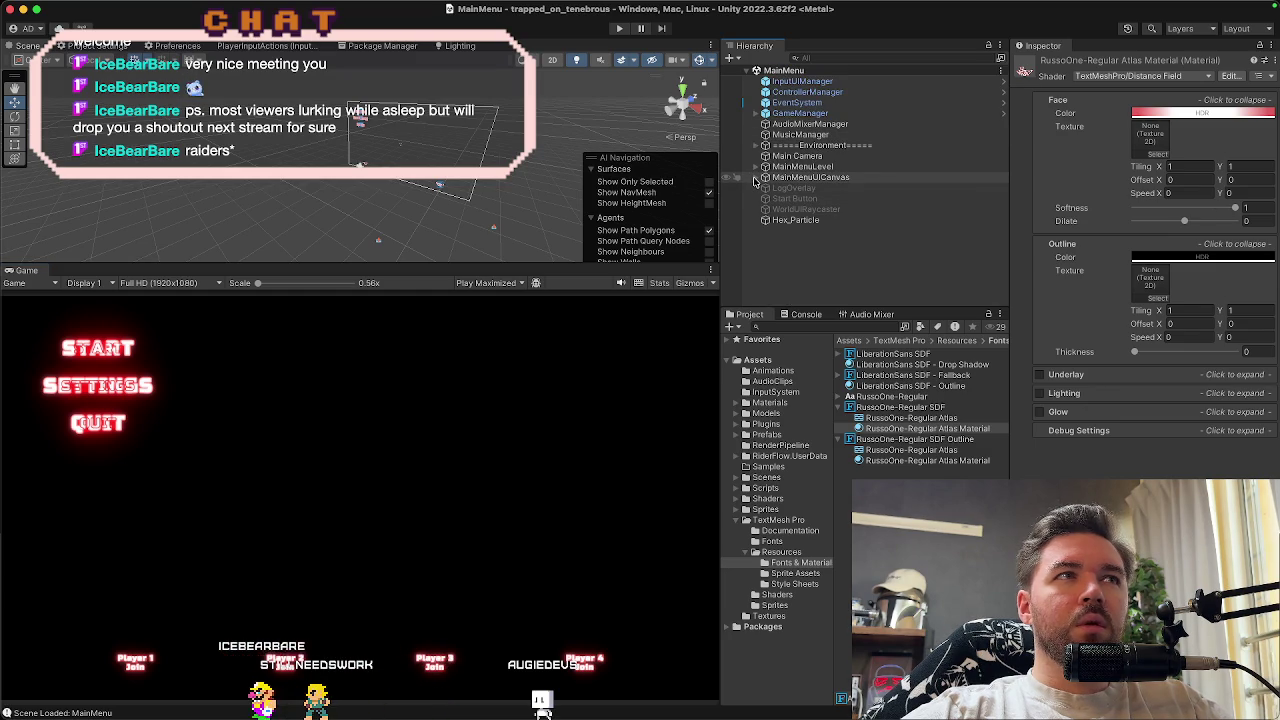
{"action": "left_click", "coordinate": [755, 178]}
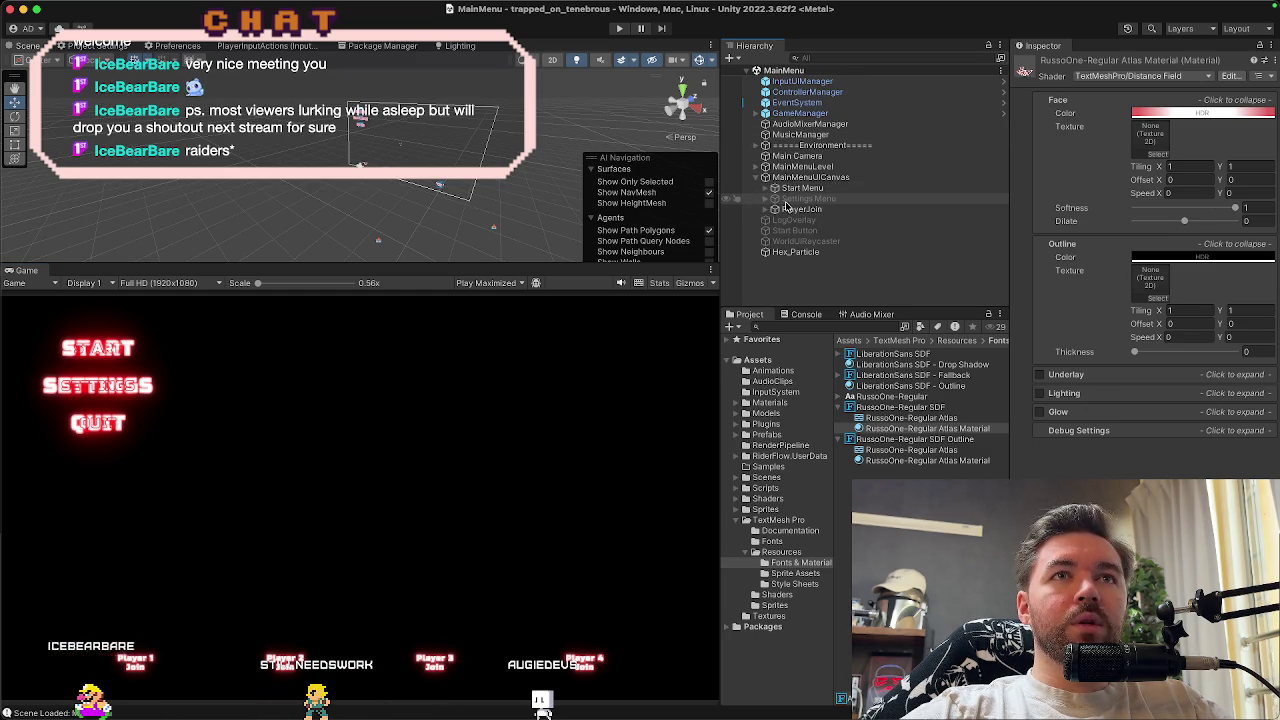
{"action": "left_click", "coordinate": [789, 200]}
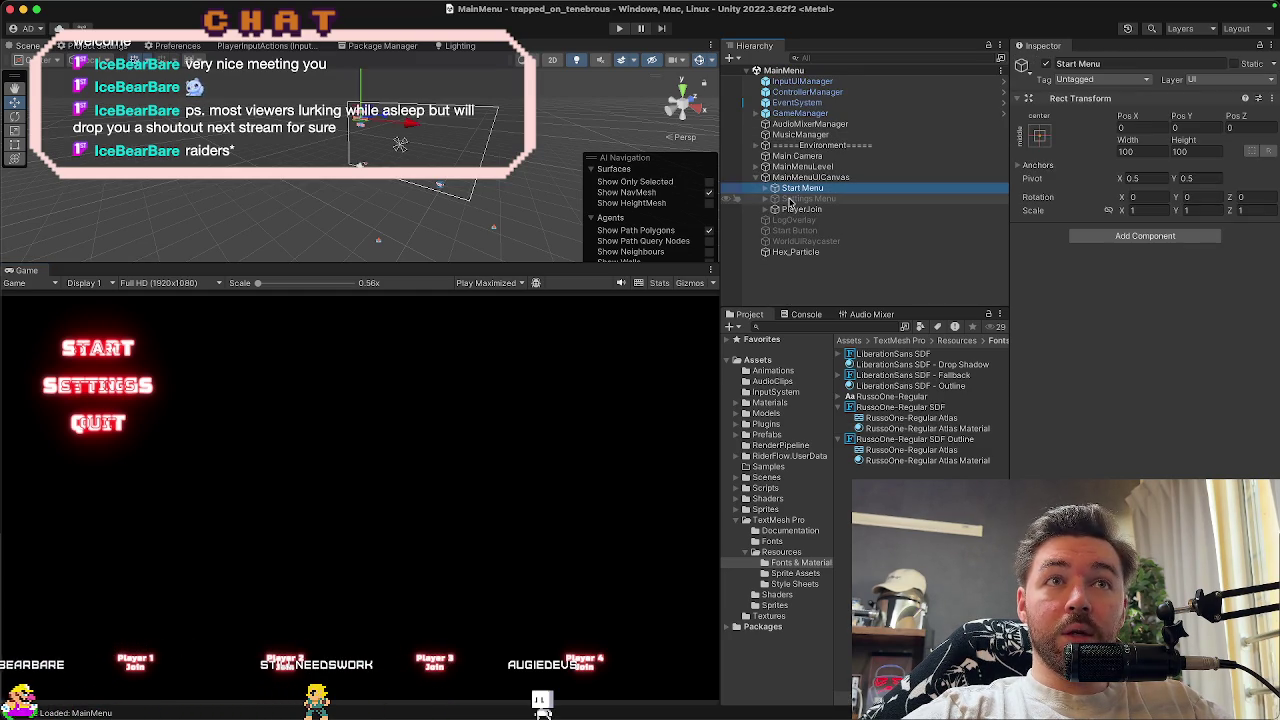
{"action": "left_click", "coordinate": [795, 210]}
{"action": "left_click", "coordinate": [798, 200]}
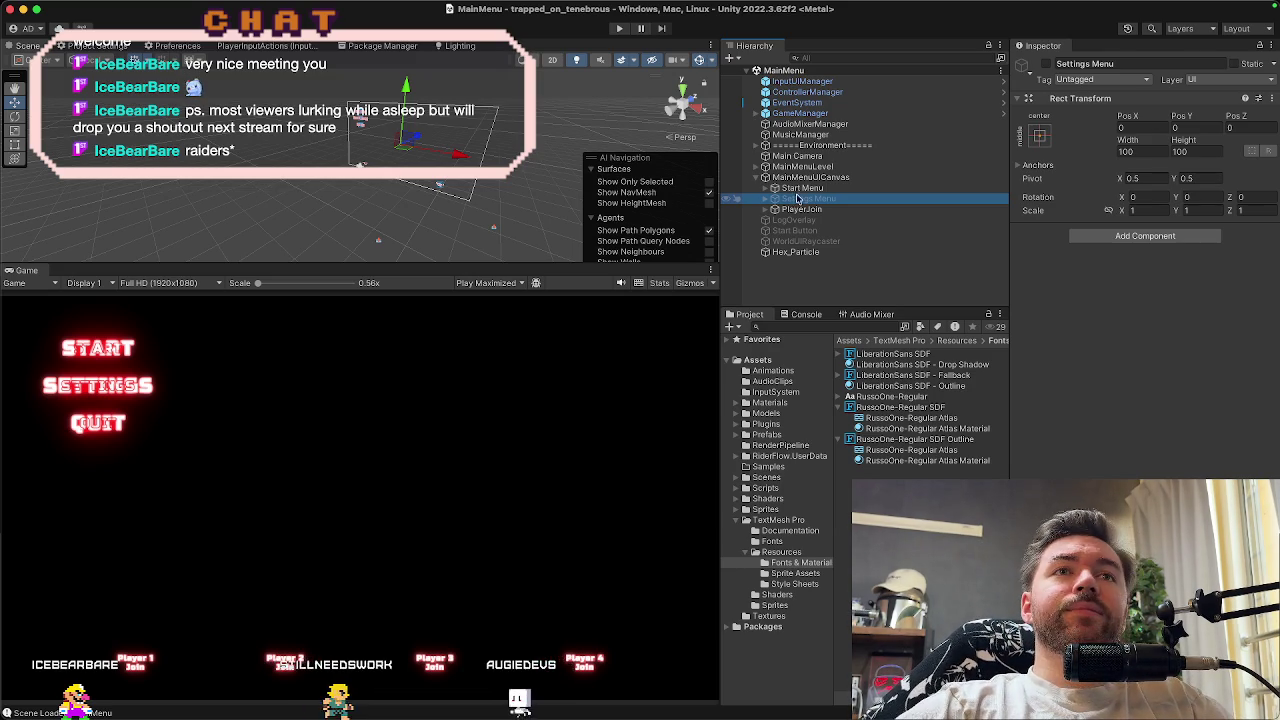
{"action": "left_click", "coordinate": [798, 180]}
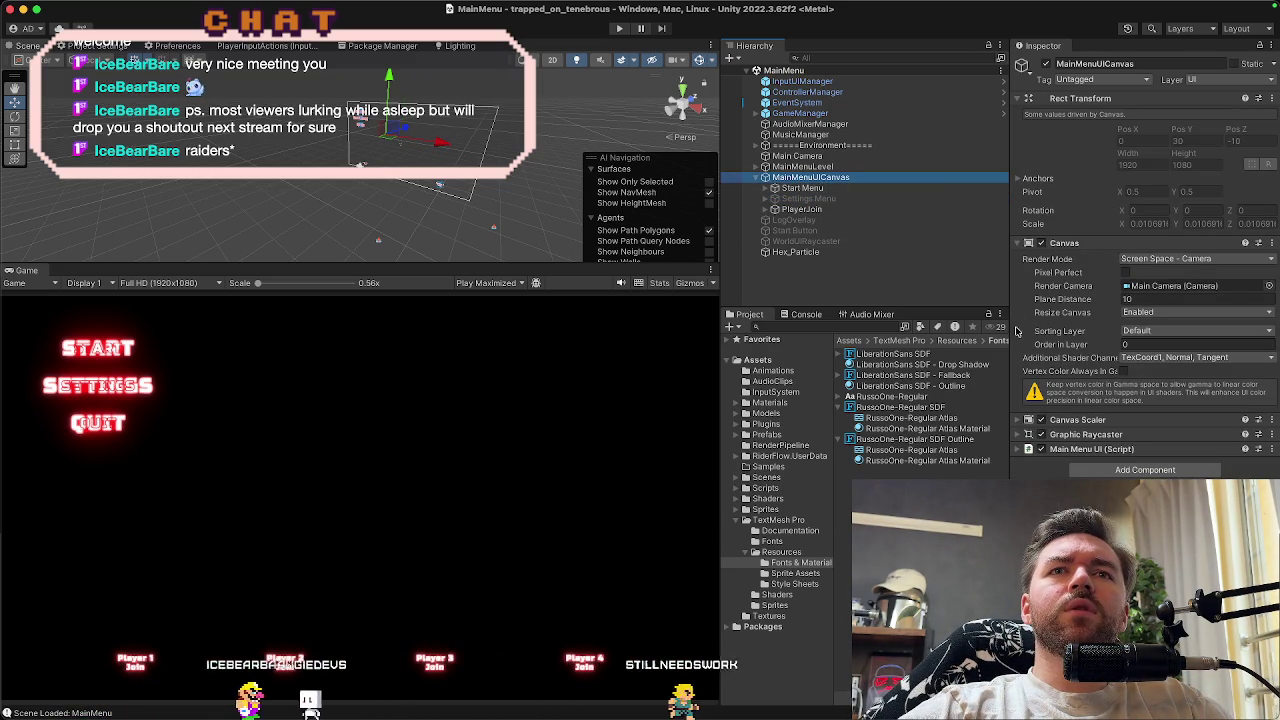
Collapse the Canvas component, expand Main Menu UI, and ping the MainMenuUI script in Scripts/_UI
{"action": "left_click", "coordinate": [1076, 256]}
{"action": "left_click", "coordinate": [1072, 244]}
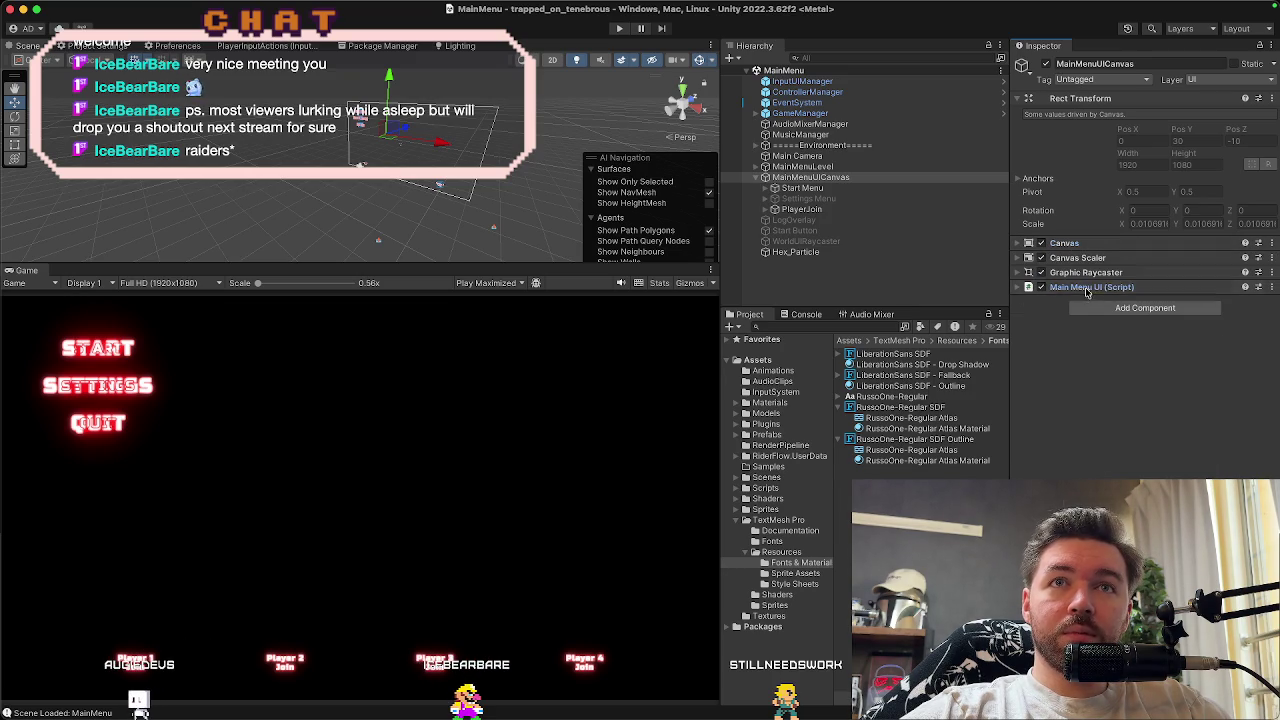
{"action": "left_click", "coordinate": [1087, 289]}
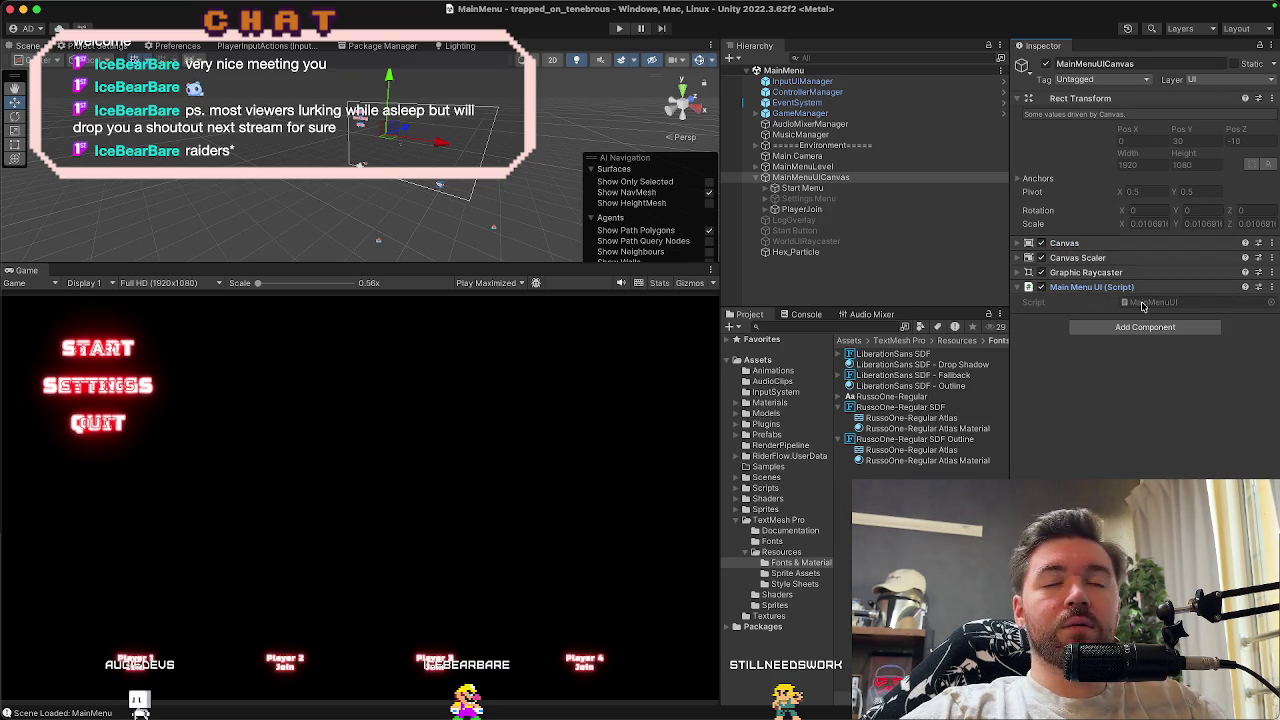
{"action": "left_click", "coordinate": [1143, 303]}
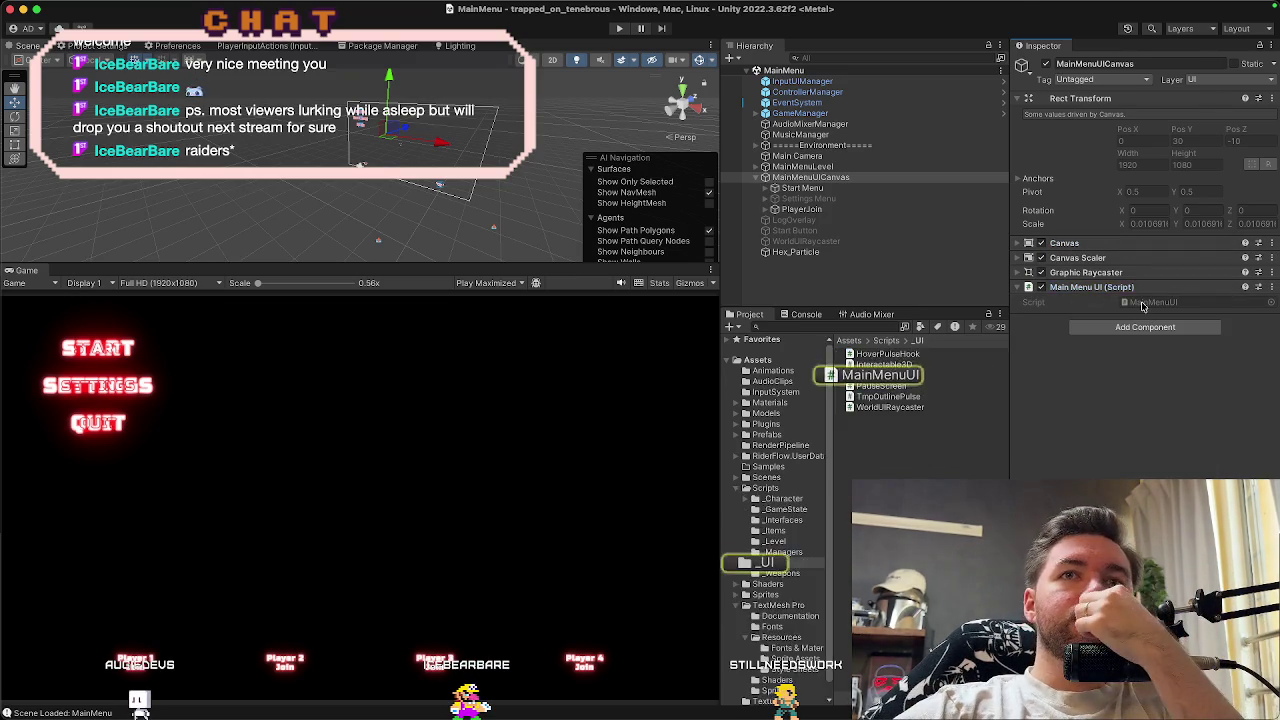
Open MainMenuUI.cs in Rider and review its canvas fields and player-join code
{"action": "double_click", "coordinate": [1143, 305]}
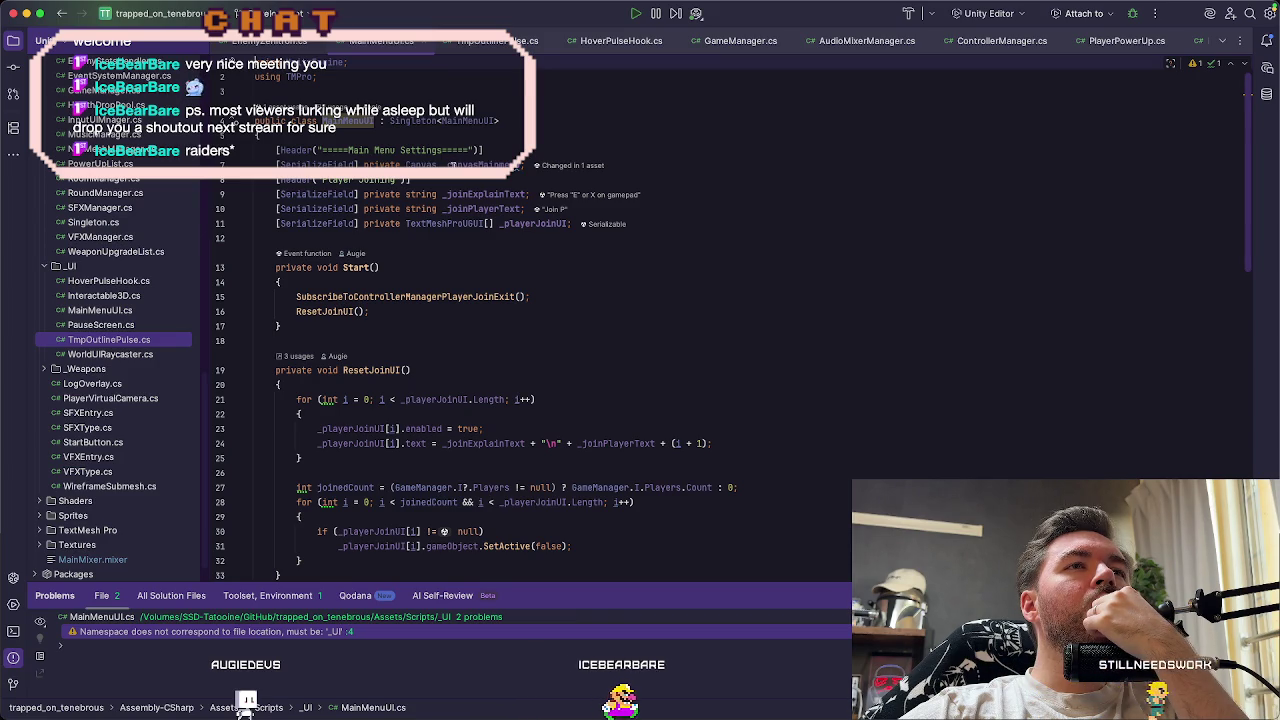
{"action": "left_click", "coordinate": [485, 165]}
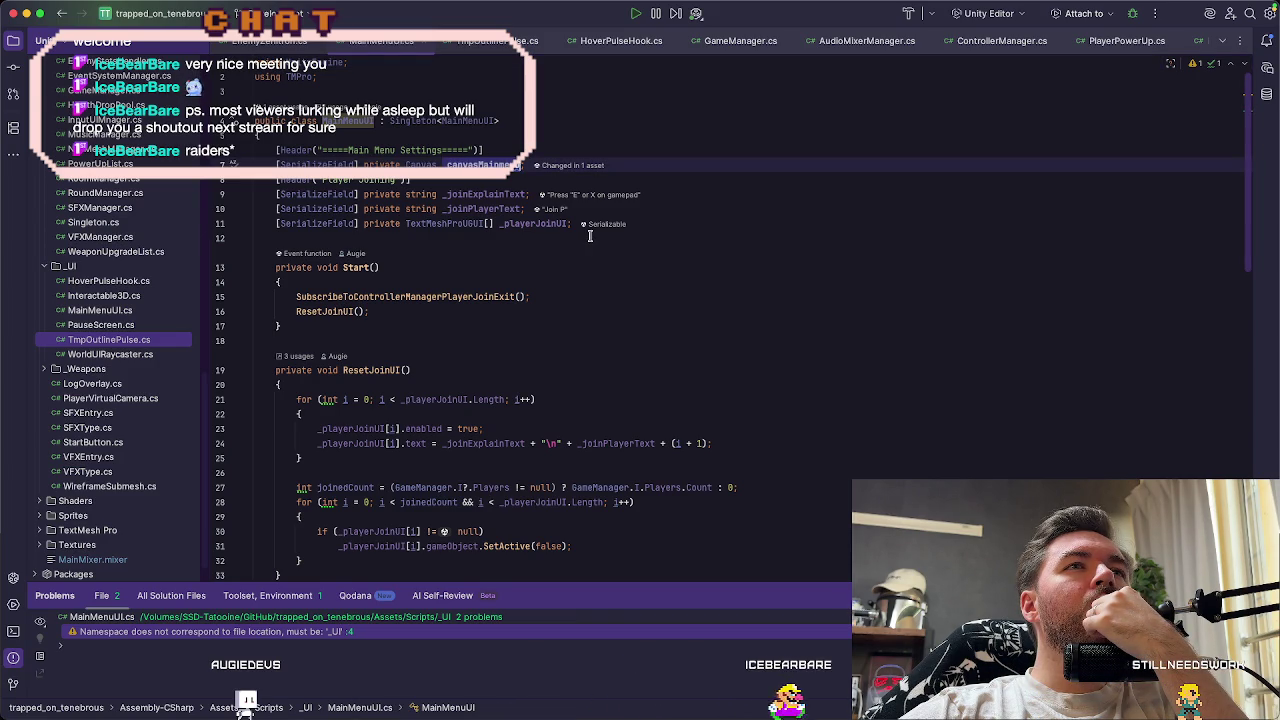
{"action": "left_click", "coordinate": [654, 241]}
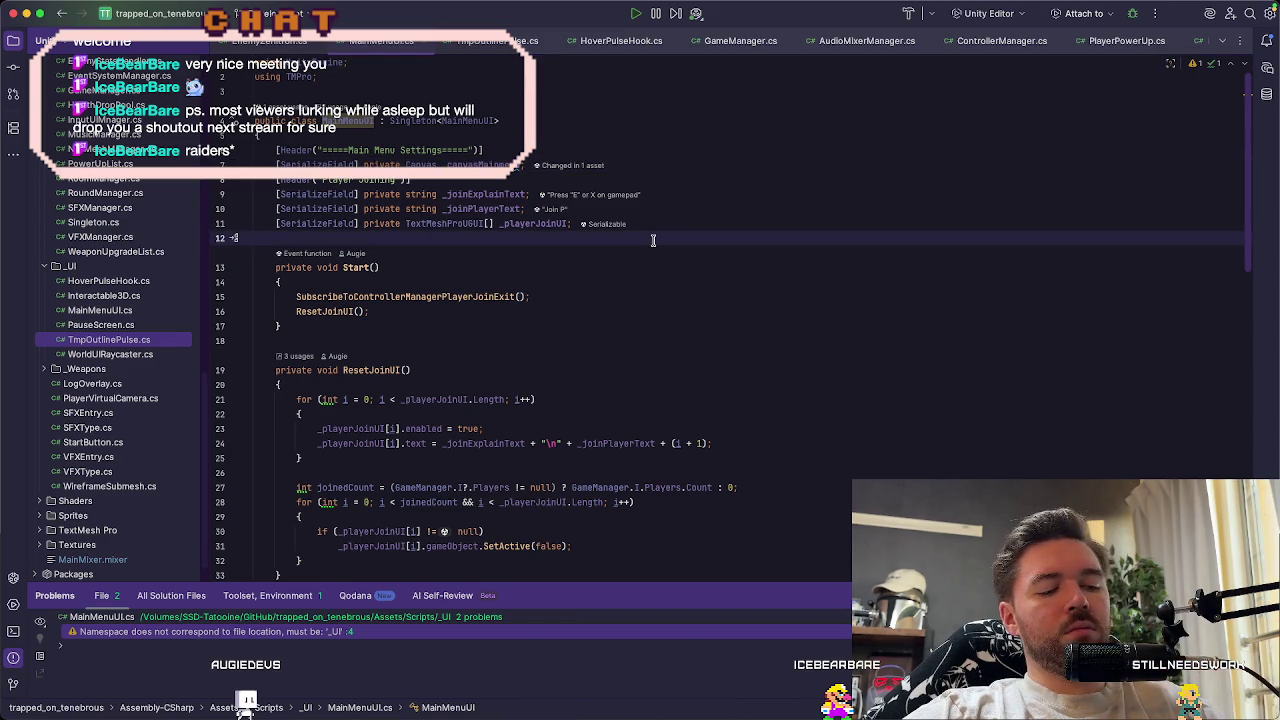
{"action": "key", "text": "super+a"}
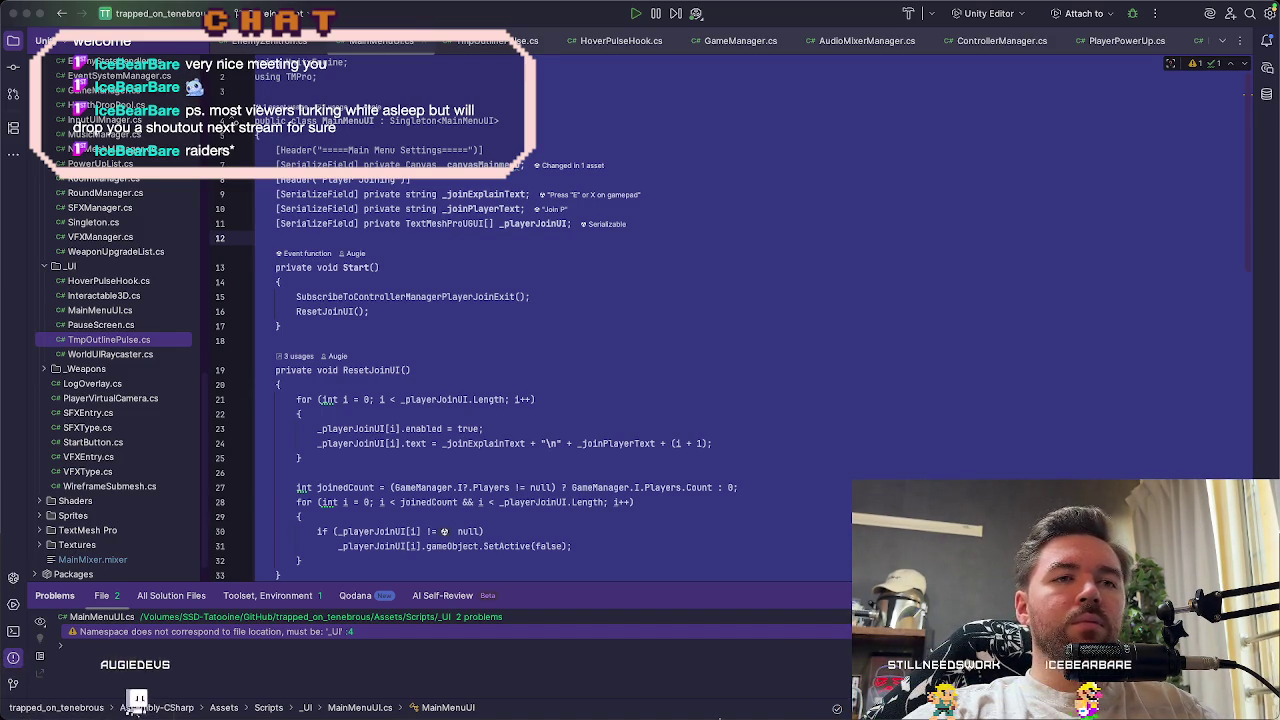
Return to Unity and collapse the Main Menu UI script component
{"action": "mouse_move", "coordinate": [378, 712]}
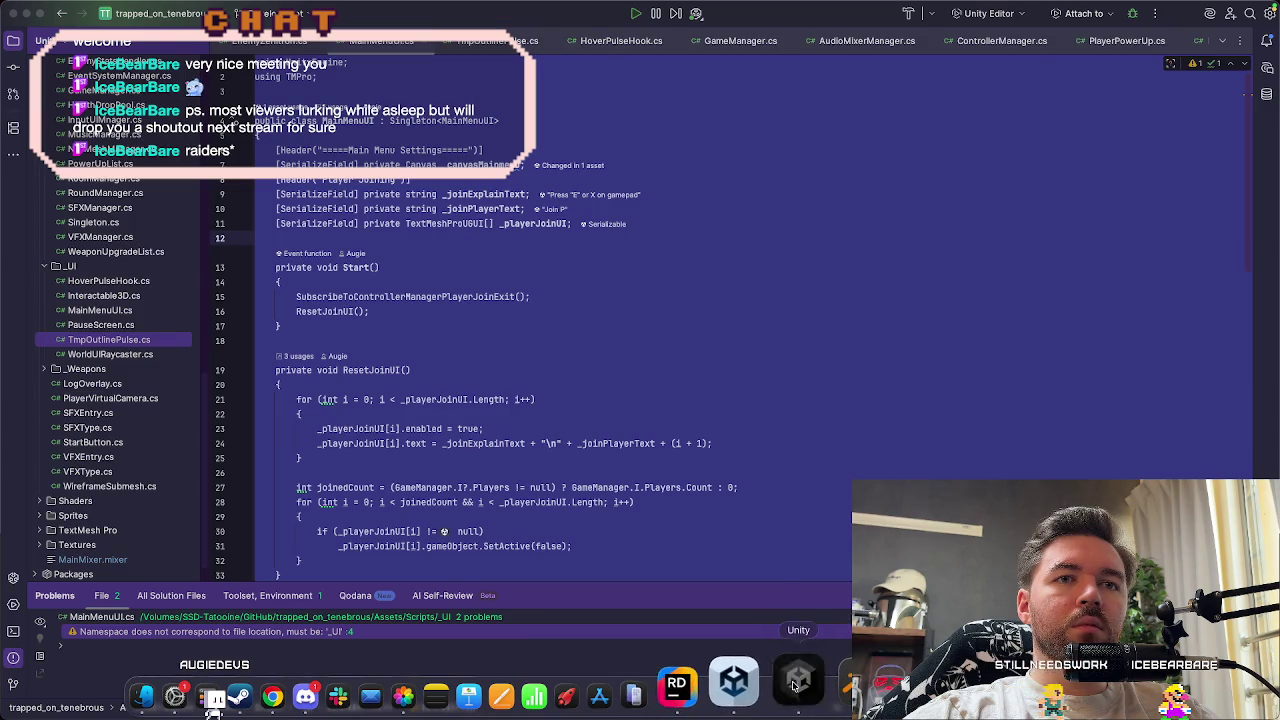
{"action": "left_click", "coordinate": [795, 685]}
{"action": "left_click", "coordinate": [1072, 288]}
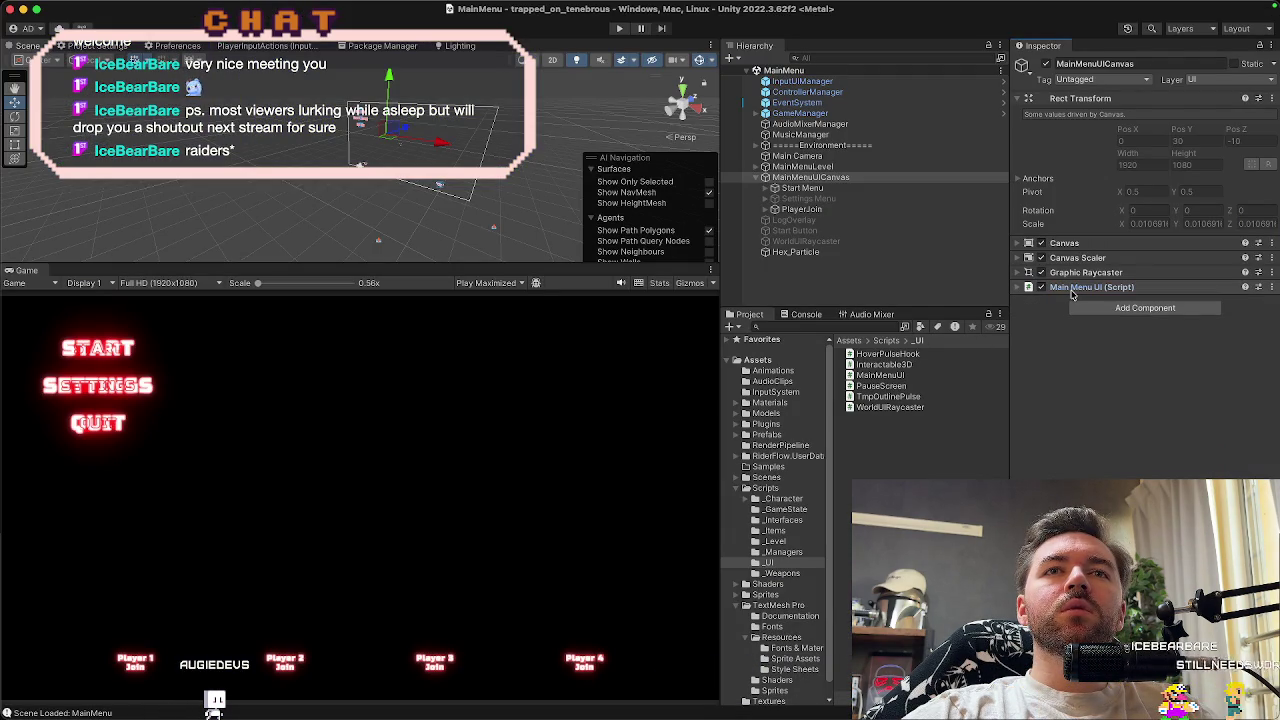
Re-expand the Main Menu UI component, then put Rider's caret on the _canvasMainmenu field
{"action": "left_click", "coordinate": [1072, 288]}
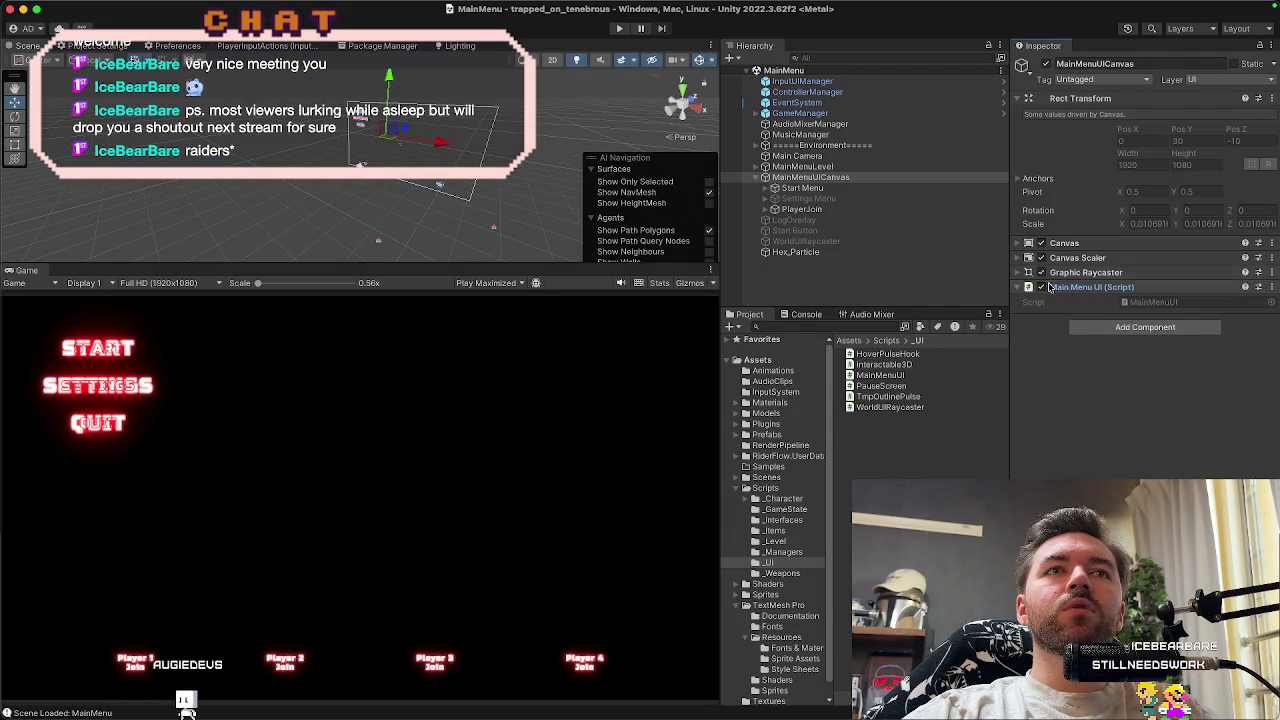
{"action": "left_click", "coordinate": [795, 178]}
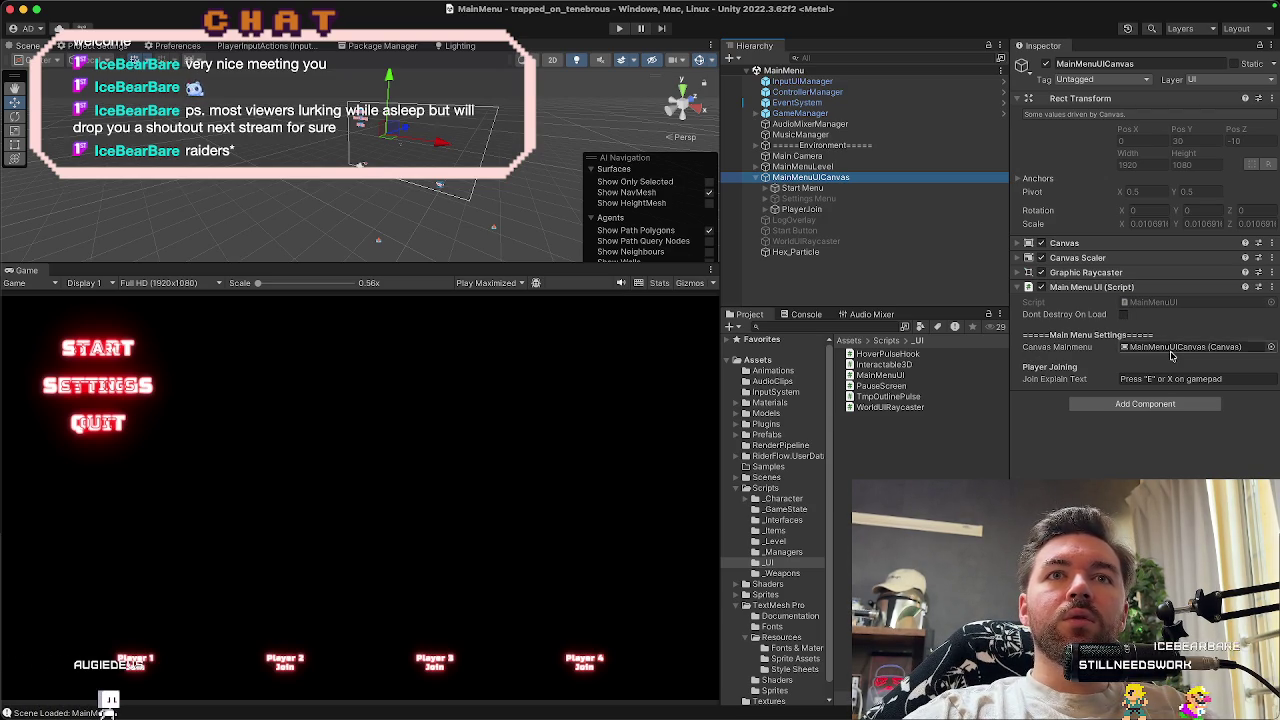
{"action": "key", "text": "super+Tab"}
{"action": "key", "text": "super+Tab"}
{"action": "key", "text": "super+Tab"}
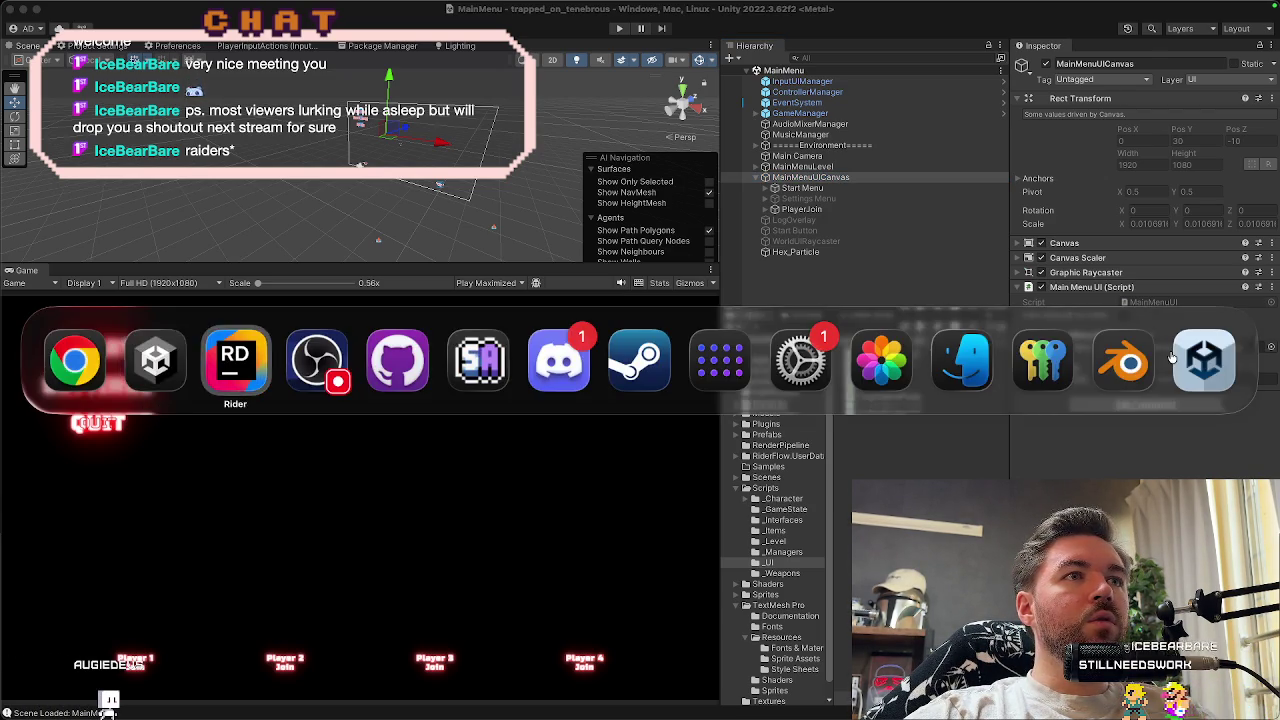
{"action": "left_click", "coordinate": [676, 164]}
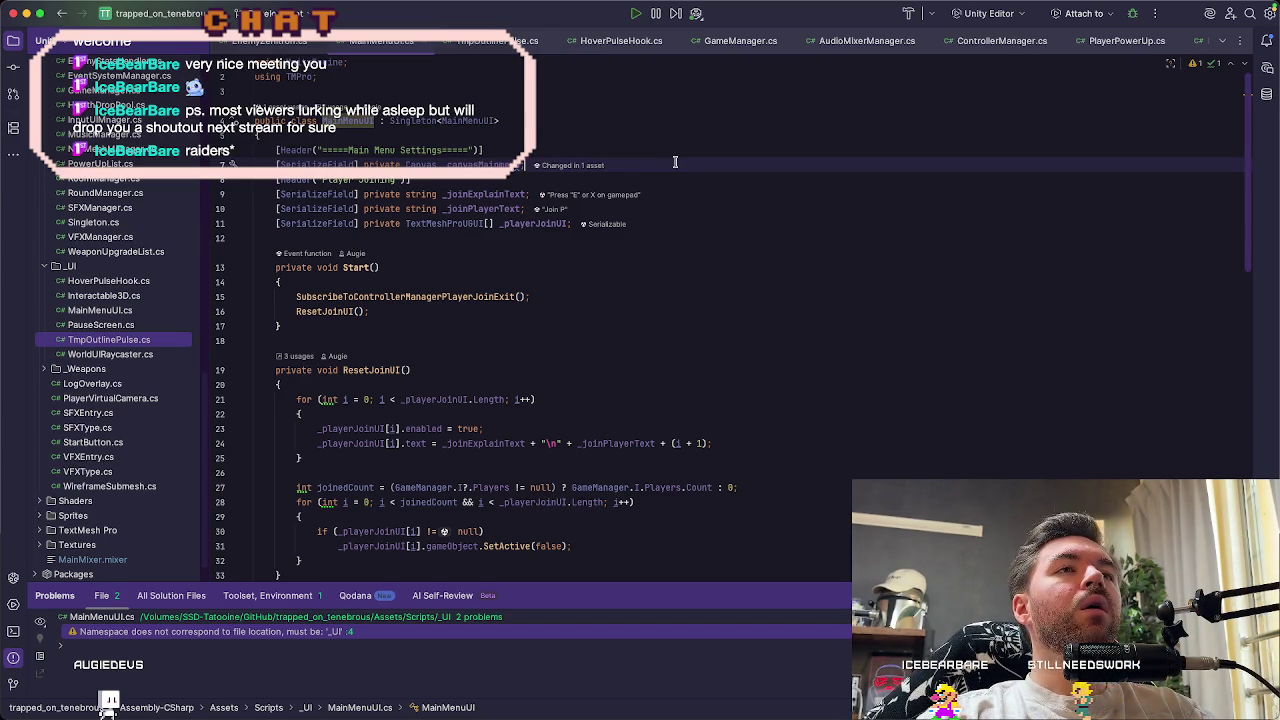
Duplicate the _canvasMainmenu declaration and check which object Unity assigns as main menu canvas
{"action": "key", "text": "super+d"}
{"action": "key", "text": "super+d"}
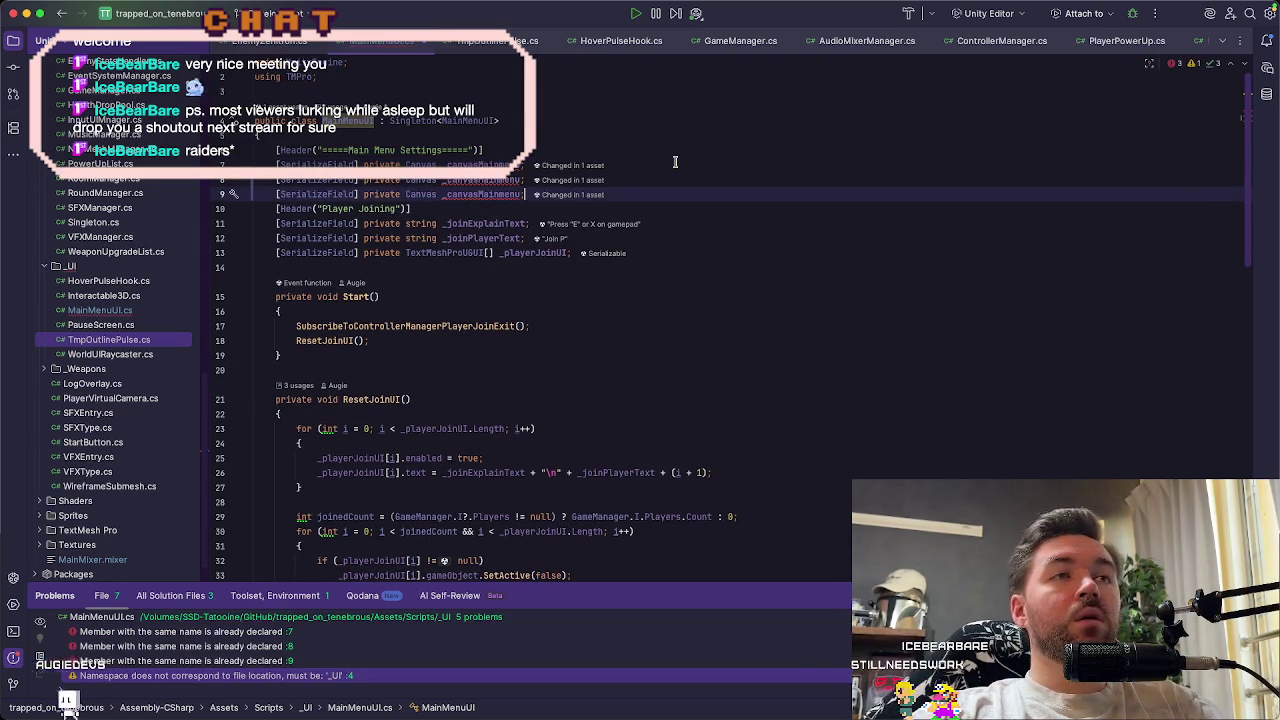
{"action": "left_click", "coordinate": [492, 181]}
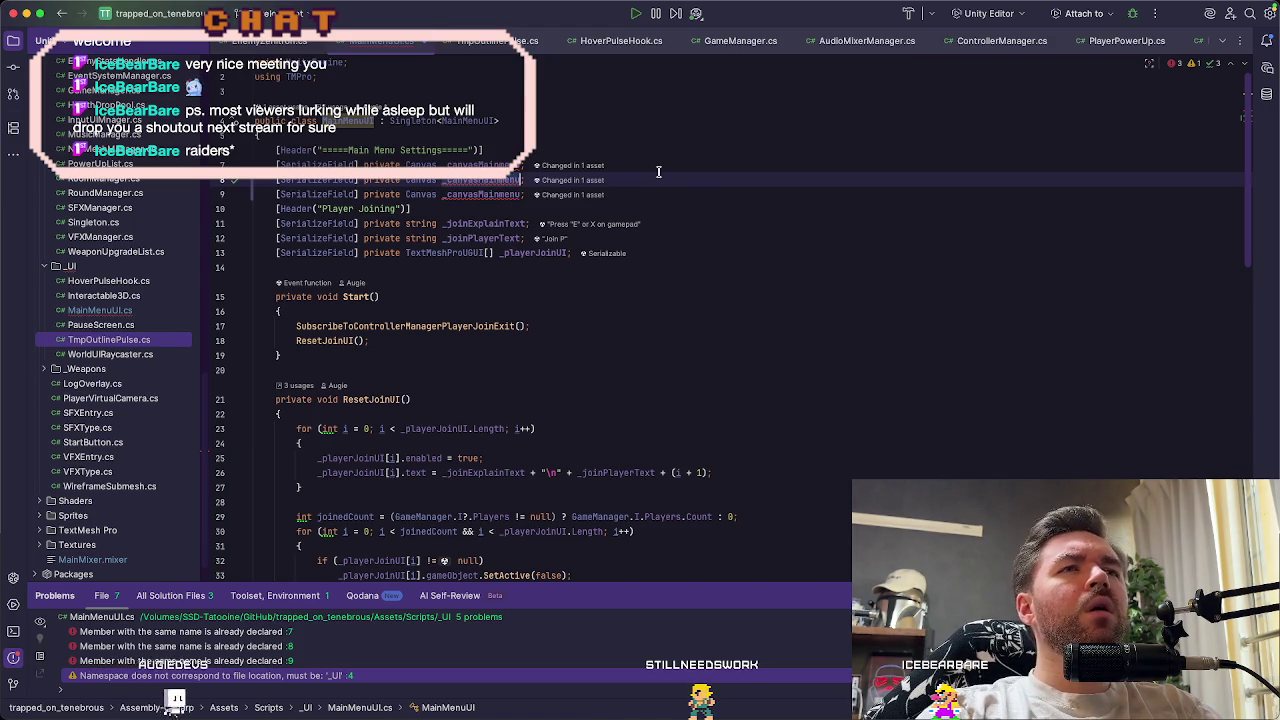
{"action": "key", "text": "BackSpace"}
{"action": "key", "text": "BackSpace"}
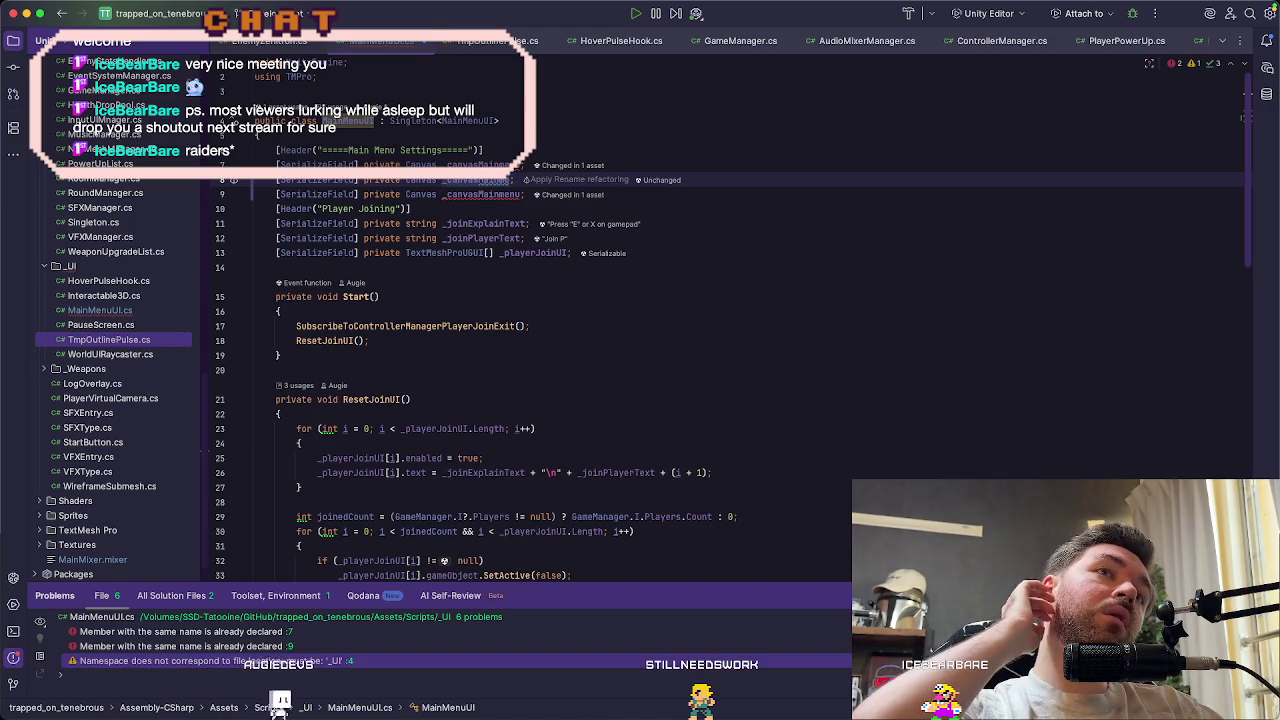
{"action": "key", "text": "super+Tab"}
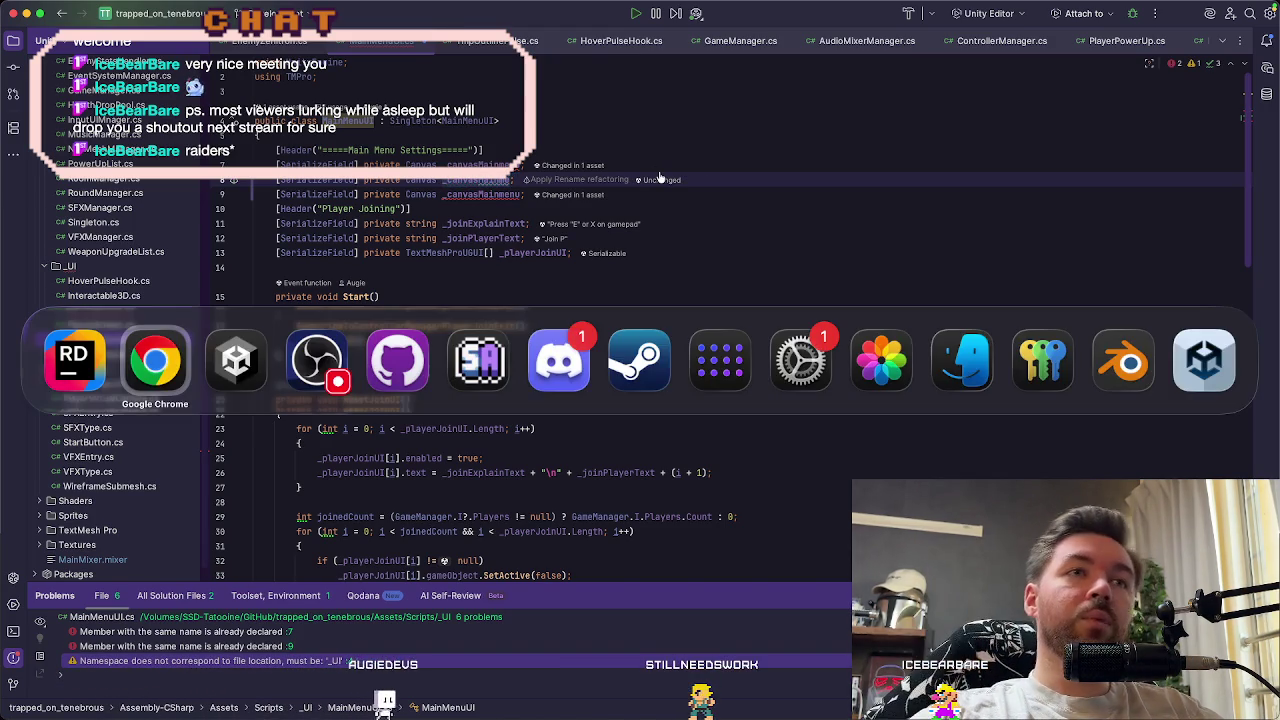
{"action": "key", "text": "super+Tab"}
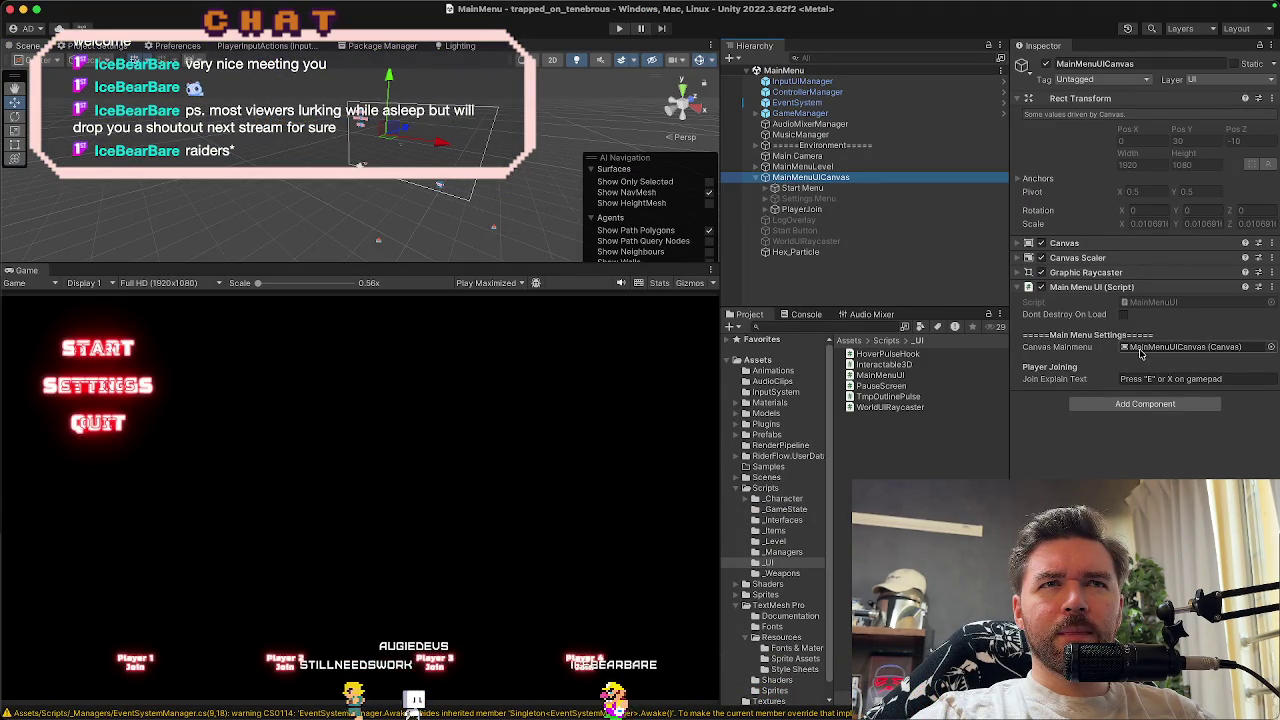
{"action": "left_click", "coordinate": [1140, 349]}
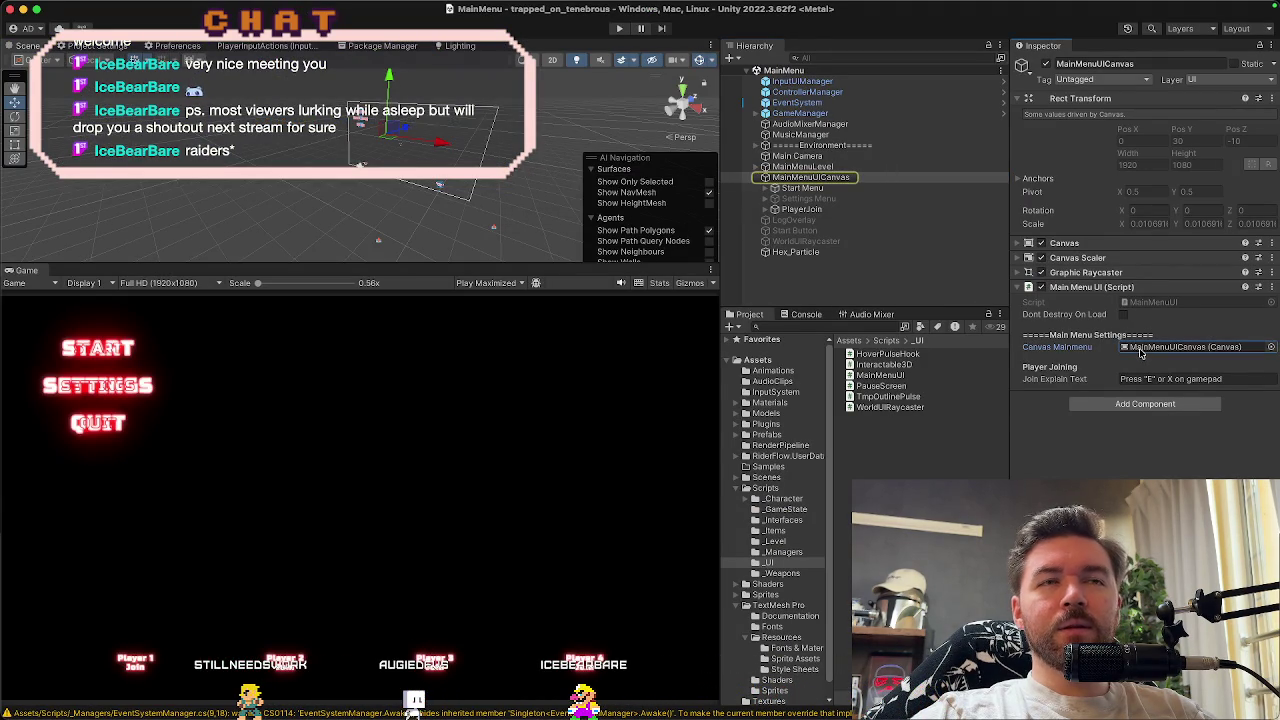
{"action": "key", "text": "super+Tab"}
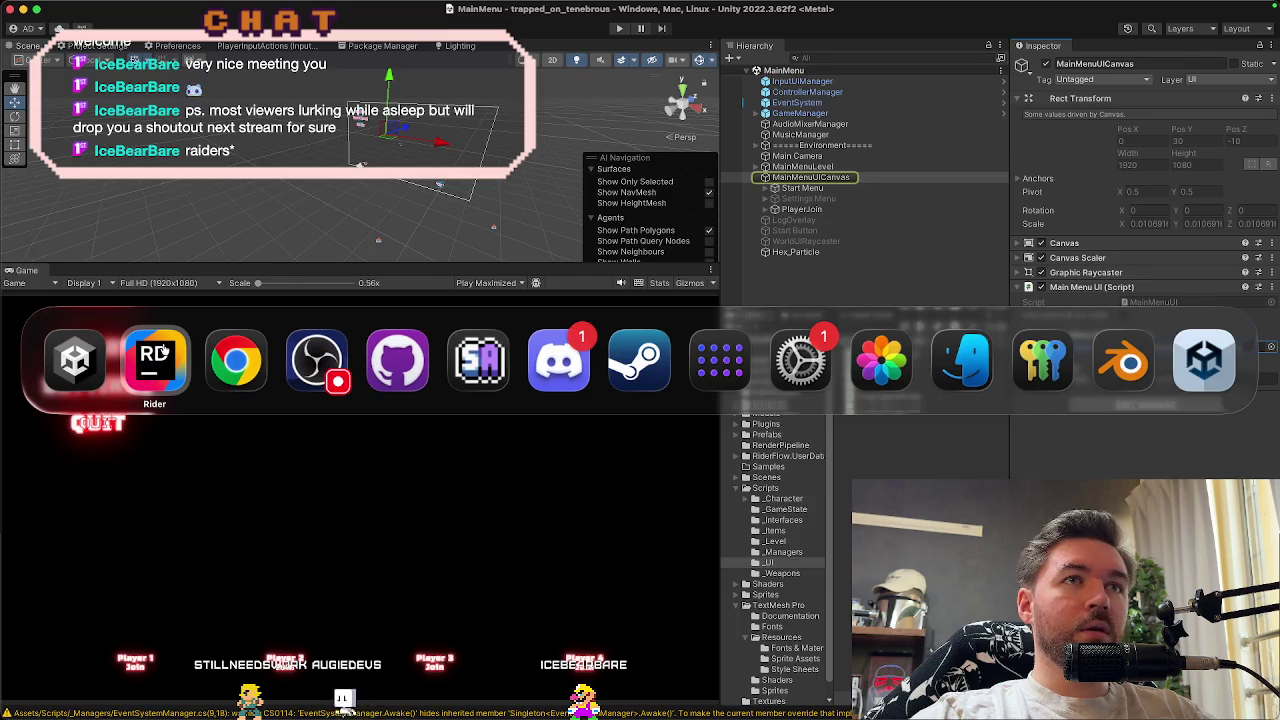
{"action": "left_click", "coordinate": [154, 360]}
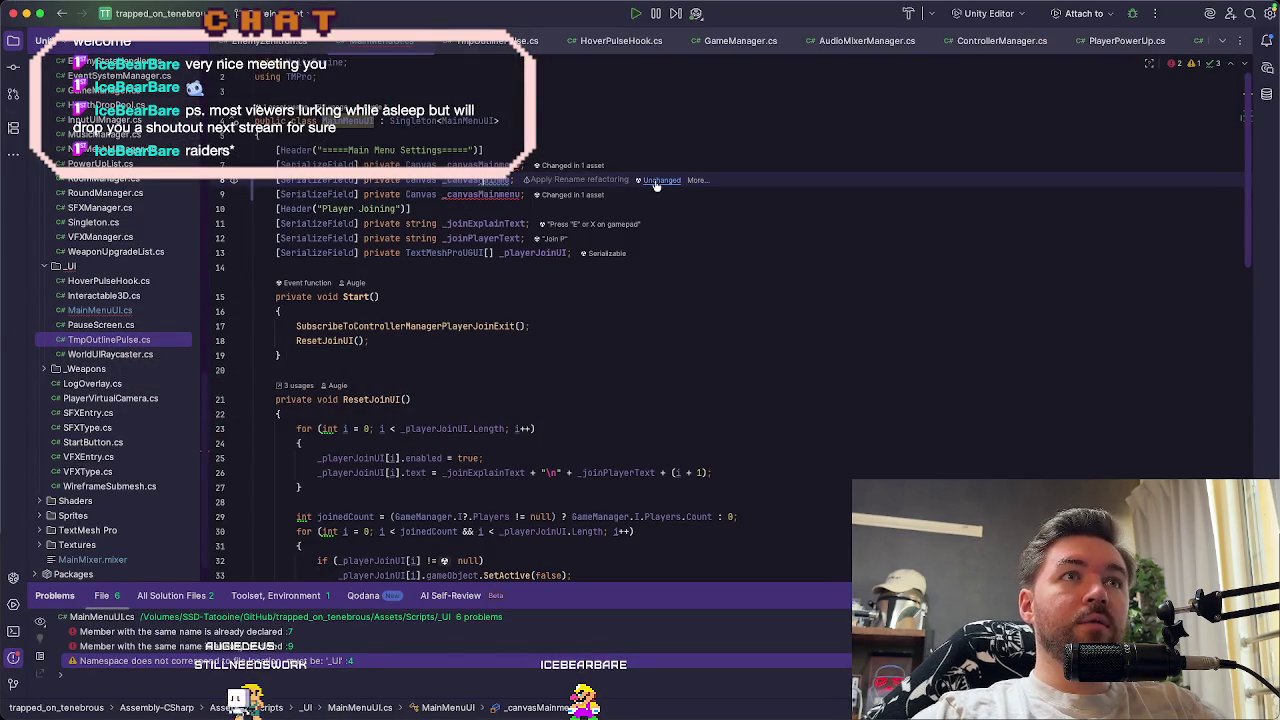
Rename the duplicated fields to _canvasStartMenu and _canvasSettingsMenu, then let Unity recompile
{"action": "key", "text": "BackSpace"}
{"action": "key", "text": "BackSpace"}
{"action": "key", "text": "BackSpace"}
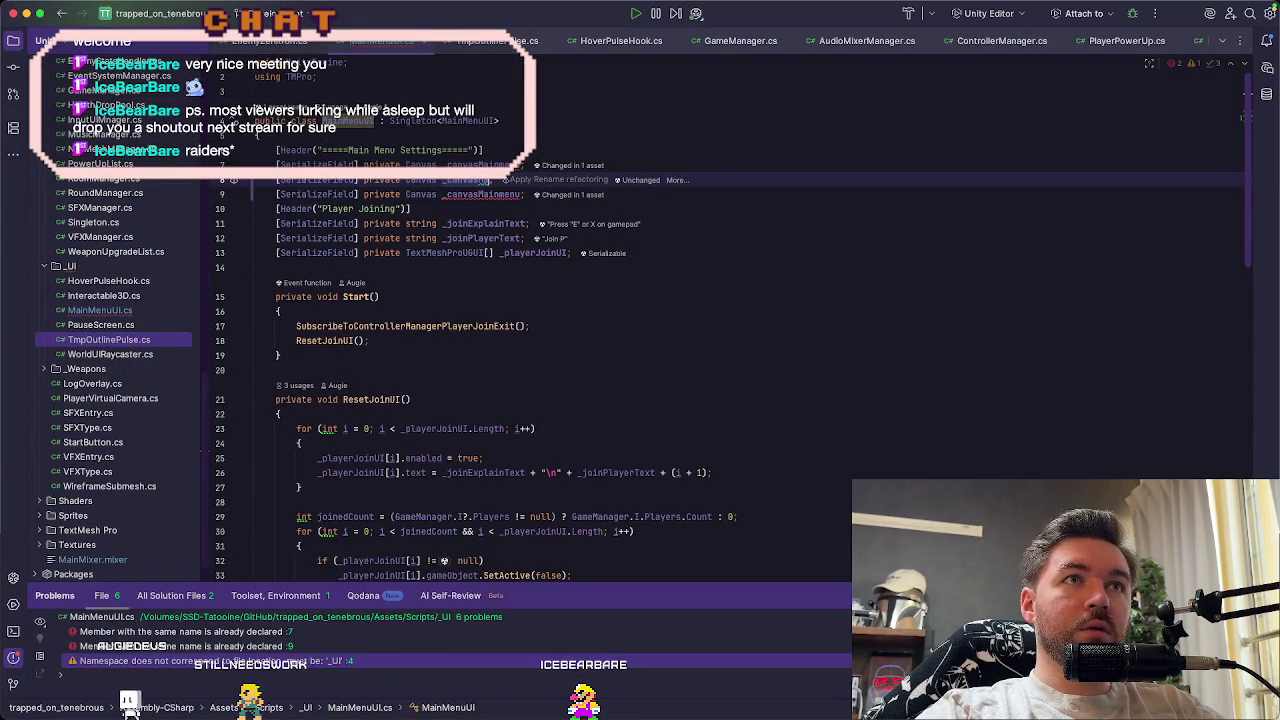
{"action": "type", "text": "Start"}
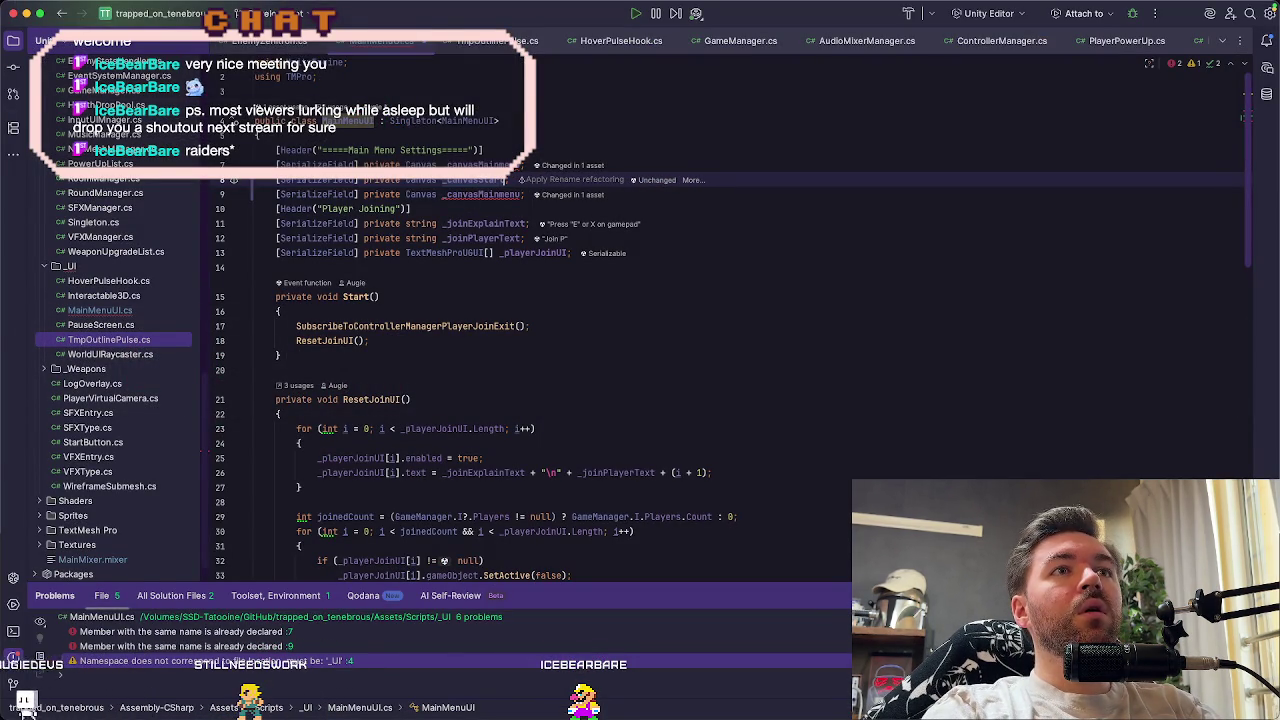
{"action": "type", "text": "Menu"}
{"action": "key", "text": "Down"}
{"action": "key", "text": "alt+BackSpace"}
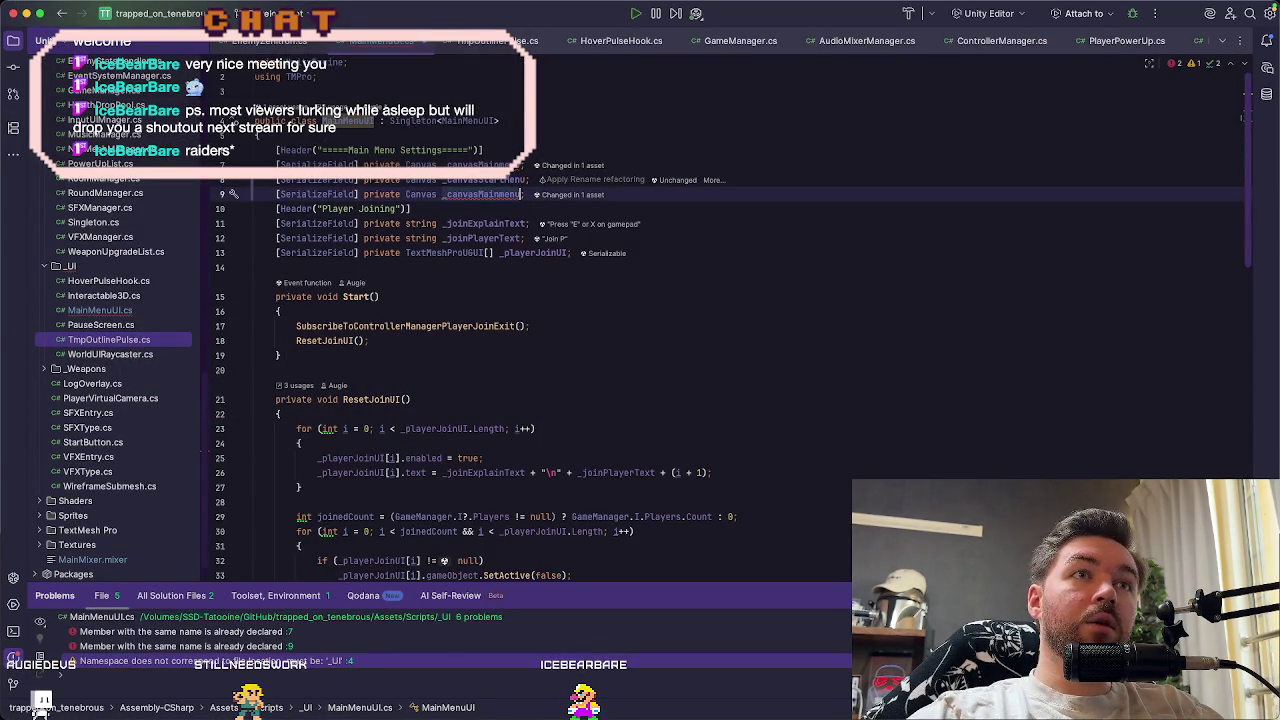
{"action": "type", "text": "Settings"}
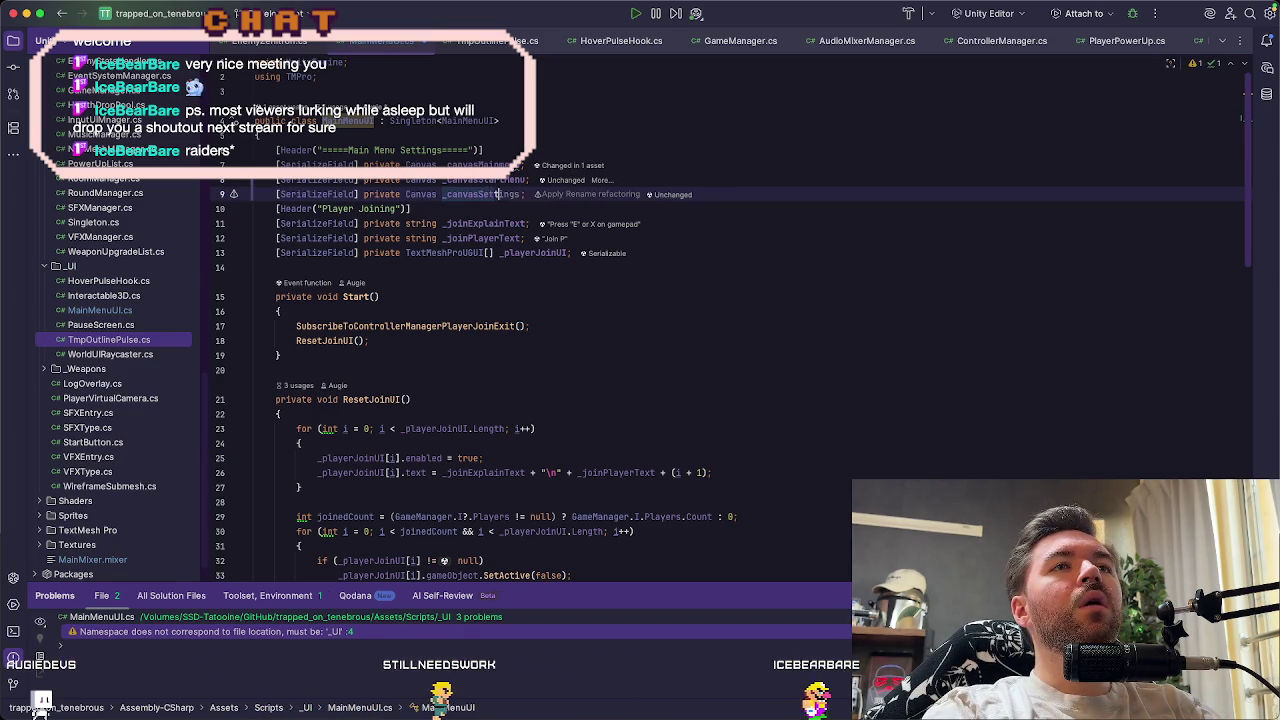
{"action": "type", "text": "Menu"}
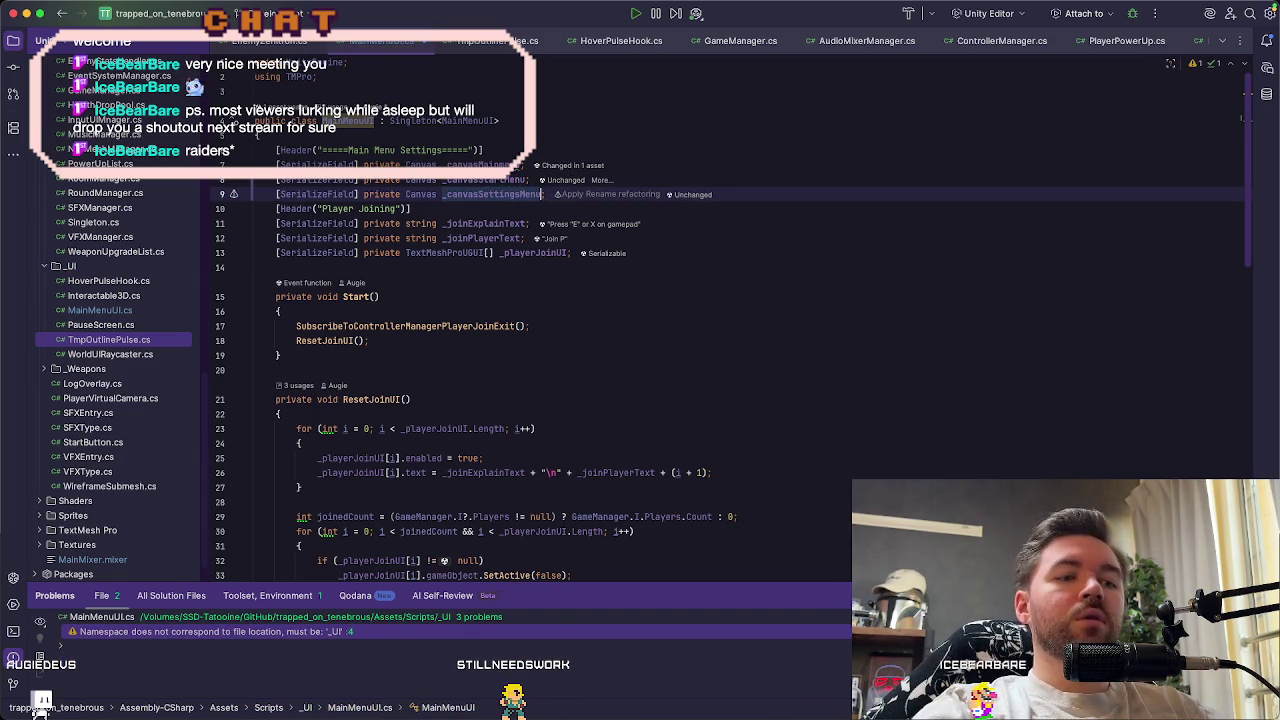
{"action": "key", "text": "super+Tab"}
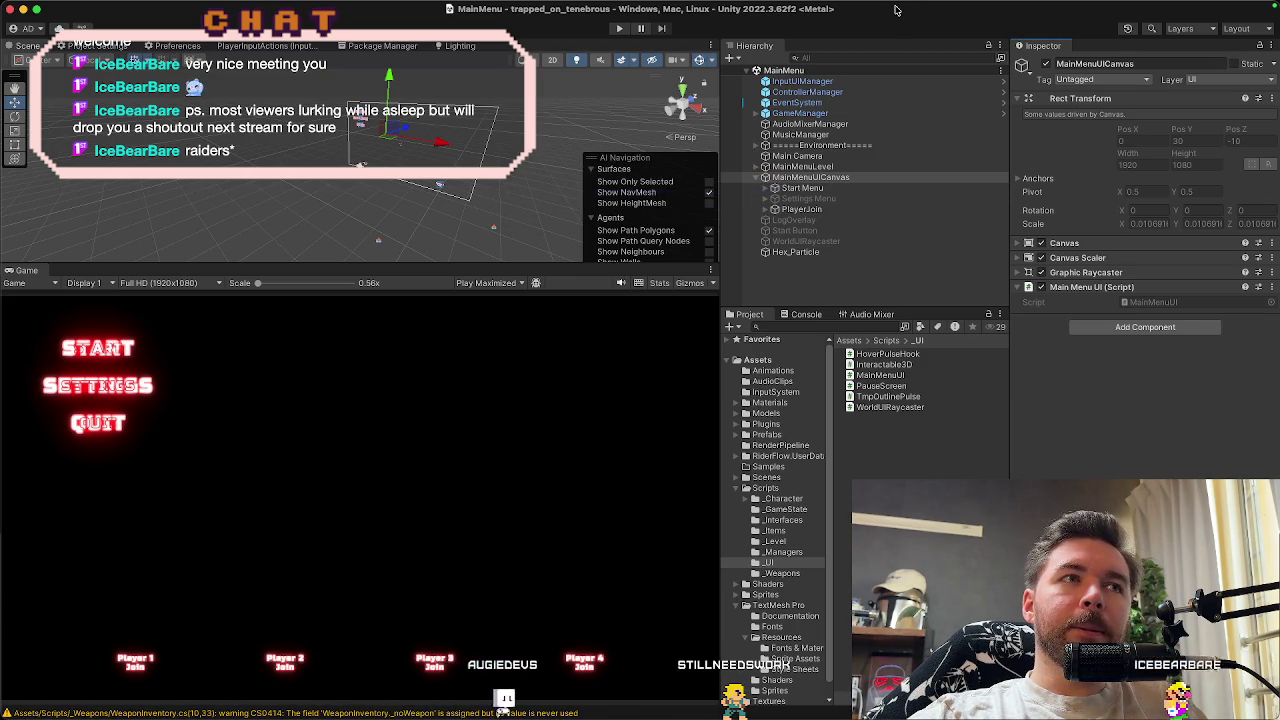
Try dragging Start Menu onto MainMenuUICanvas's Canvas Start Menu slot, then go back to Rider
{"action": "left_click_drag", "start_coordinate": [846, 190], "coordinate": [816, 189]}
{"action": "left_click", "coordinate": [844, 178]}
{"action": "left_click_drag", "start_coordinate": [1001, 300], "coordinate": [1123, 366]}
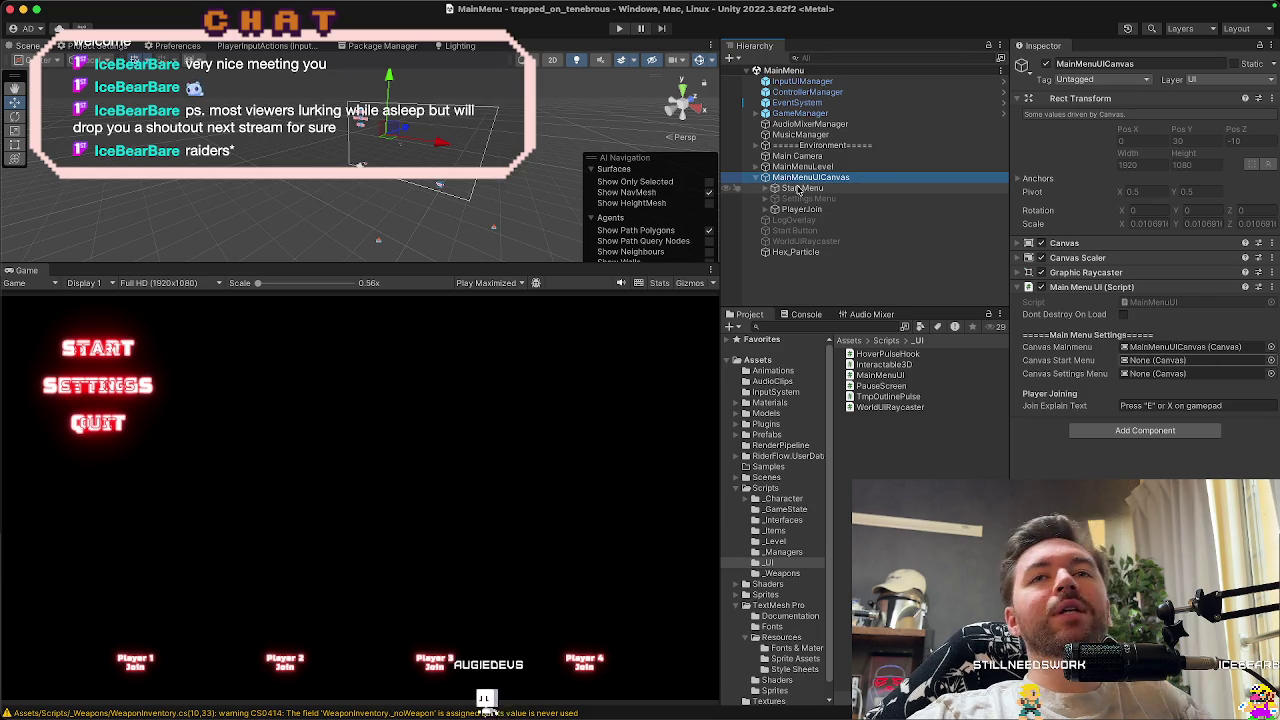
{"action": "key", "text": "super+Tab"}
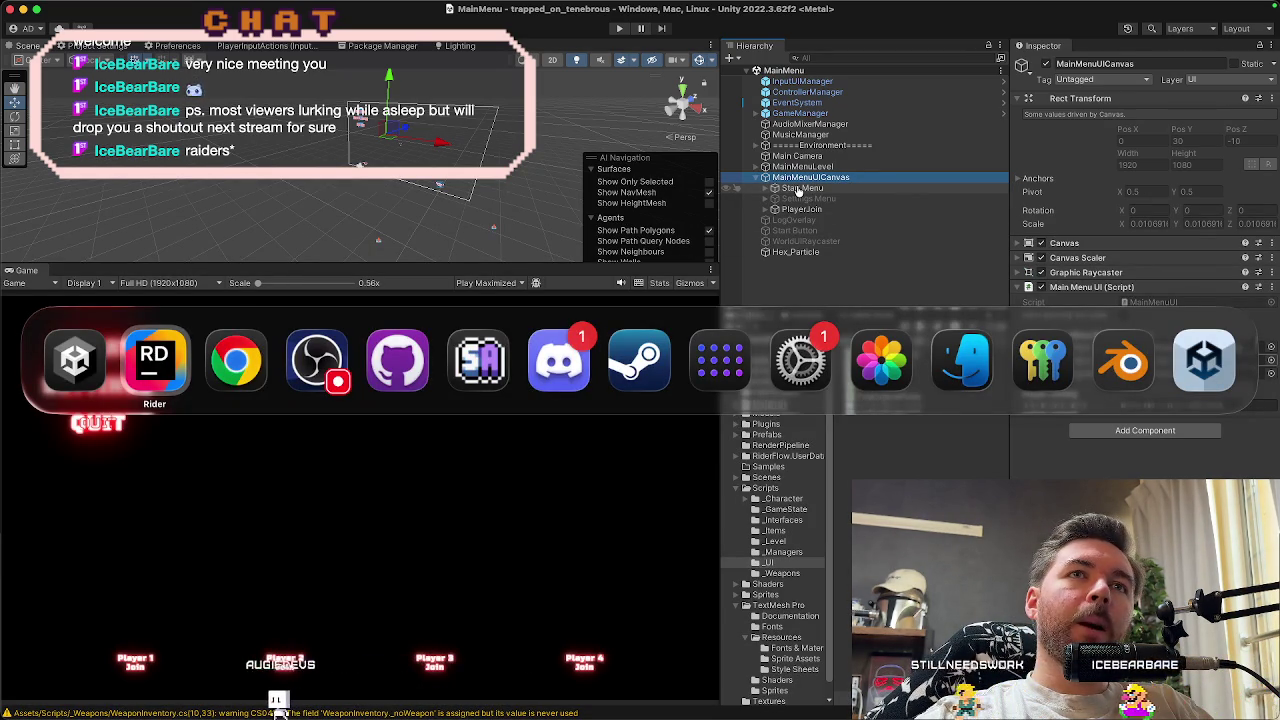
{"action": "key", "text": "super+shift+Tab"}
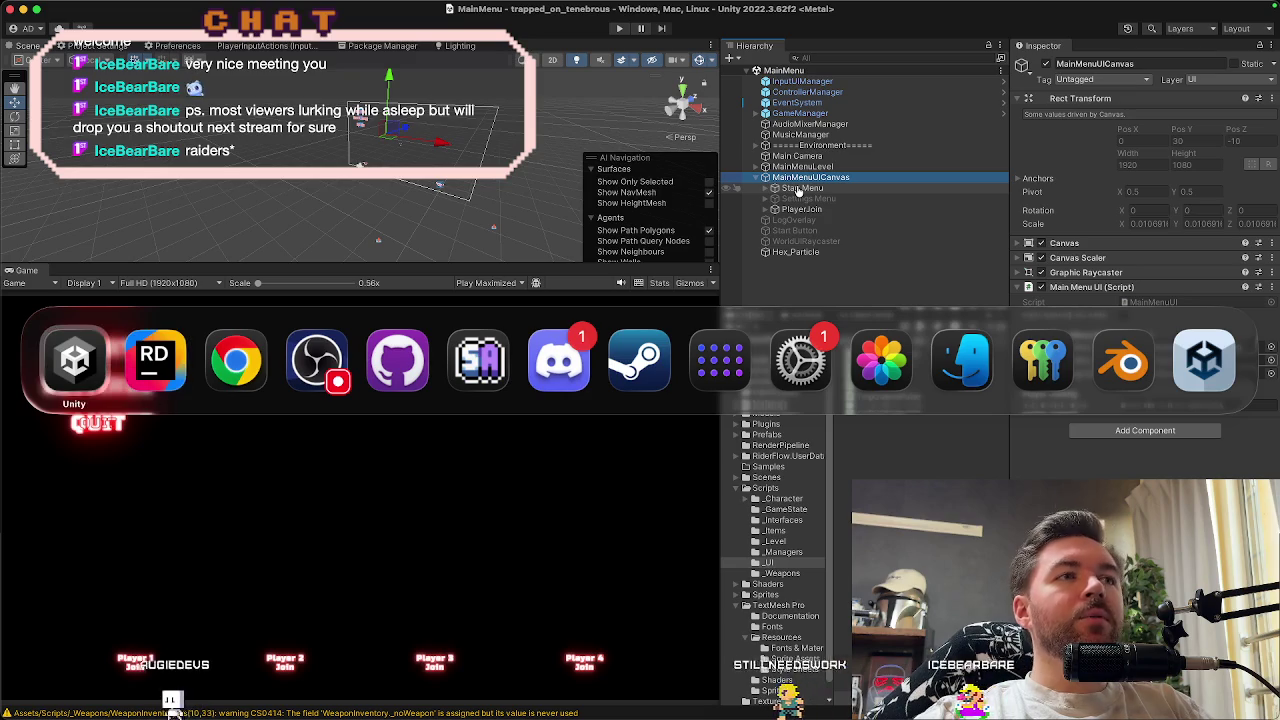
{"action": "key", "text": "super+Tab"}
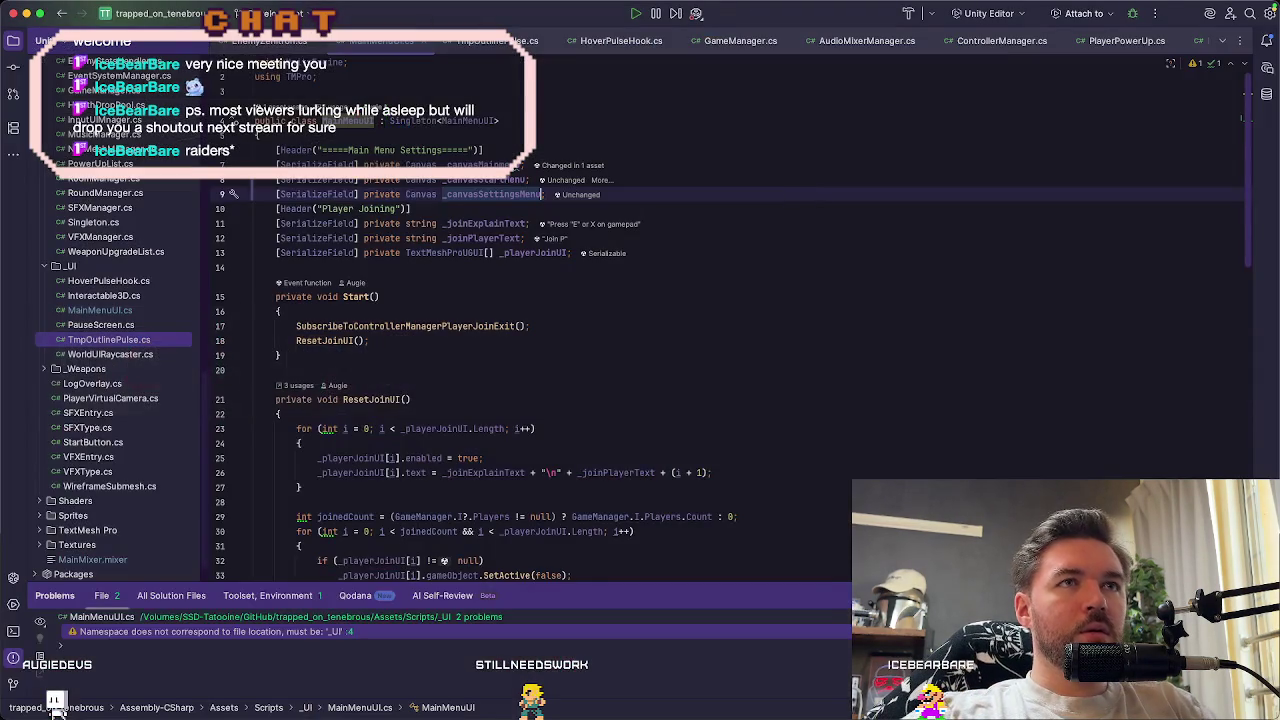
Change _canvasStartMenu and _canvasSettingsMenu from Canvas to GameObject, then return to Unity
{"action": "left_click", "coordinate": [425, 180]}
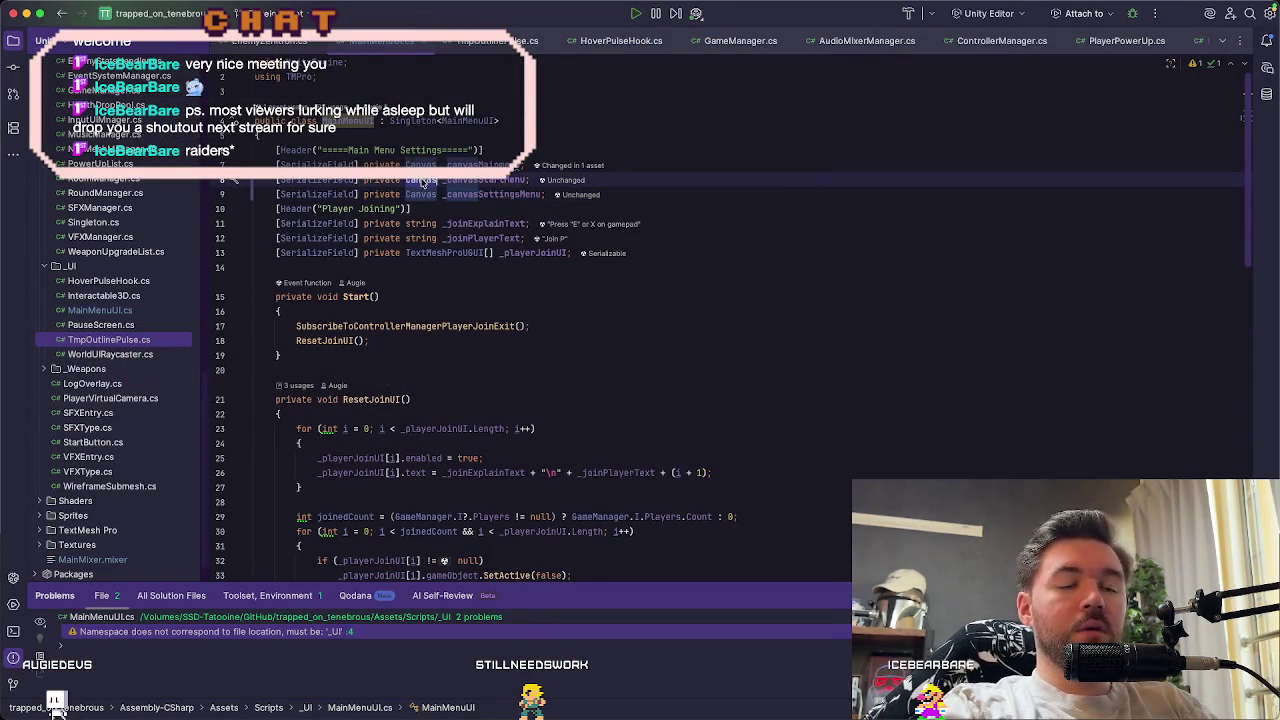
{"action": "type", "text": "Game"}
{"action": "key", "text": "Down"}
{"action": "key", "text": "Return"}
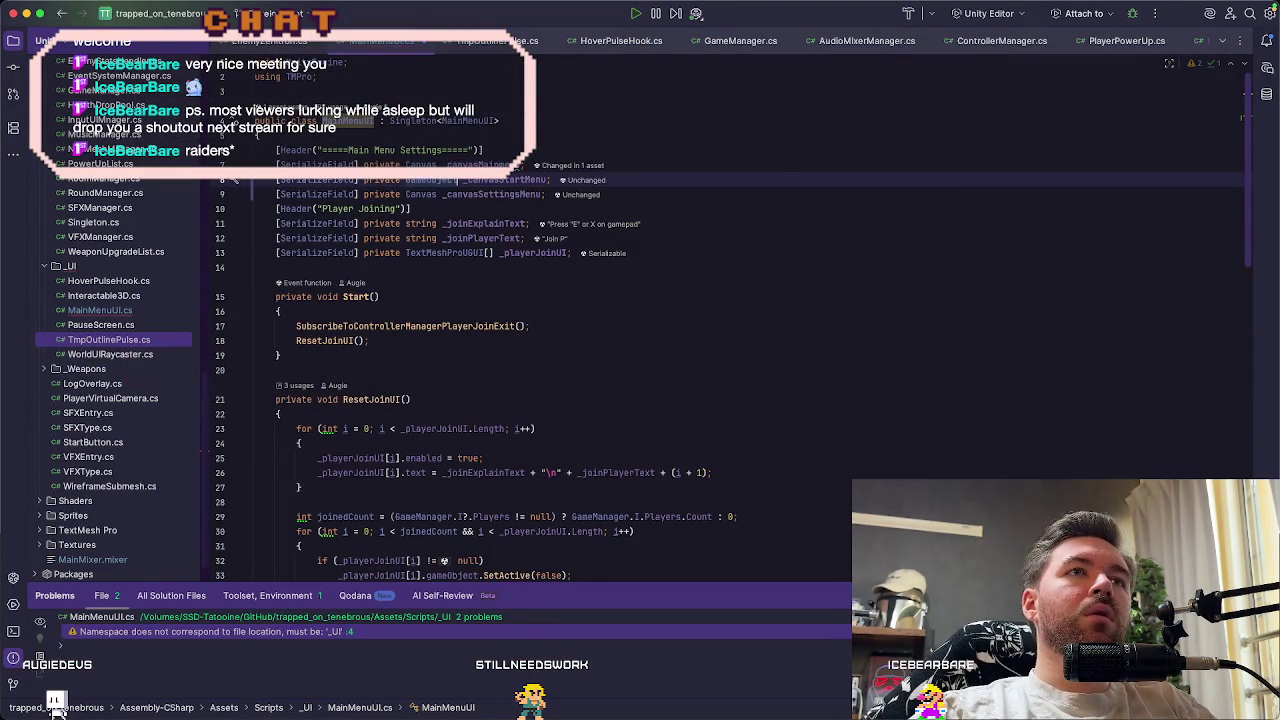
{"action": "key", "text": "Down"}
{"action": "key", "text": "alt+BackSpace"}
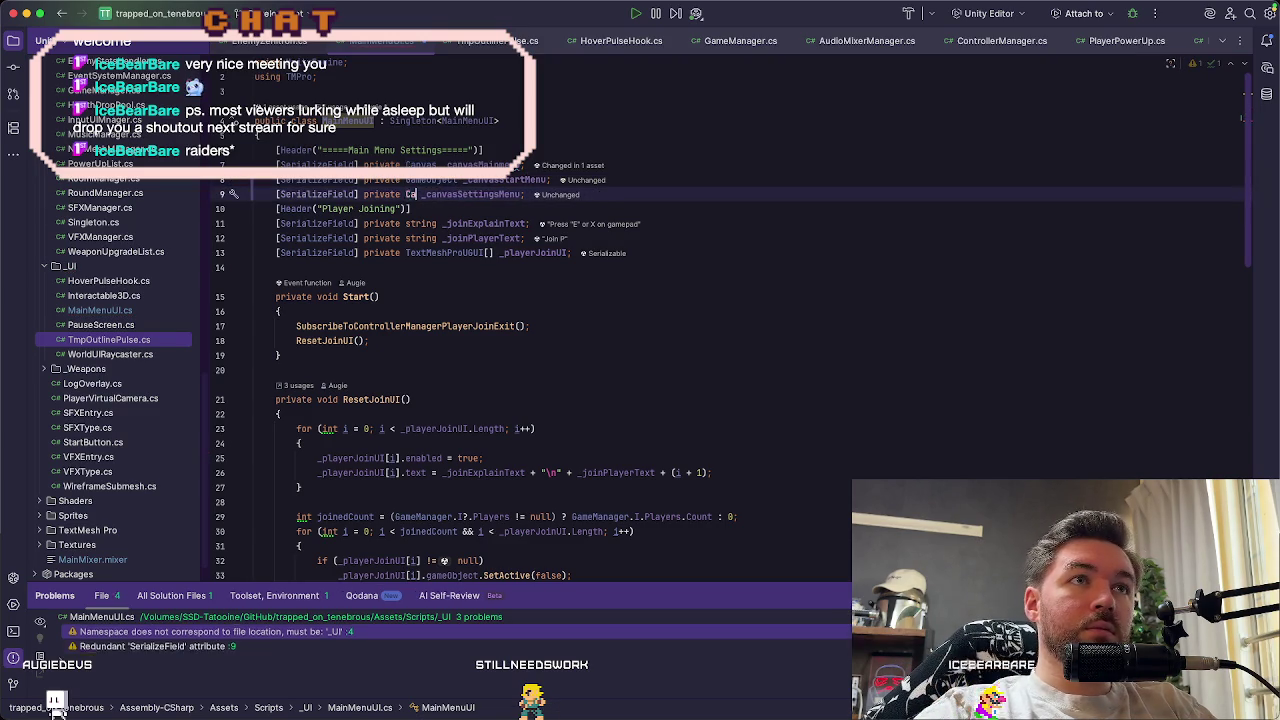
{"action": "type", "text": "Game"}
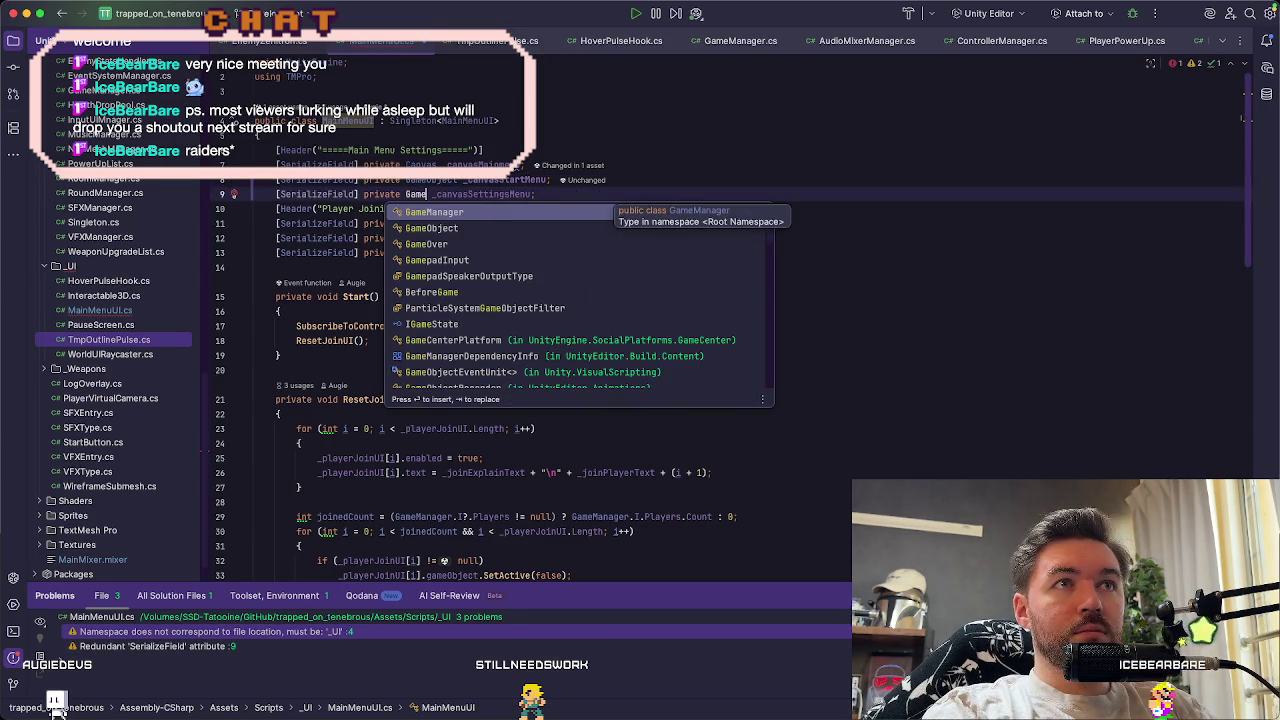
{"action": "key", "text": "Down"}
{"action": "key", "text": "Return"}
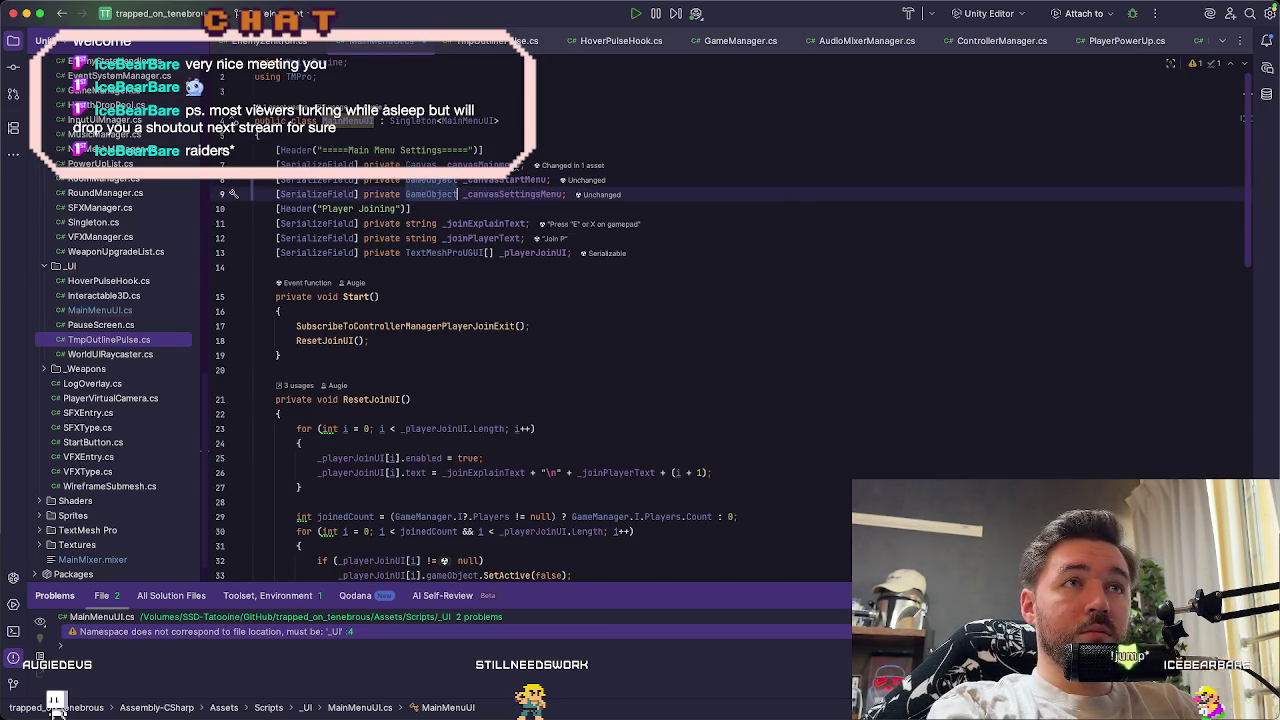
{"action": "key", "text": "super+Tab"}
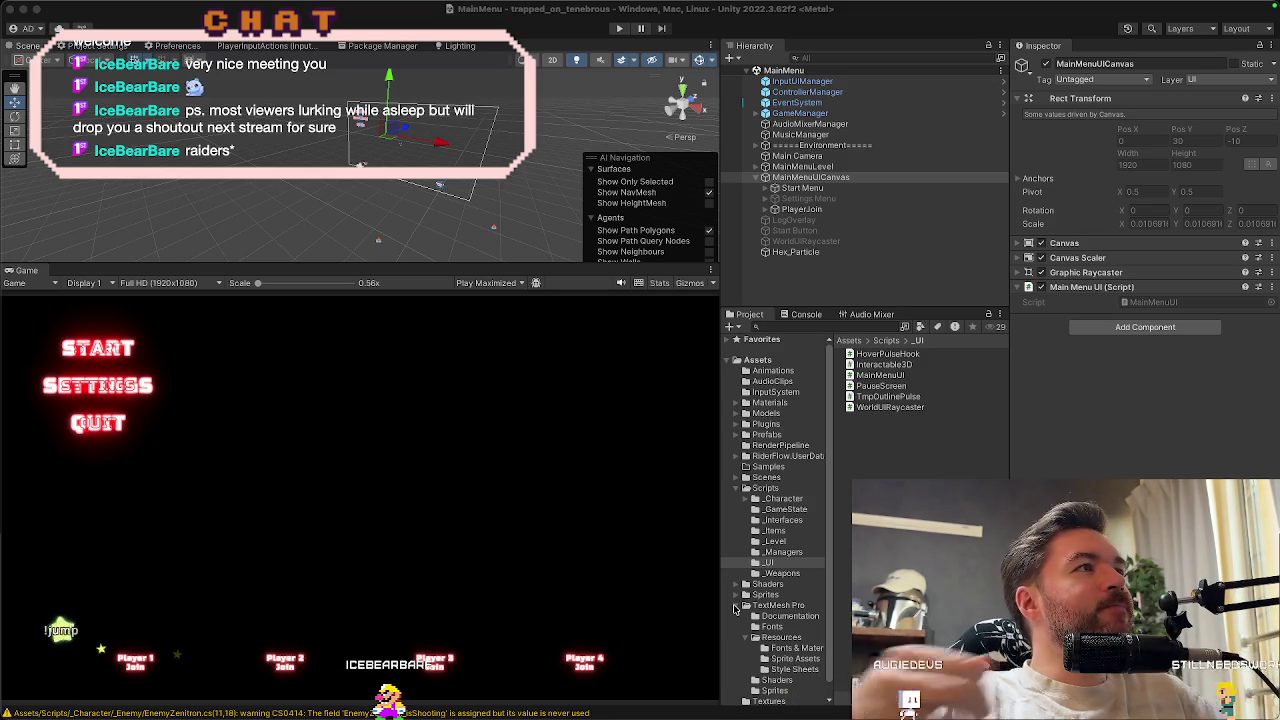
On MainMenuUICanvas, assign Start Menu to Canvas Start Menu and Settings Menu to Canvas Settings Menu
{"action": "left_click", "coordinate": [830, 177]}
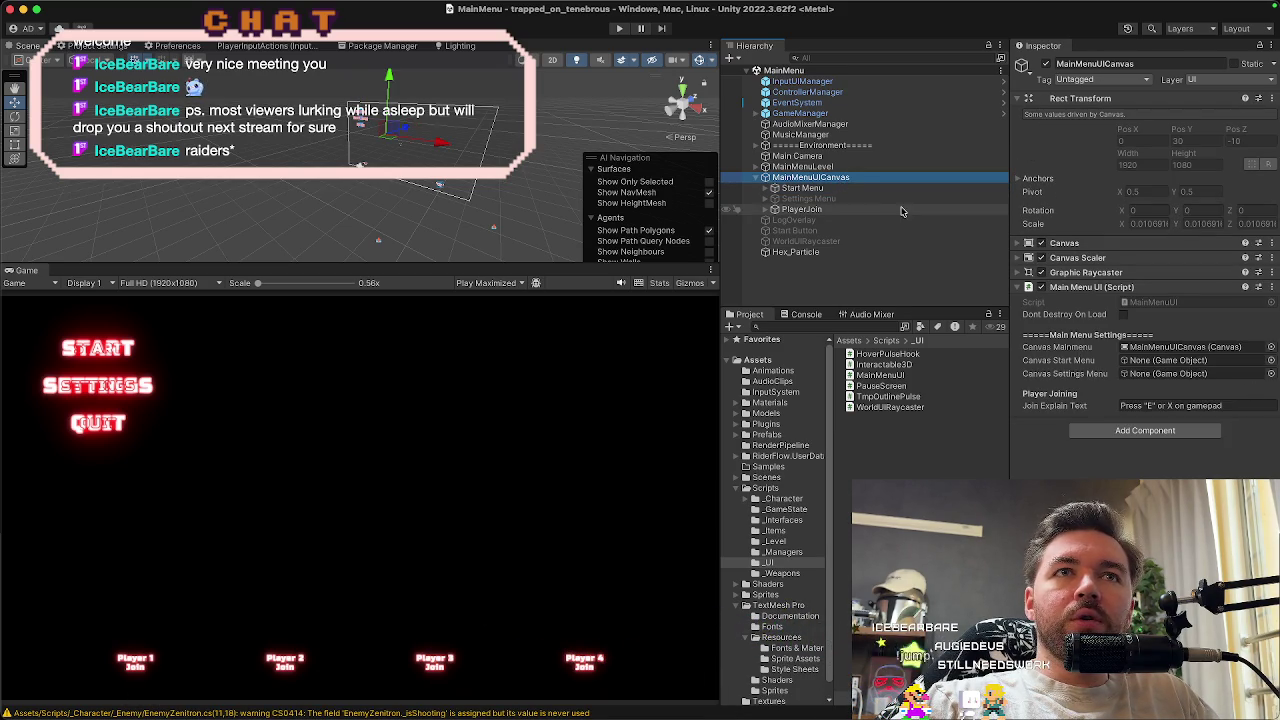
{"action": "mouse_move", "coordinate": [802, 188]}
{"action": "left_mouse_down"}
{"action": "mouse_move", "coordinate": [1205, 331]}
{"action": "mouse_move", "coordinate": [1155, 366]}
{"action": "left_mouse_up"}
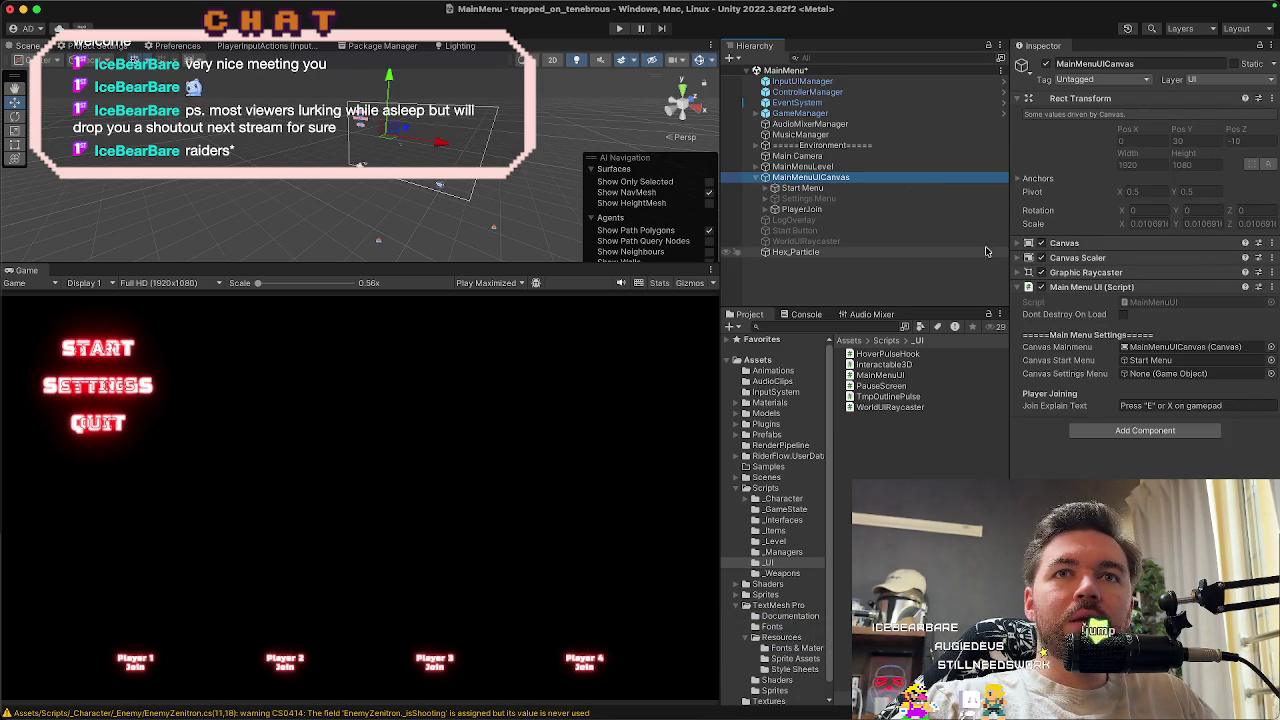
{"action": "left_click_drag", "start_coordinate": [884, 200], "coordinate": [1133, 366]}
{"action": "left_click_drag", "start_coordinate": [1036, 296], "coordinate": [1152, 373]}
{"action": "left_click_drag", "start_coordinate": [857, 191], "coordinate": [1150, 360]}
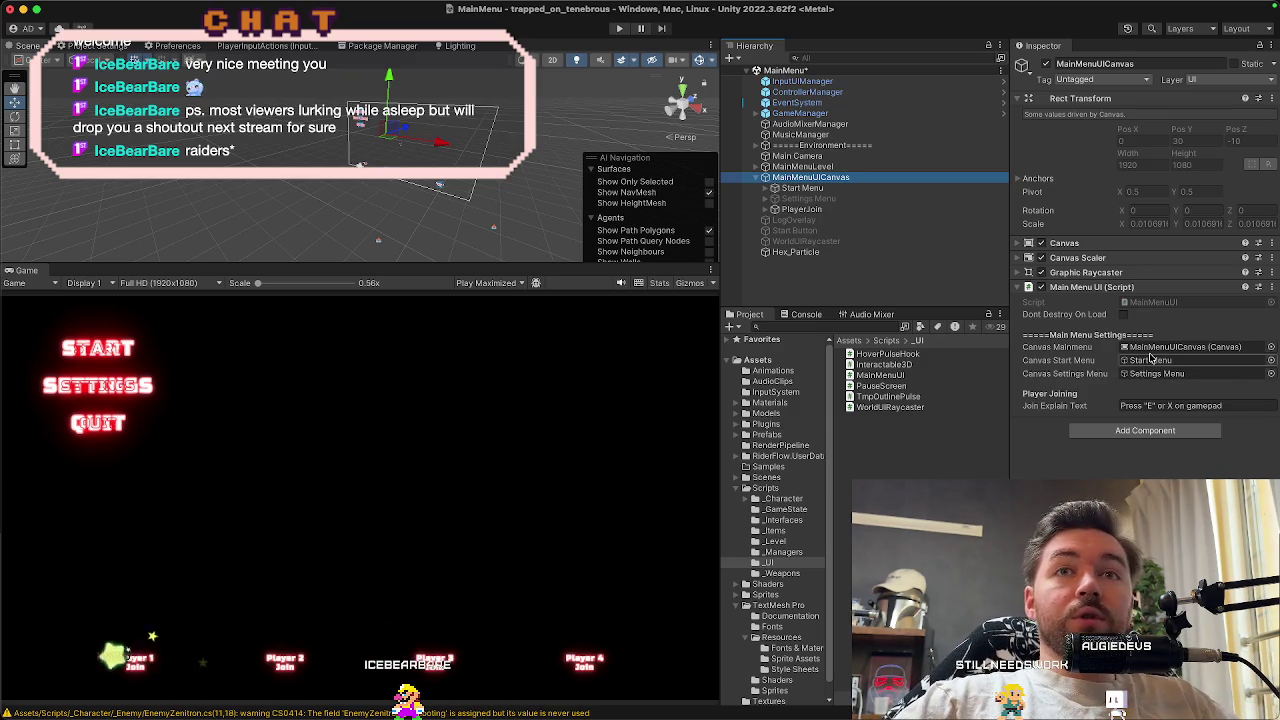
{"action": "key", "text": "super+Tab"}
{"action": "key", "text": "super+Tab"}
{"action": "key", "text": "super+shift+Tab"}
{"action": "key", "text": "super+shift+Tab"}
{"action": "key", "text": "super+shift+Tab"}
{"action": "key", "text": "super+shift+Tab"}
{"action": "key", "text": "super+shift+Tab"}
{"action": "key", "text": "super+shift+Tab"}
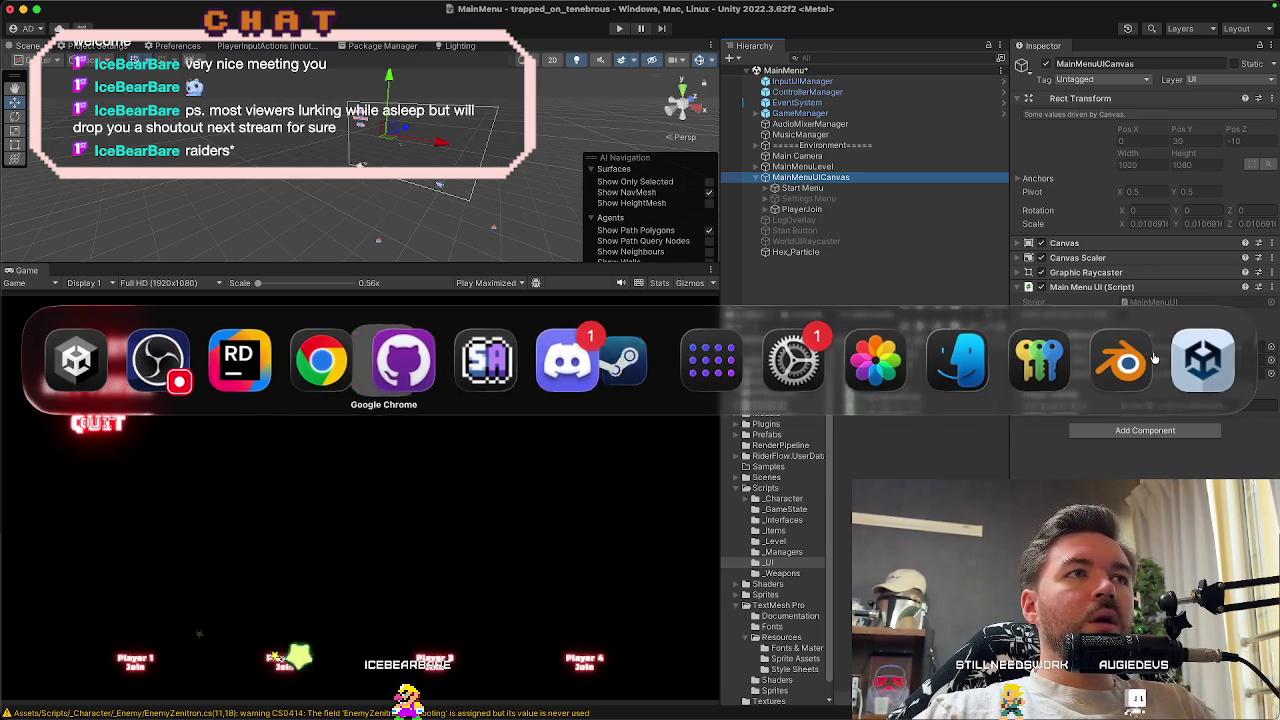
Back in Rider, add blank lines below the OnPlayerExit method in MainMenuUI.cs
{"action": "key", "text": "super+Tab"}
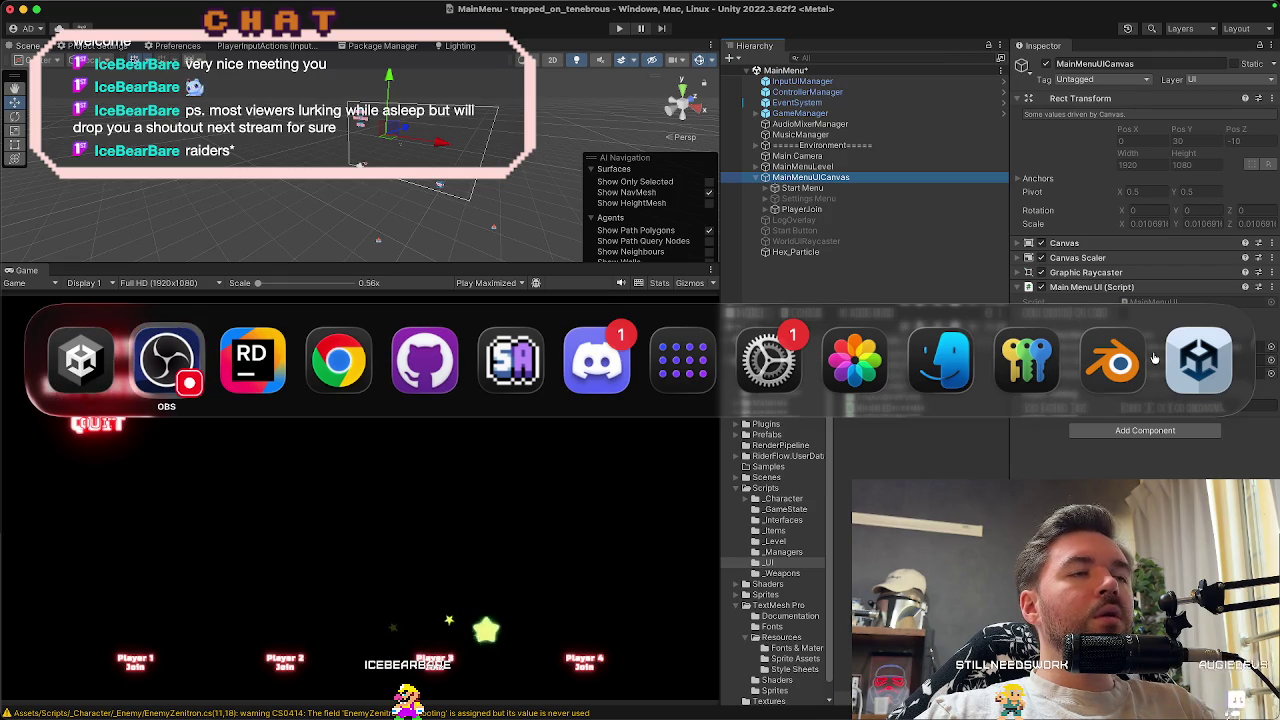
{"action": "key", "text": "super+shift+Tab"}
{"action": "key", "text": "super+Tab"}
{"action": "key", "text": "super+Tab"}
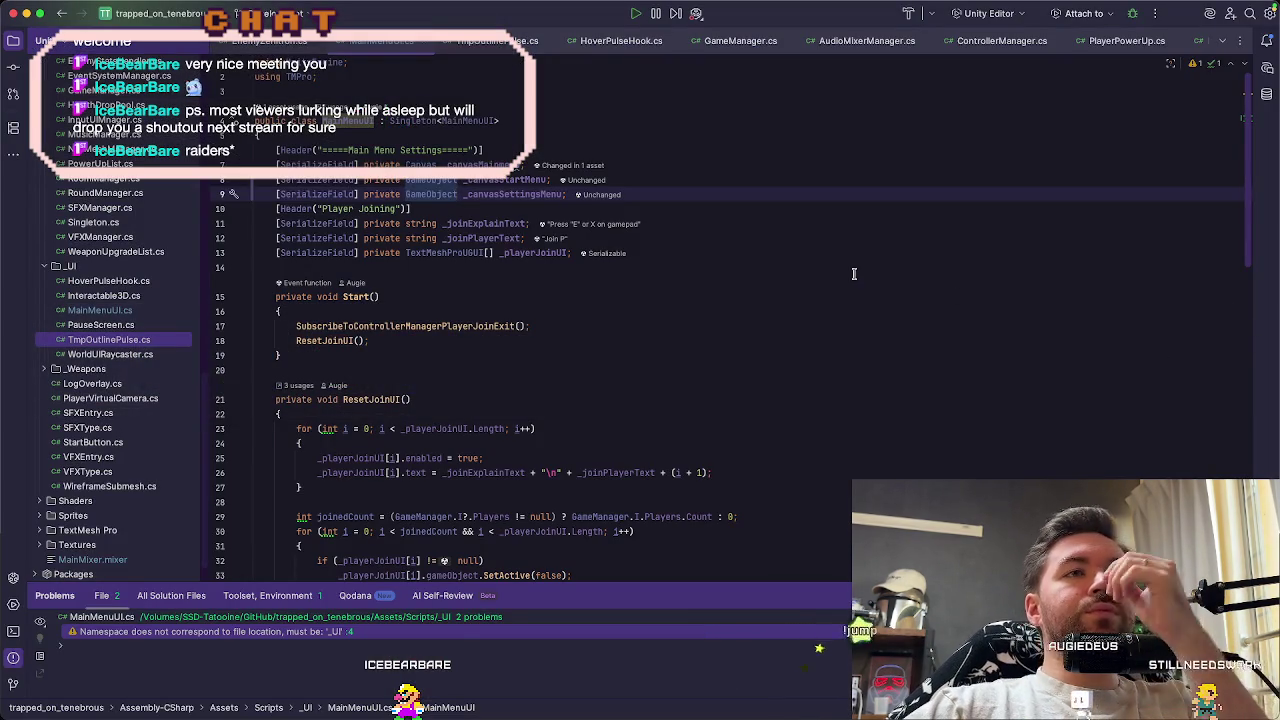
{"action": "scroll", "coordinate": [852, 267], "scroll_direction": "down", "scroll_amount": 10}
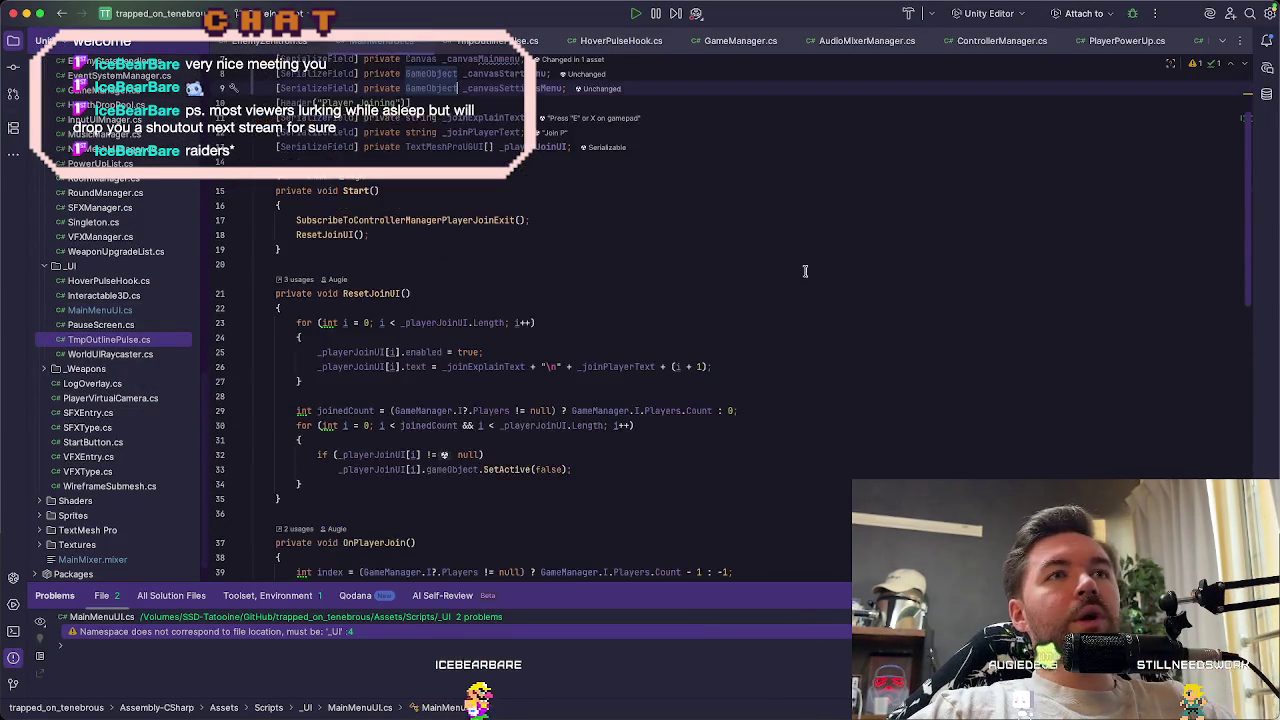
{"action": "scroll", "coordinate": [801, 276], "scroll_direction": "down", "scroll_amount": 5}
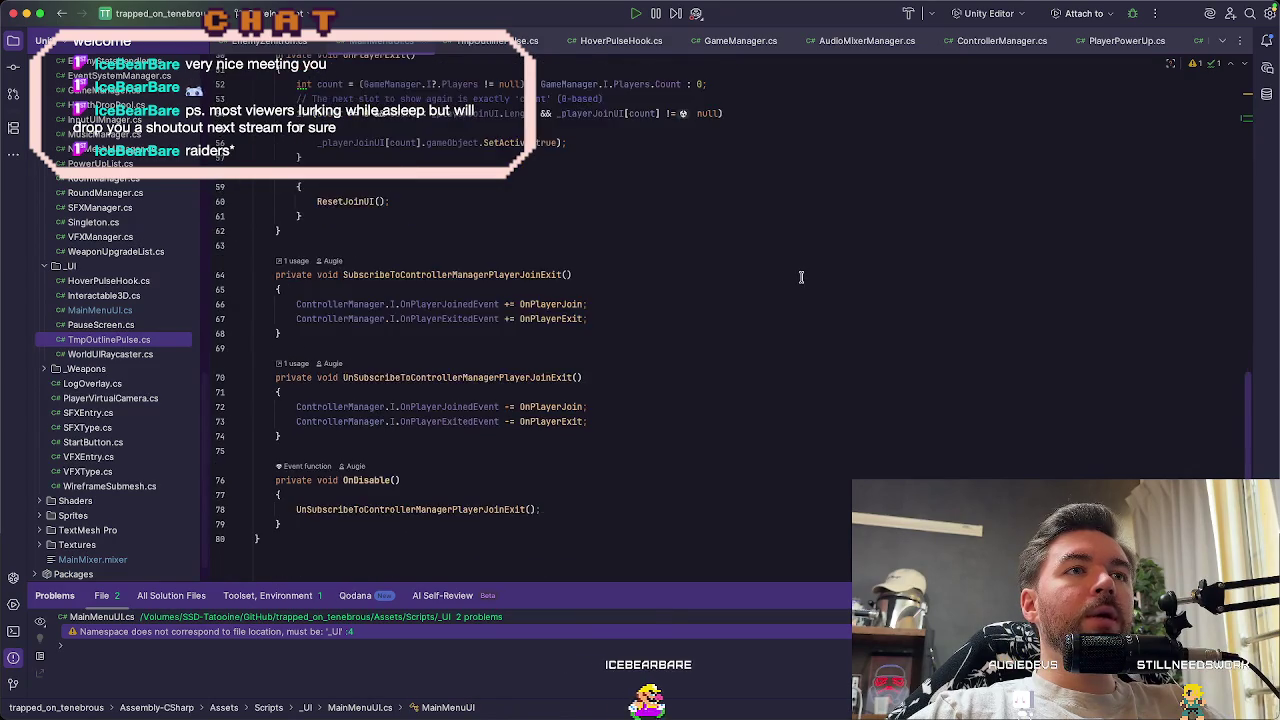
{"action": "scroll", "coordinate": [801, 276], "scroll_direction": "up", "scroll_amount": 6}
{"action": "scroll", "coordinate": [801, 276], "scroll_direction": "up", "scroll_amount": 1}
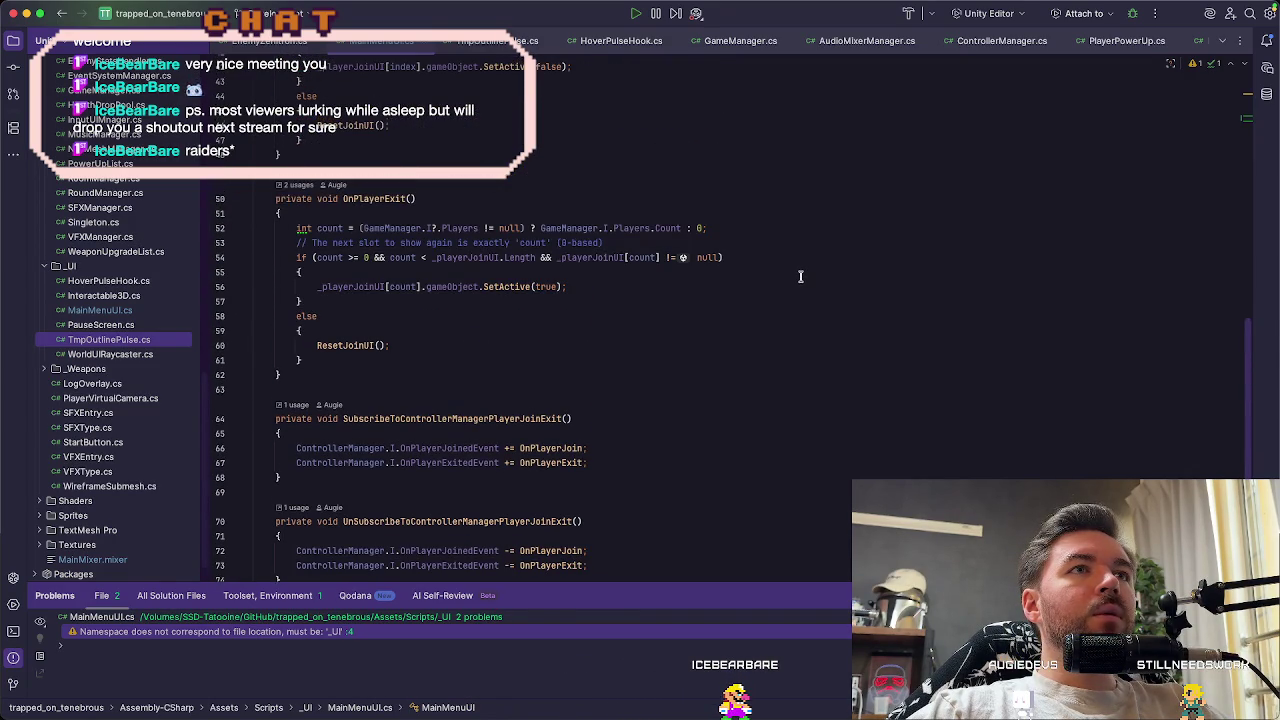
{"action": "left_click", "coordinate": [619, 377]}
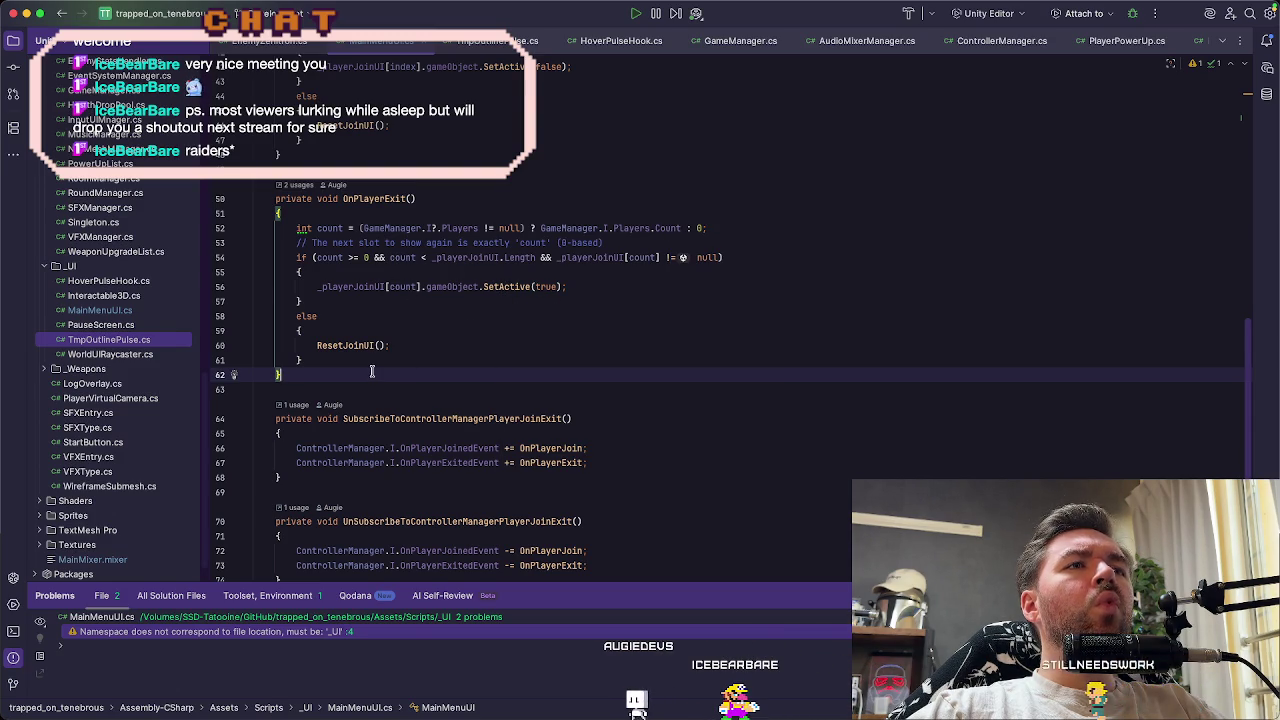
{"action": "key", "text": "Return"}
{"action": "key", "text": "Return"}
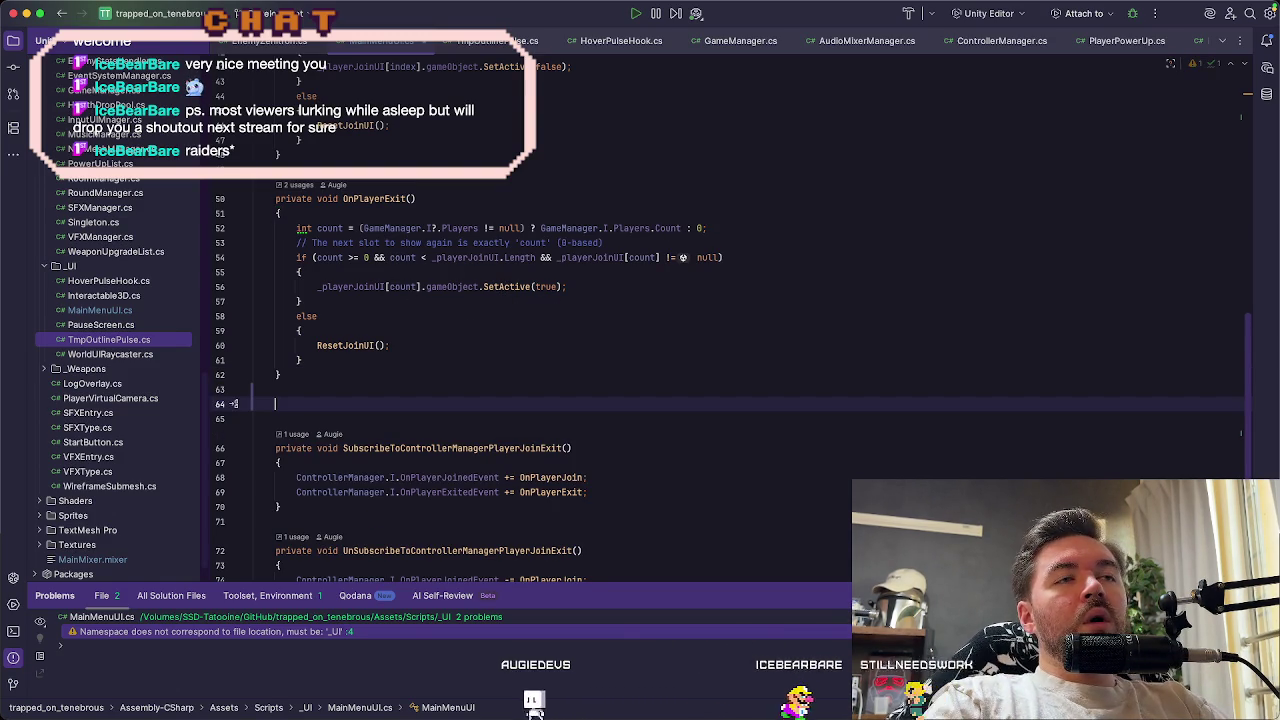
Write a private SwitchToStartMenu() method that calls _canvasStartMenu.SetActive(true)
{"action": "type", "text": "private "}
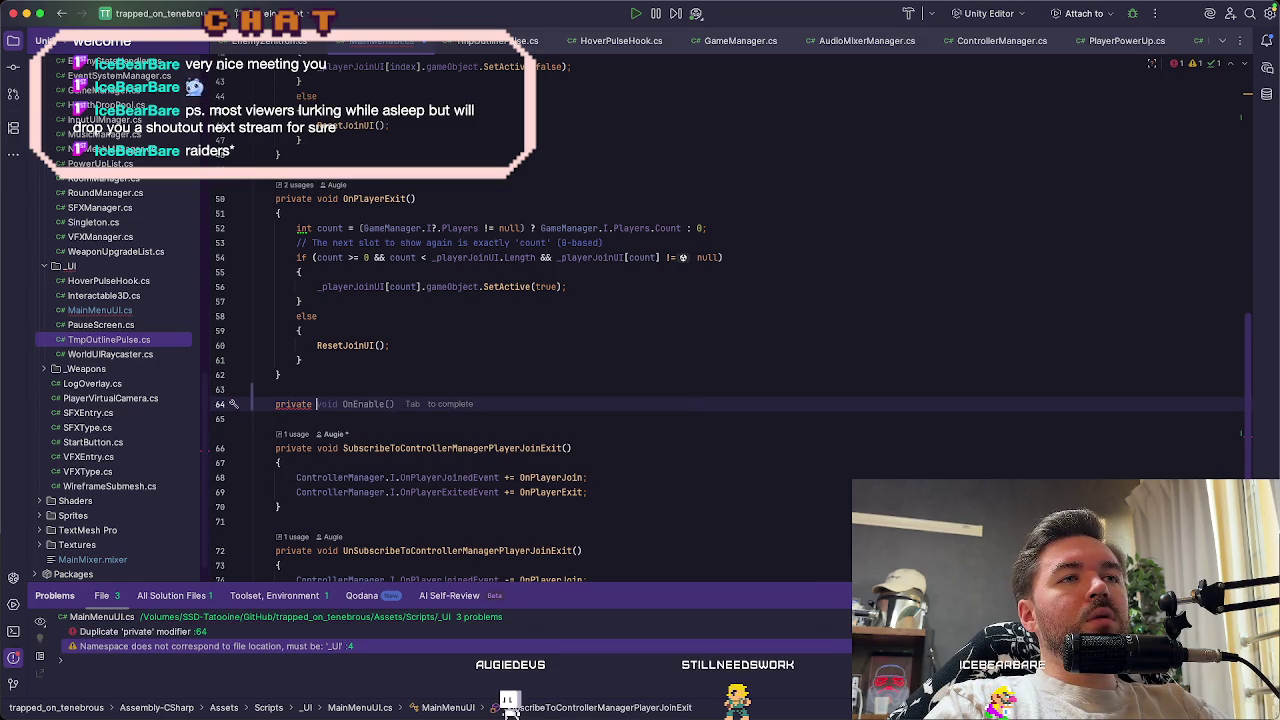
{"action": "type", "text": "void "}
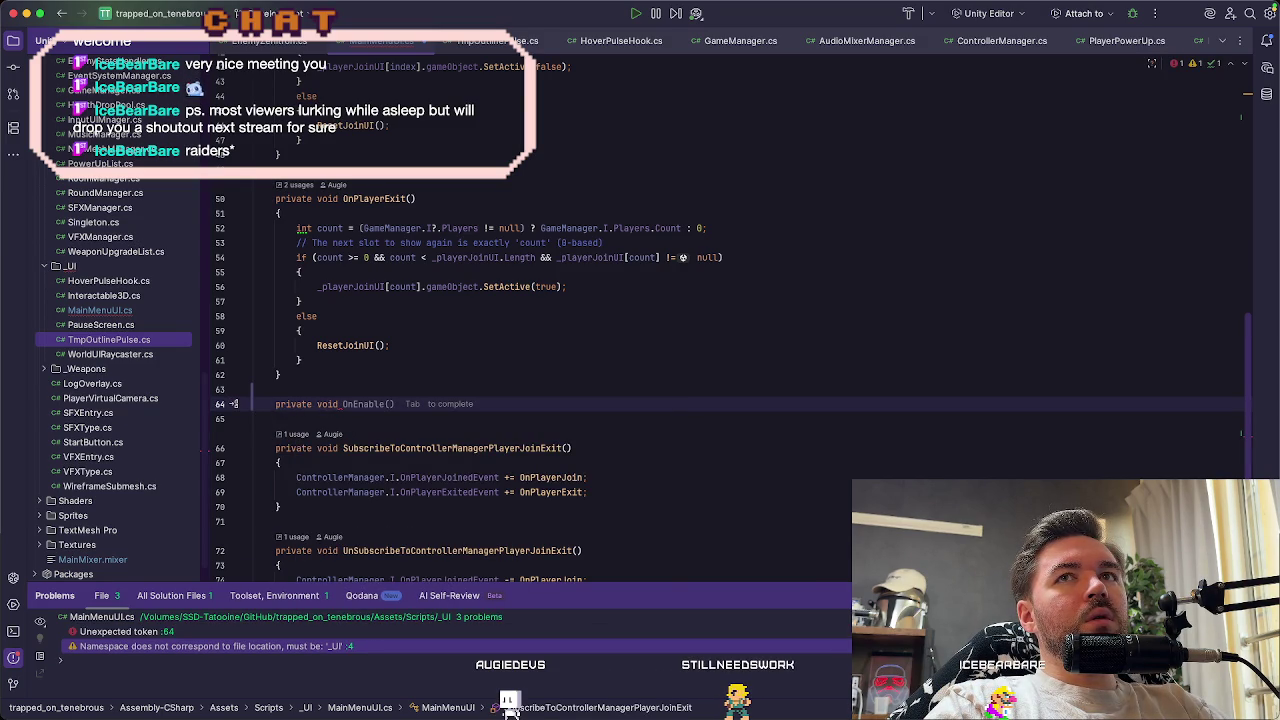
{"action": "type", "text": "Switch"}
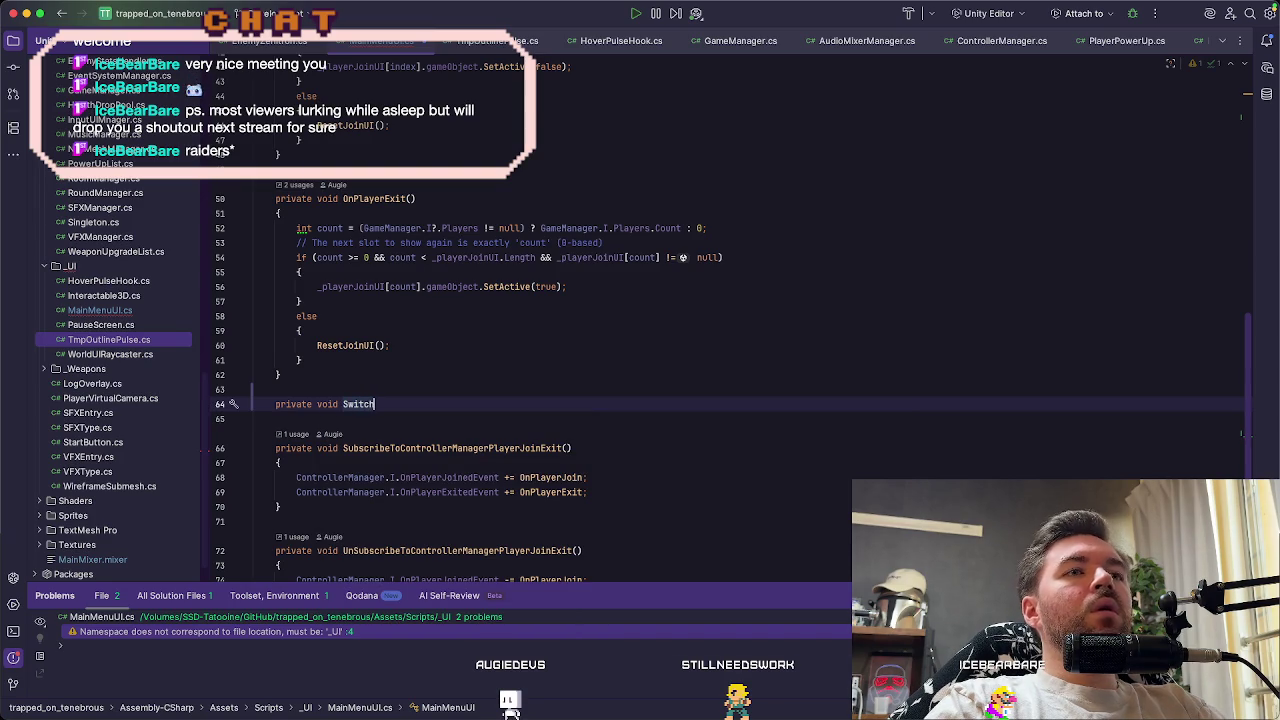
{"action": "type", "text": "To"}
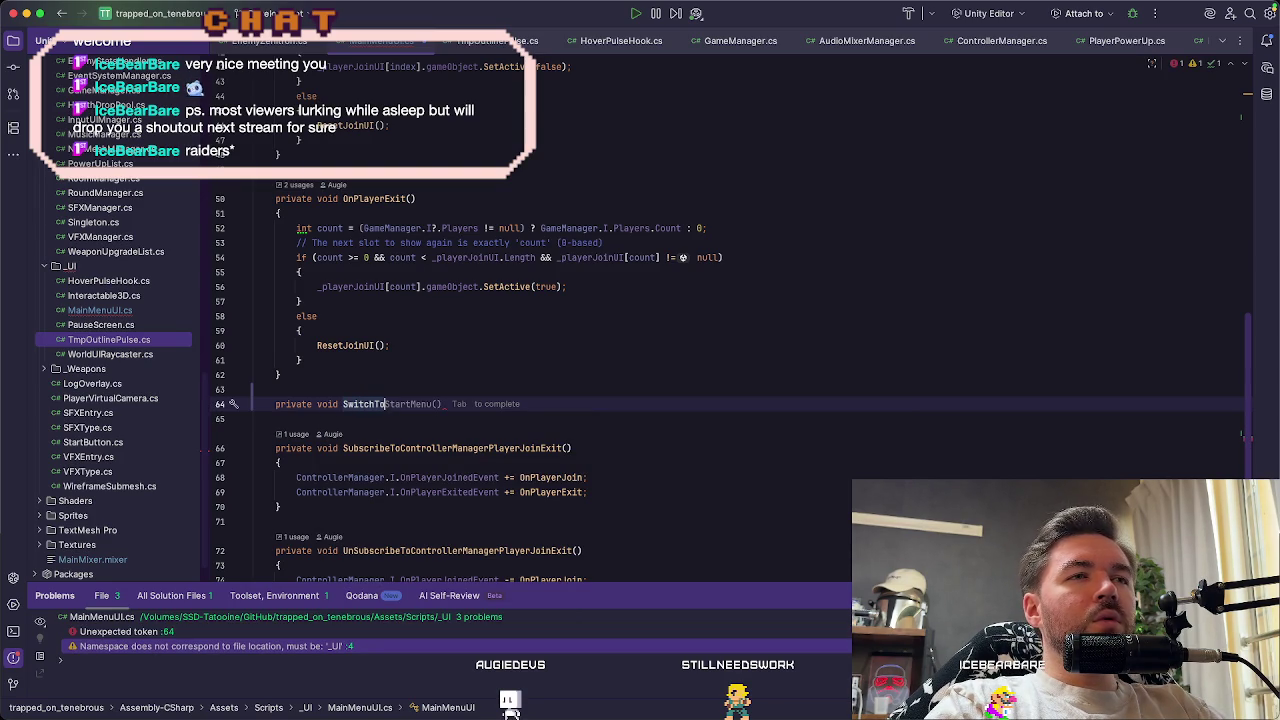
{"action": "type", "text": "Sta"}
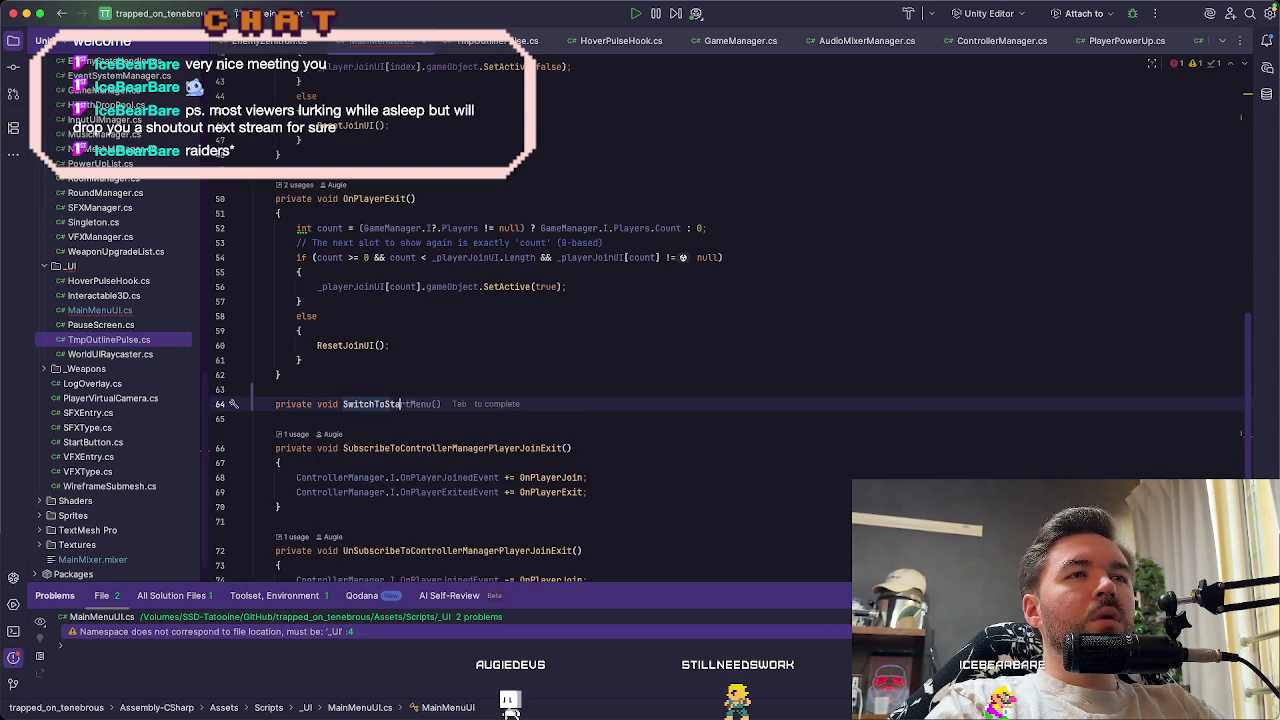
{"action": "type", "text": "rtMenu"}
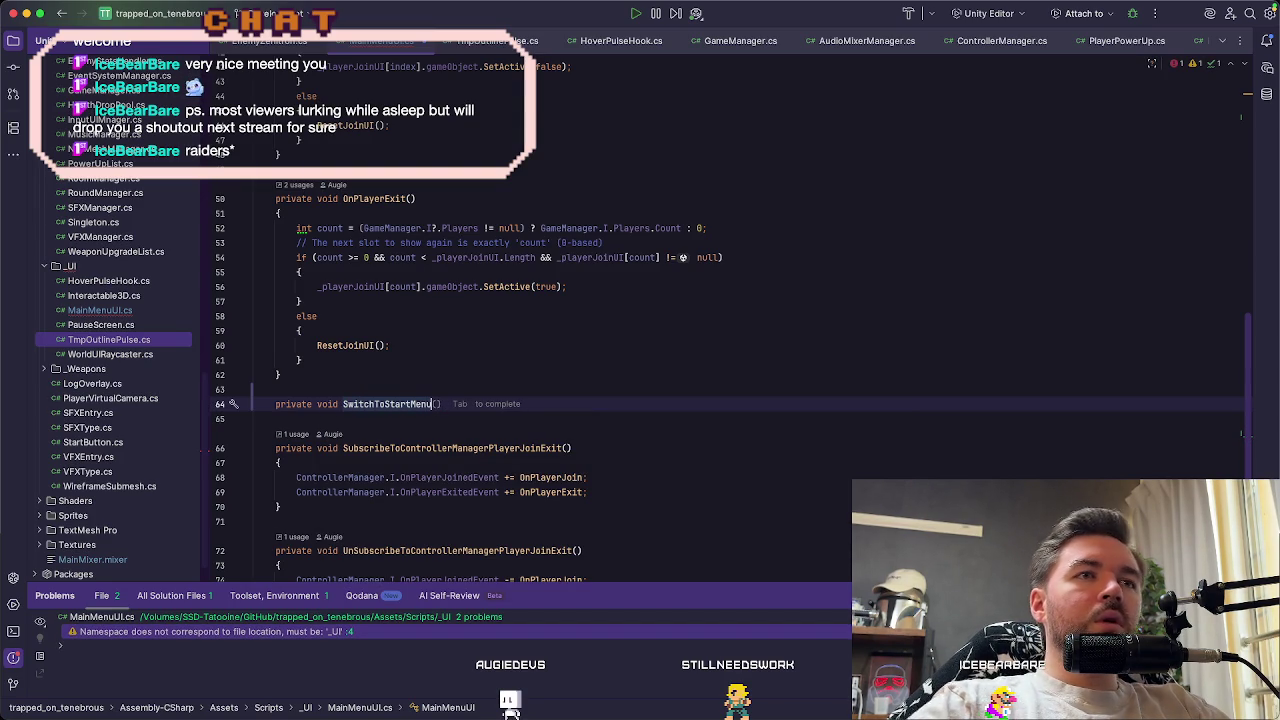
{"action": "type", "text": "()"}
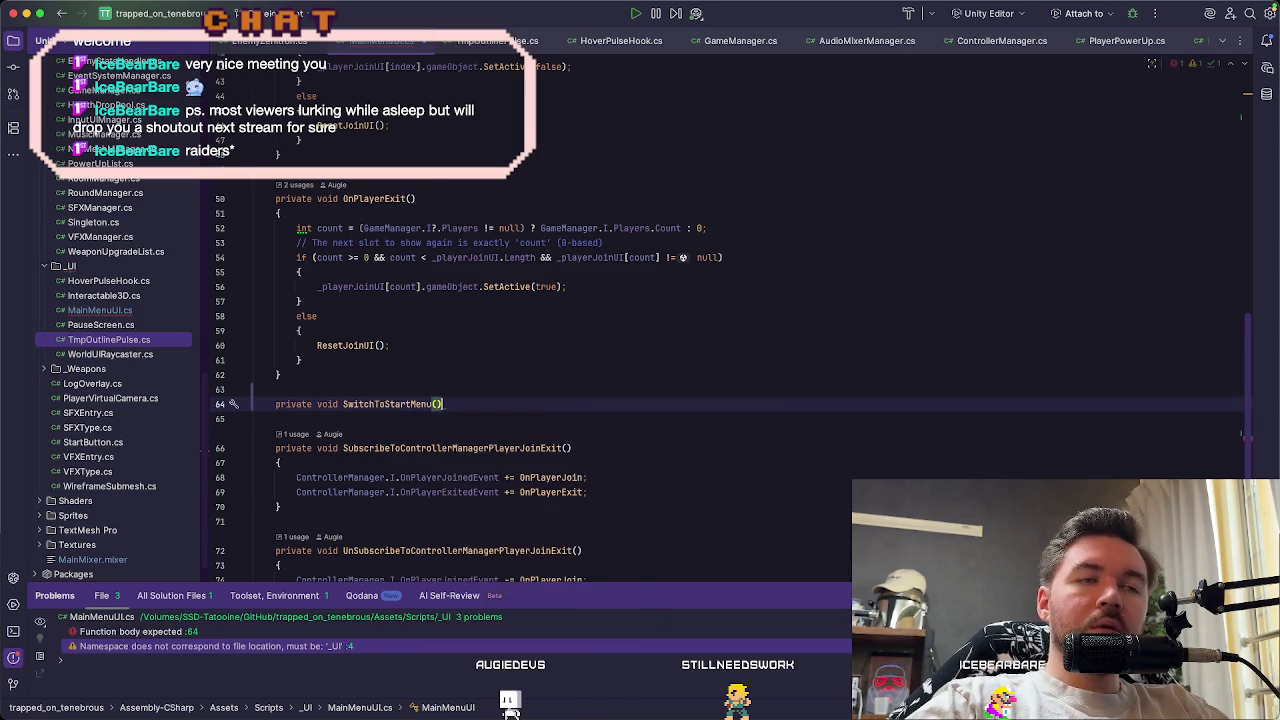
{"action": "type", "text": "{"}
{"action": "key", "text": "Return"}
{"action": "key", "text": "Tab"}
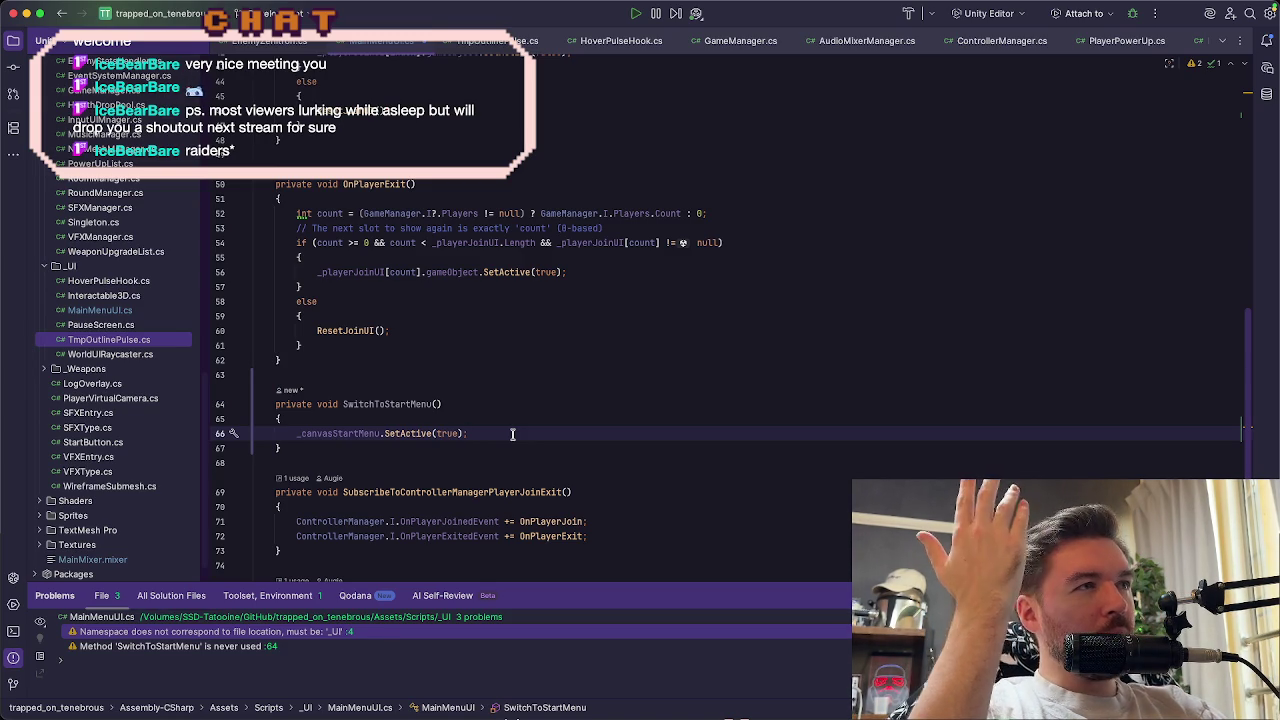
{"action": "key", "text": "Down"}
{"action": "key", "text": "Return"}
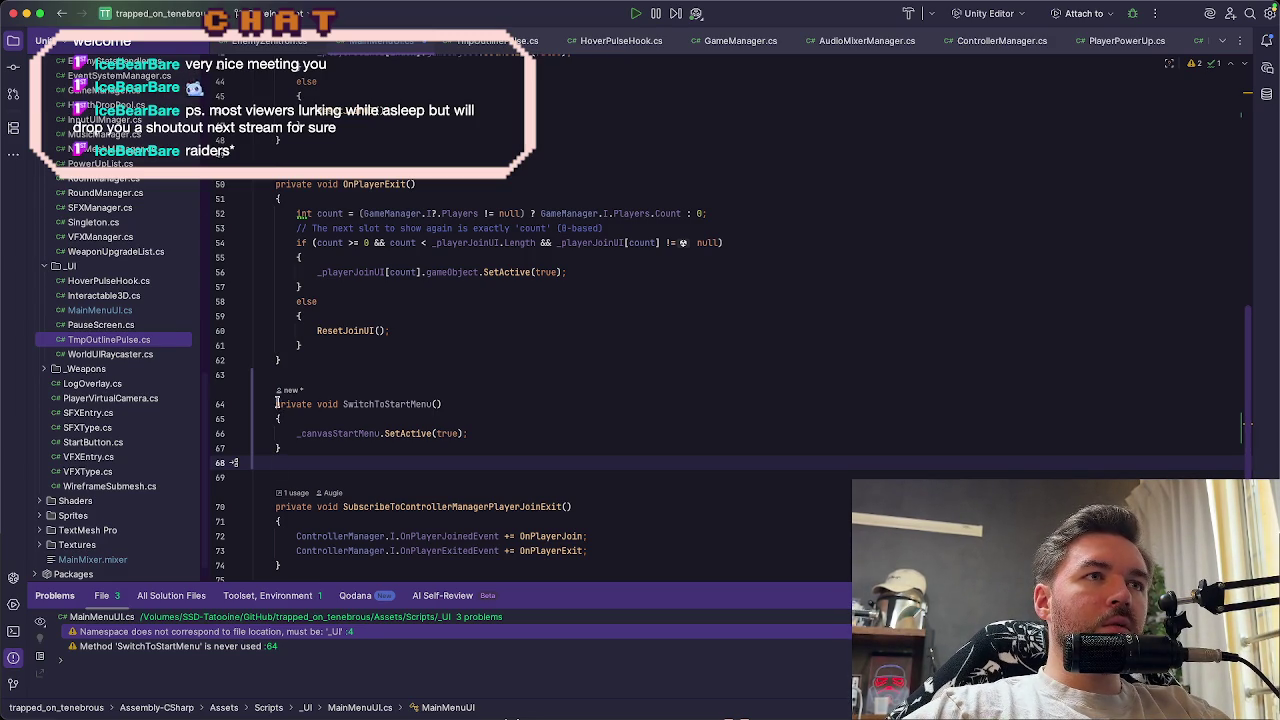
Duplicate the method as SwitchToSettingsMenu, activating _canvasSettingsMenu instead of _canvasStartMenu
{"action": "left_click_drag", "start_coordinate": [277, 403], "coordinate": [300, 441]}
{"action": "left_click", "coordinate": [305, 446]}
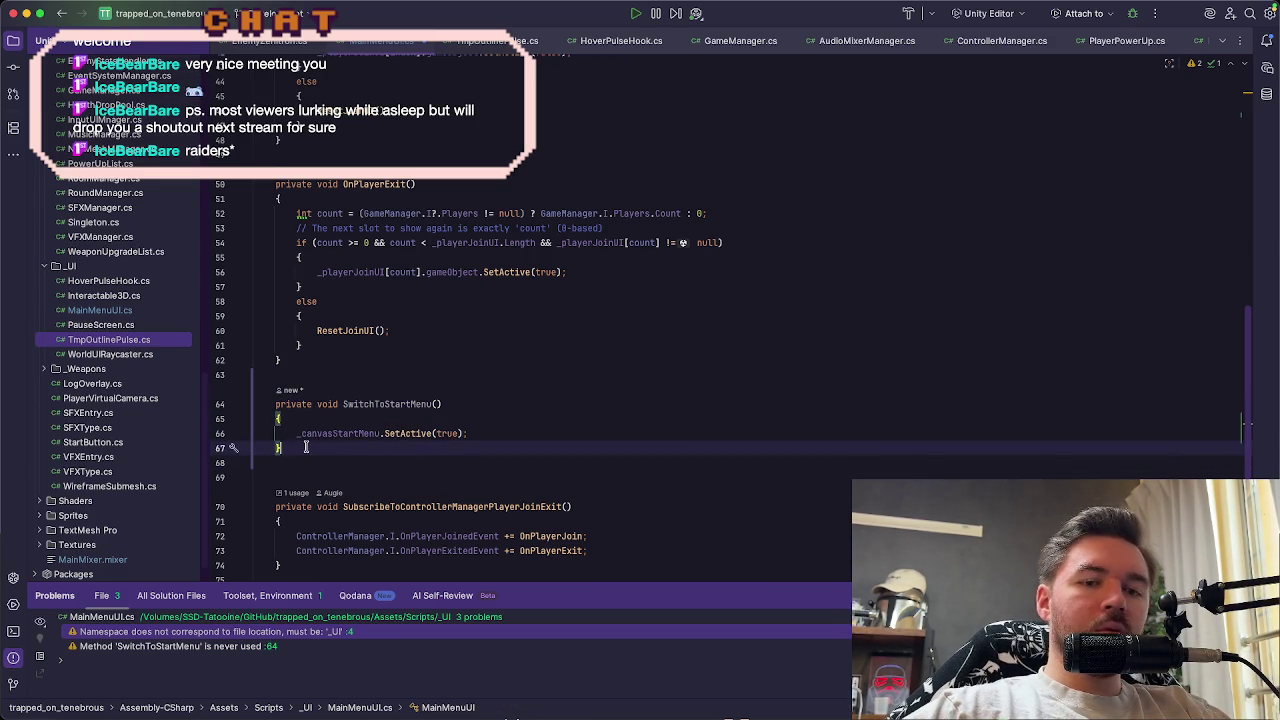
{"action": "key", "text": "Return"}
{"action": "key", "text": "Return"}
{"action": "type", "text": "private void SwitchToStartMenu() {     _canvasStartMenu.SetActive(true); }"}
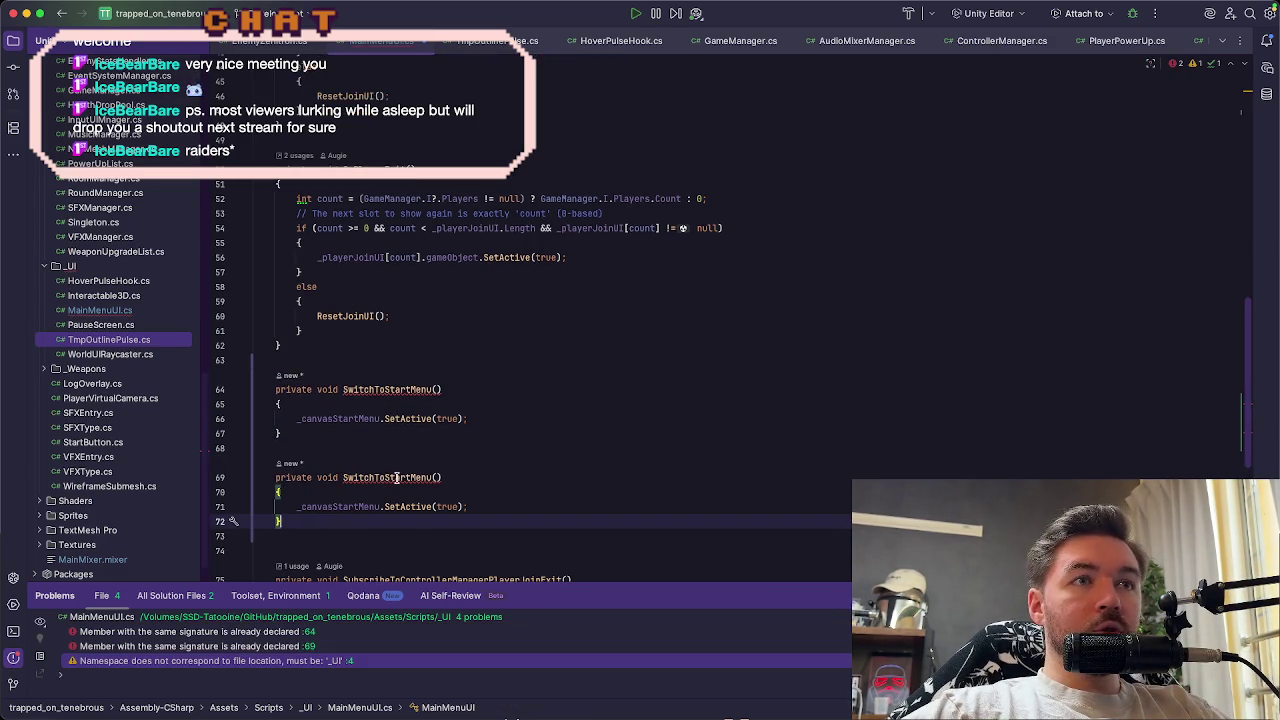
{"action": "left_click", "coordinate": [410, 477]}
{"action": "key", "text": "BackSpace"}
{"action": "key", "text": "BackSpace"}
{"action": "key", "text": "BackSpace"}
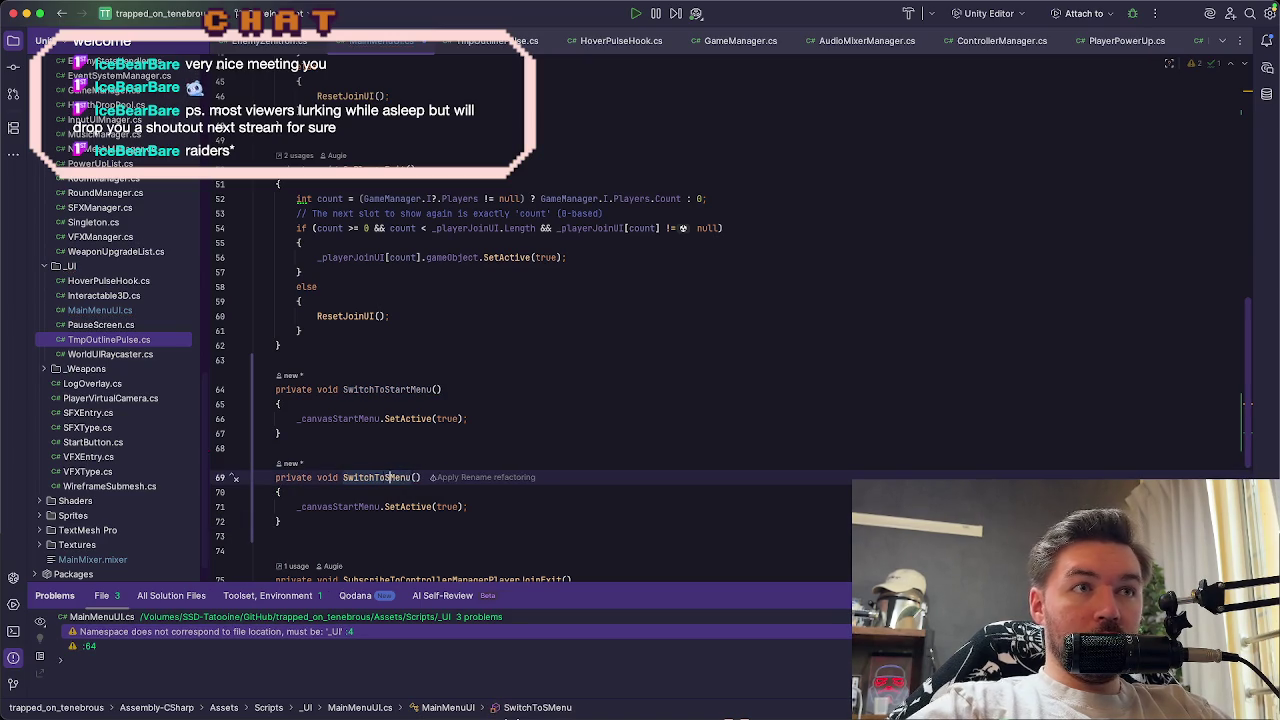
{"action": "type", "text": "ettings"}
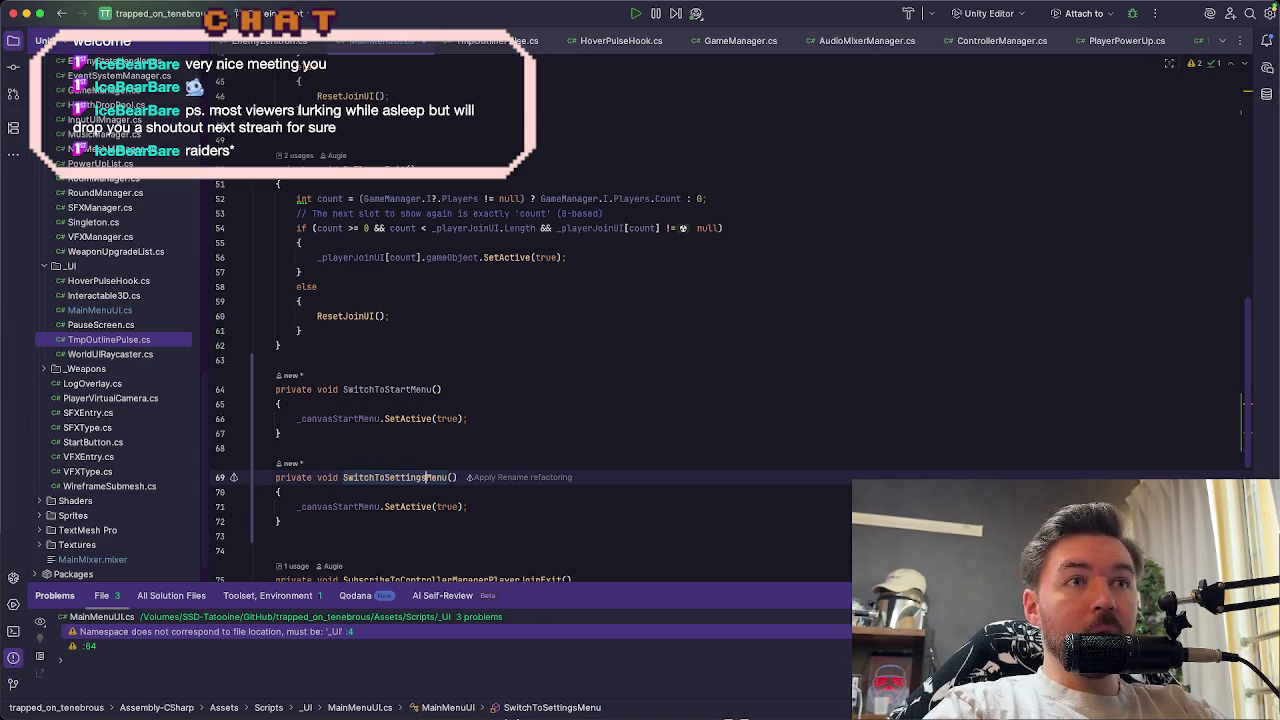
{"action": "left_click", "coordinate": [351, 507]}
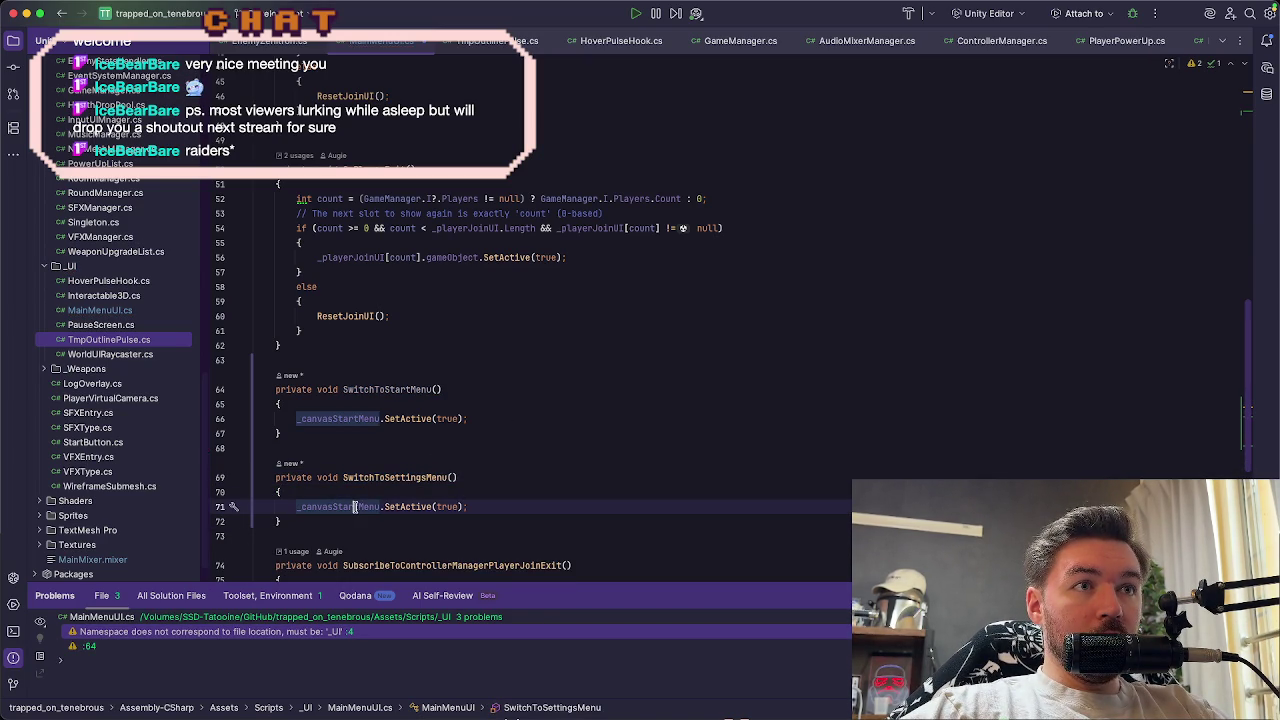
{"action": "key", "text": "BackSpace"}
{"action": "key", "text": "BackSpace"}
{"action": "key", "text": "BackSpace"}
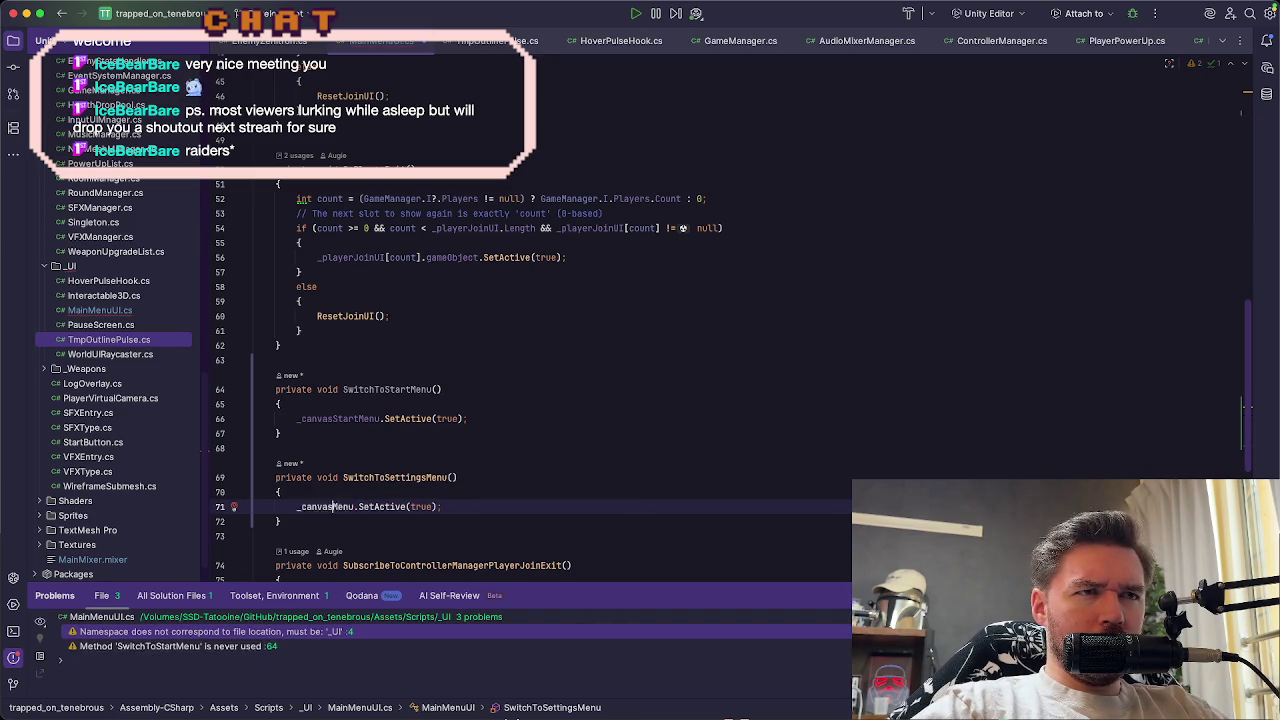
{"action": "type", "text": "Settings"}
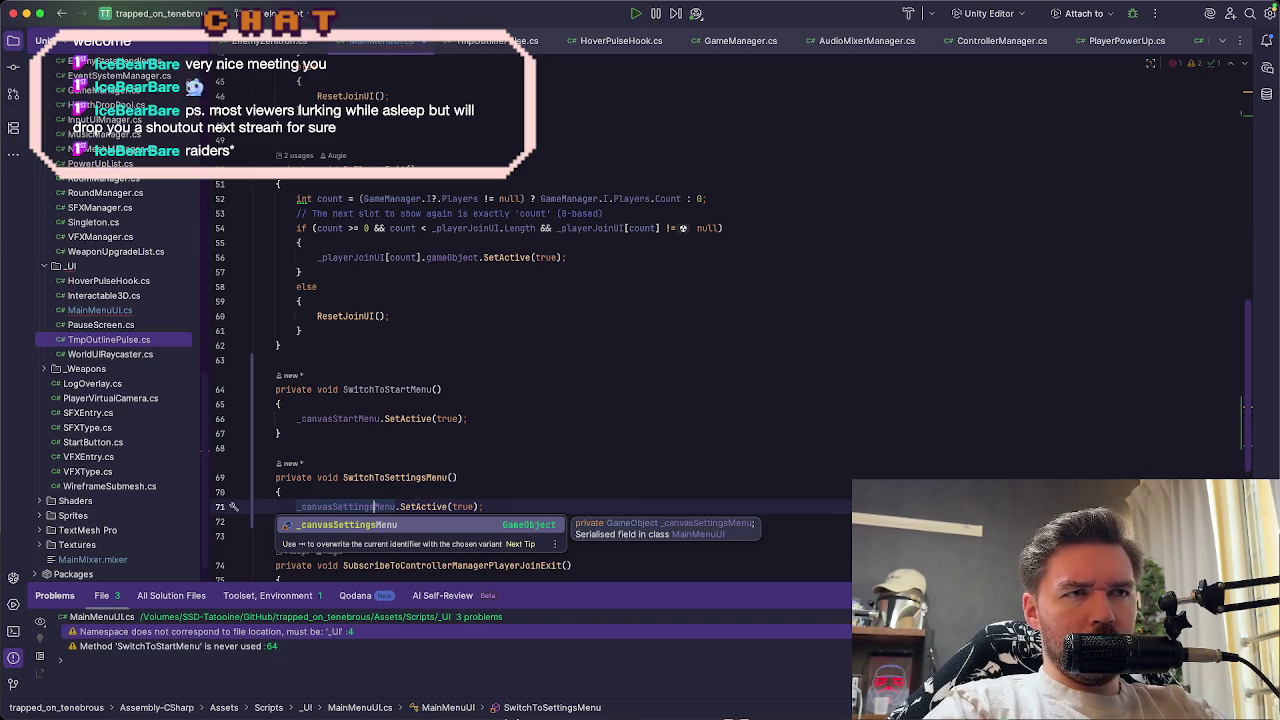
Add _canvasStartMenu.SetActive(false) to SwitchToSettingsMenu
{"action": "left_click", "coordinate": [485, 416]}
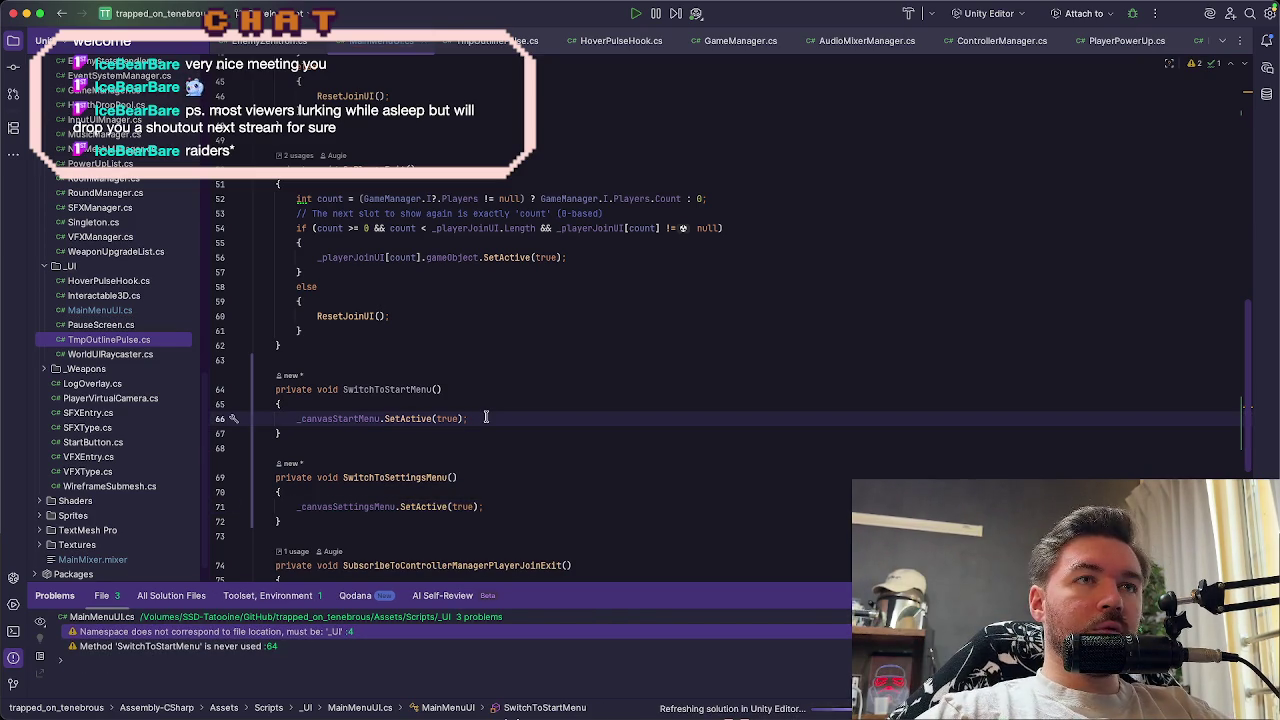
{"action": "key", "text": "super+d"}
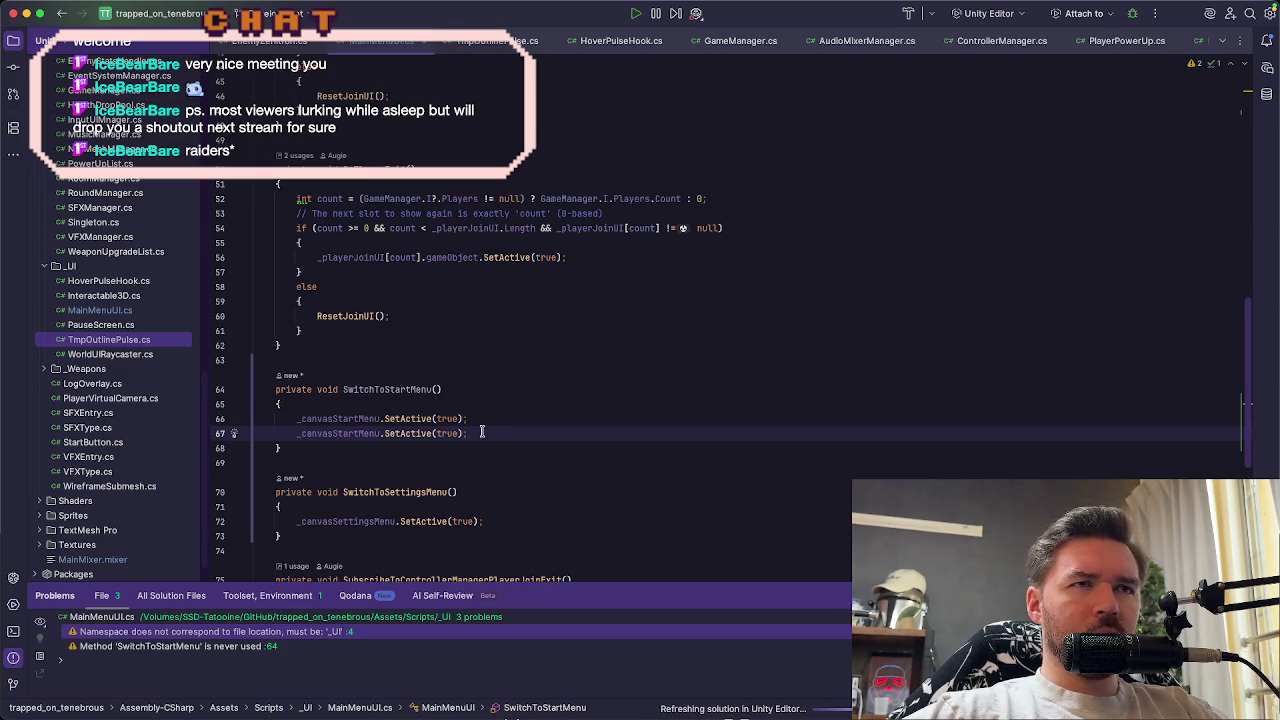
{"action": "key", "text": "super+shift+Down"}
{"action": "key", "text": "super+shift+Down"}
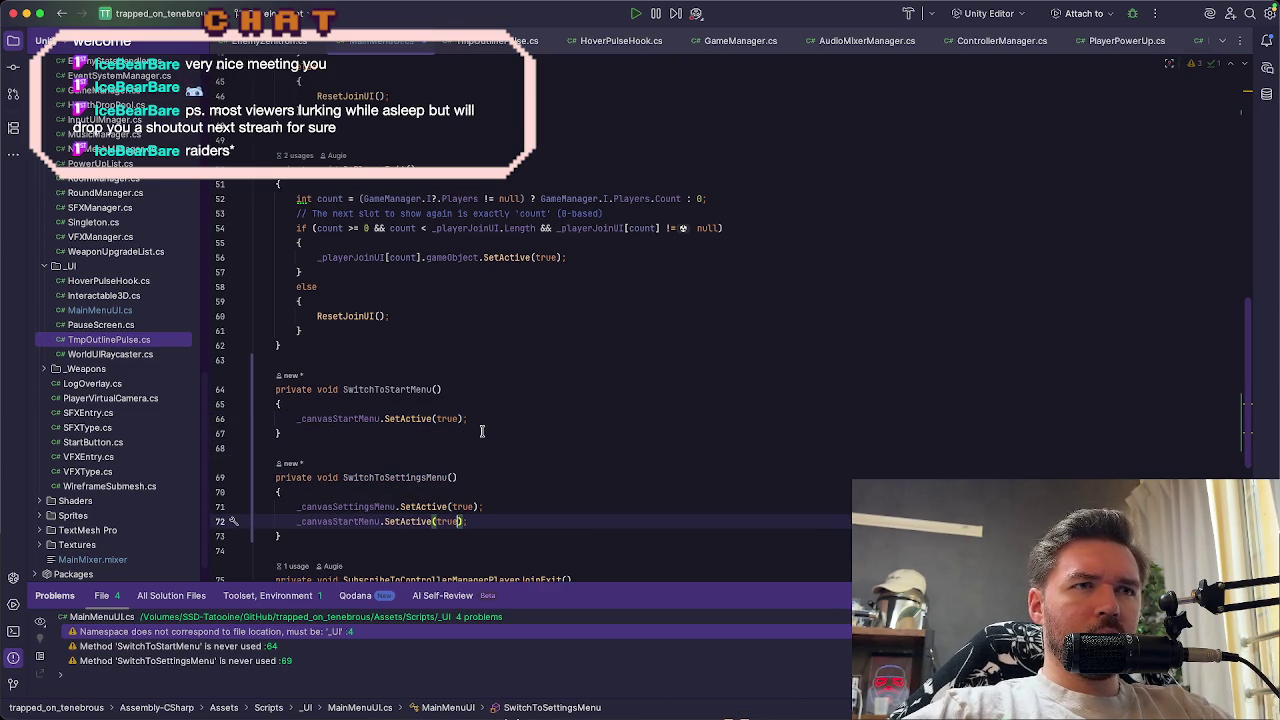
{"action": "key", "text": "BackSpace"}
{"action": "key", "text": "BackSpace"}
{"action": "type", "text": "false"}
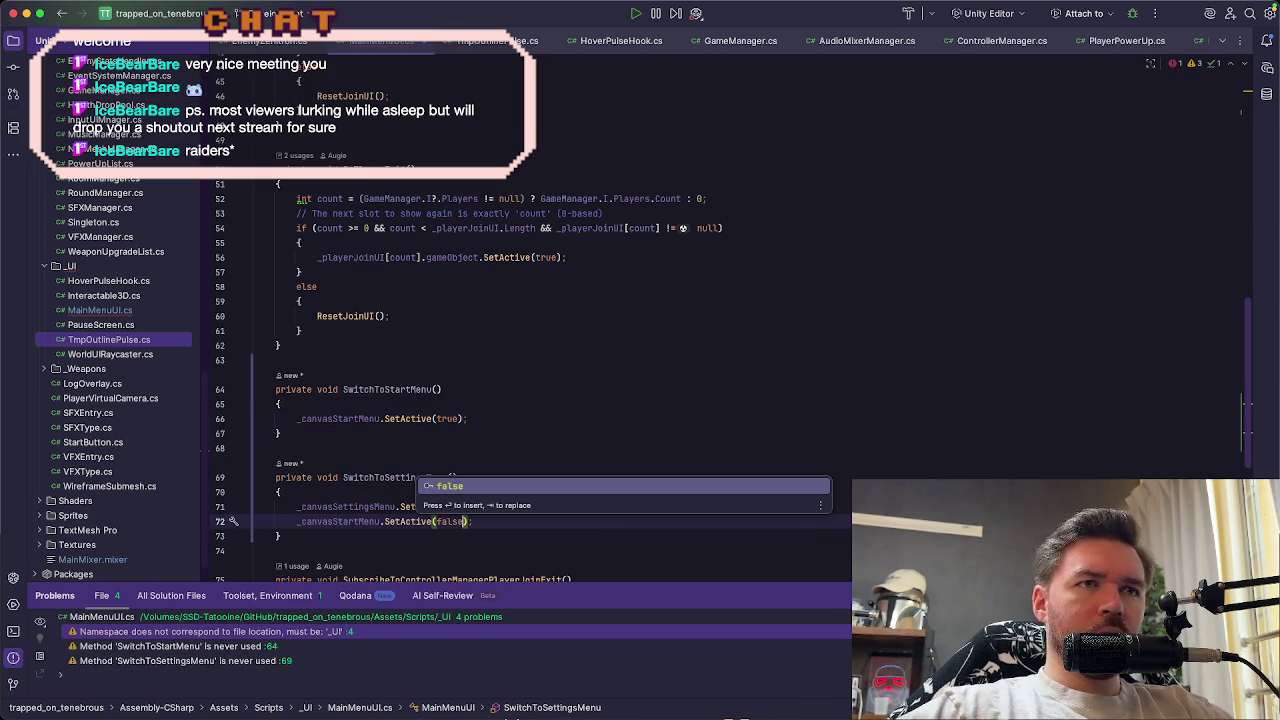
Move the _canvasSettingsMenu line into SwitchToStartMenu and change it to SetActive(false) on line 67
{"action": "left_click", "coordinate": [447, 506]}
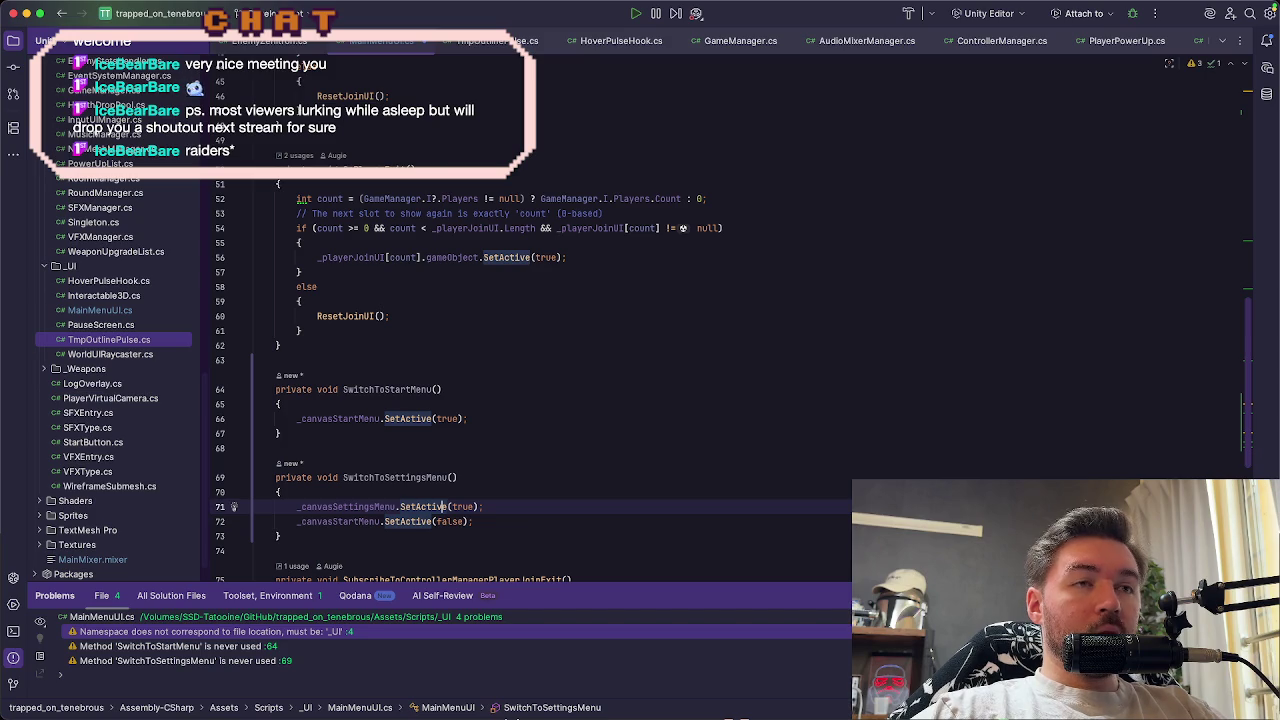
{"action": "key", "text": "super+shift+Up"}
{"action": "key", "text": "super+shift+Up"}
{"action": "key", "text": "super+shift+Up"}
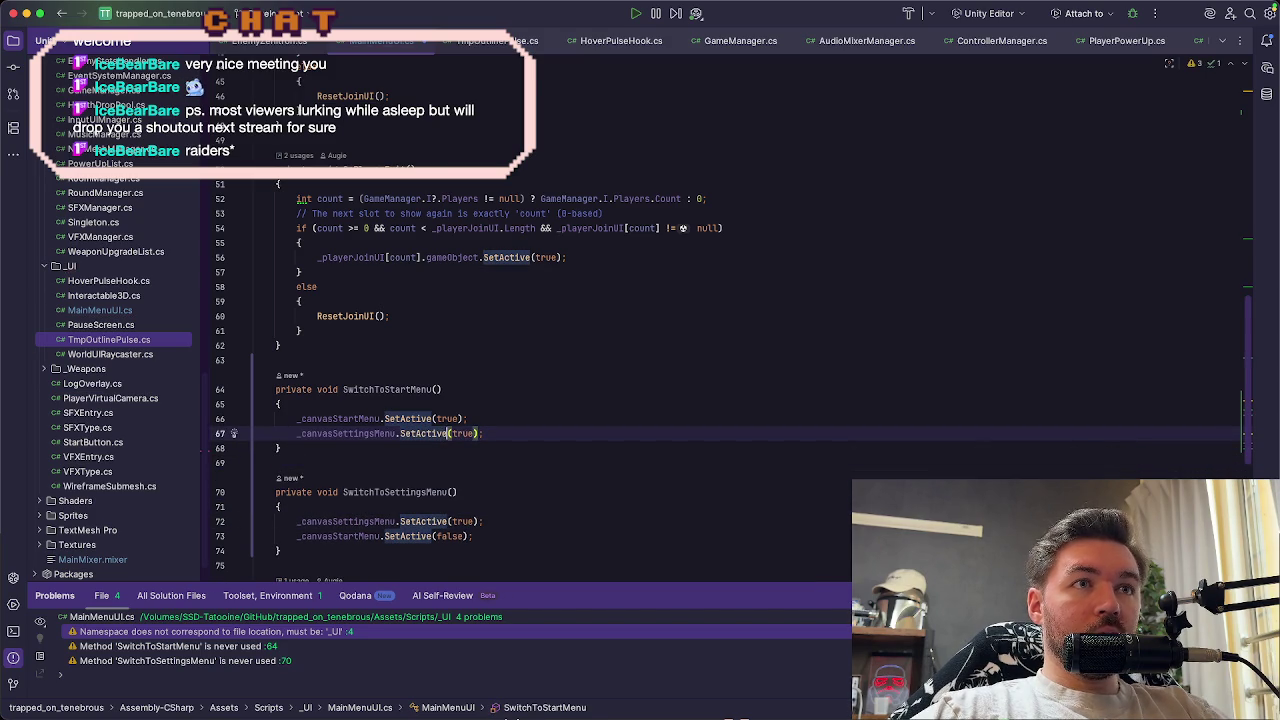
{"action": "left_click", "coordinate": [467, 433]}
{"action": "key", "text": "Delete"}
{"action": "key", "text": "BackSpace"}
{"action": "key", "text": "BackSpace"}
{"action": "key", "text": "BackSpace"}
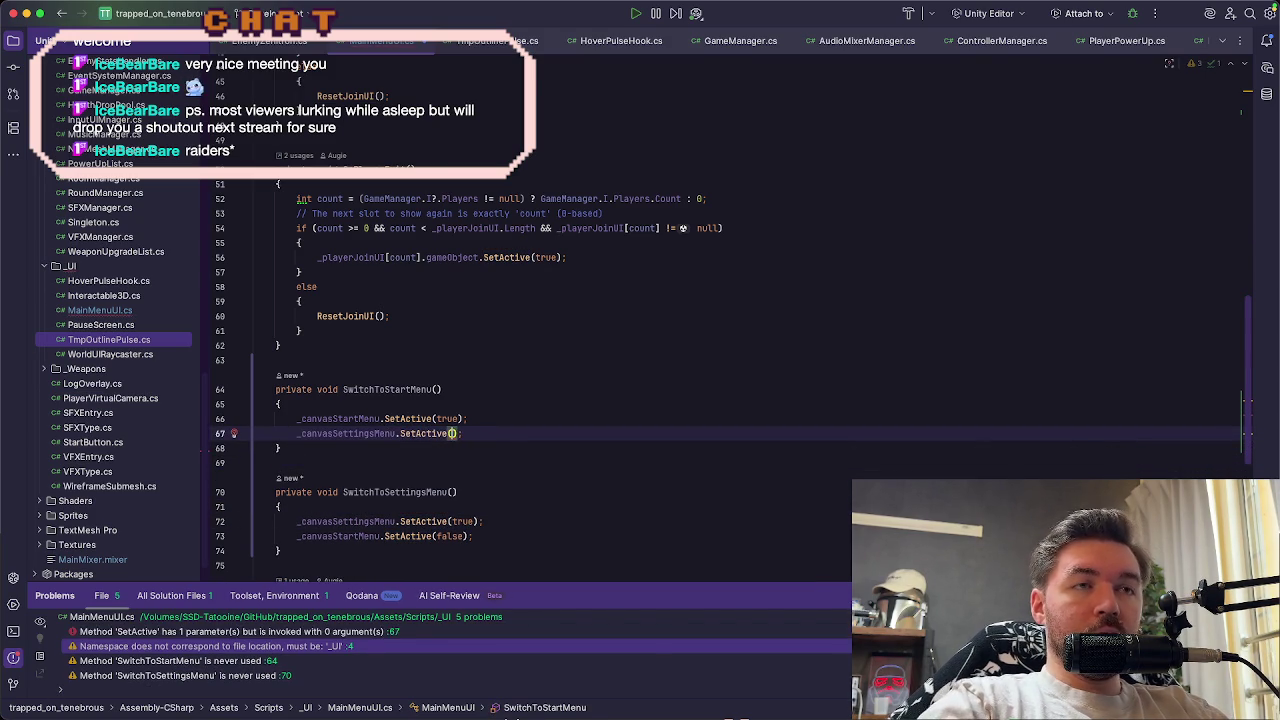
{"action": "type", "text": "false"}
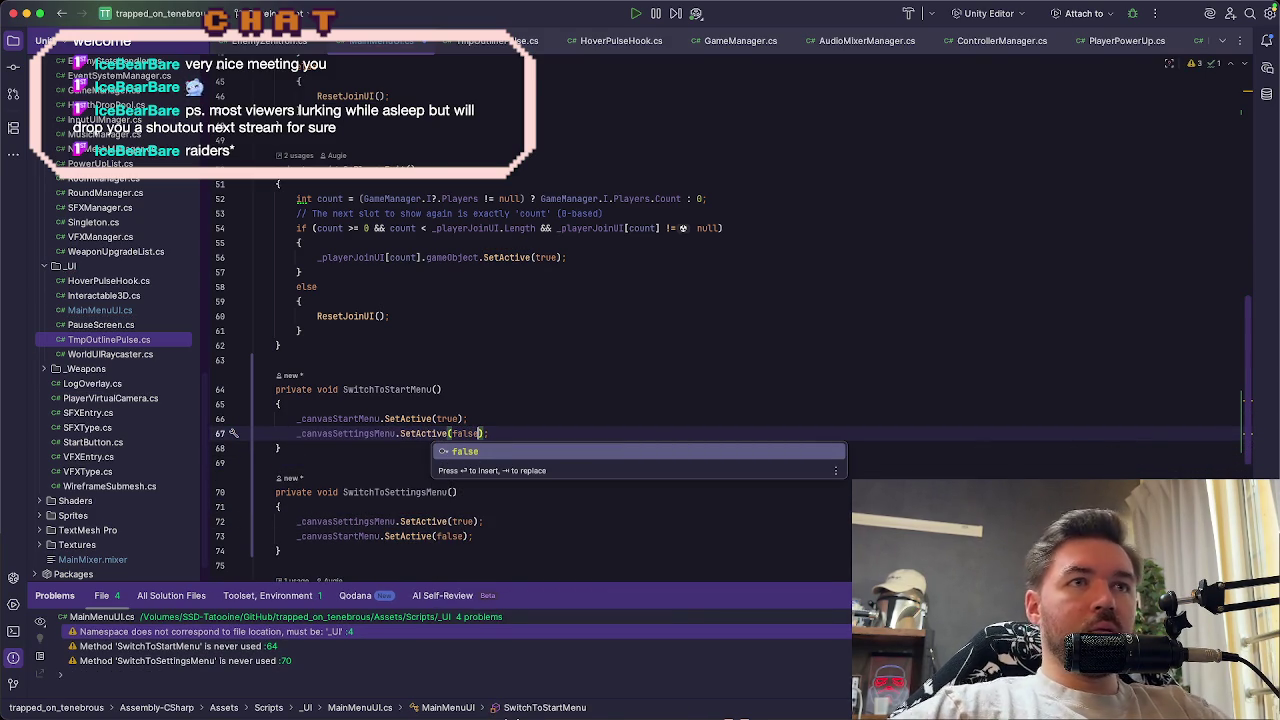
{"action": "left_click", "coordinate": [491, 404]}
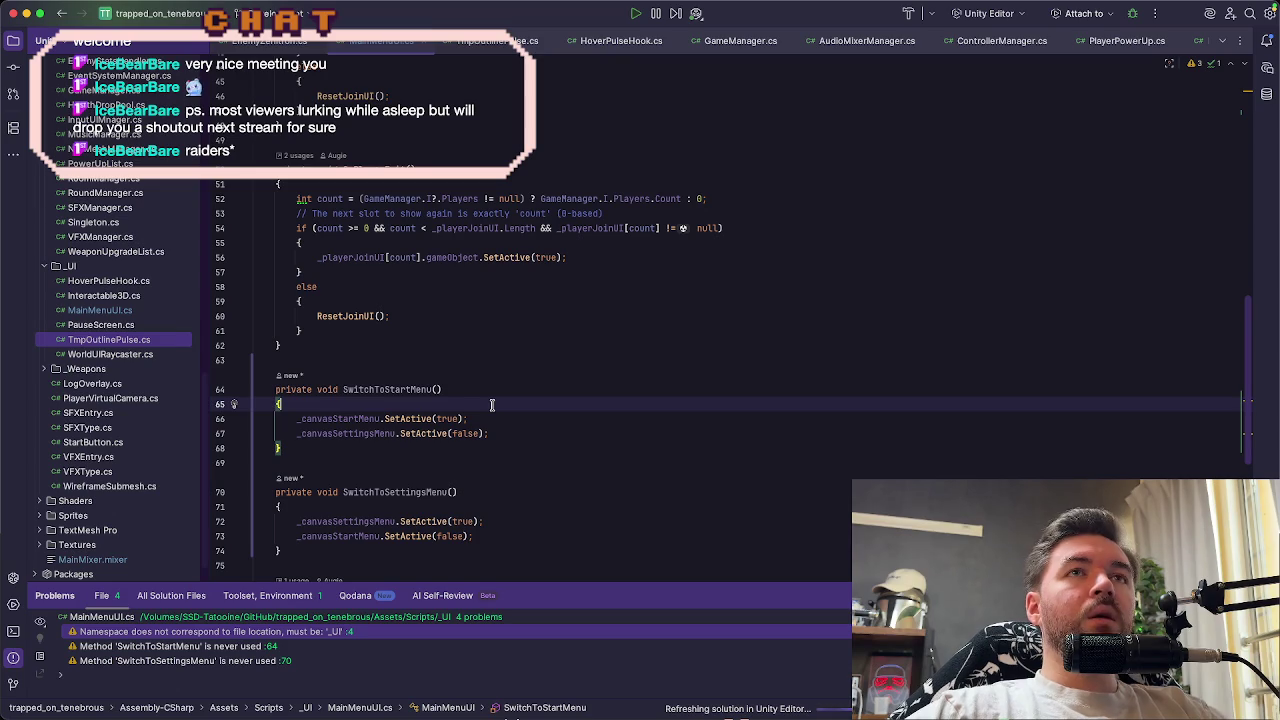
{"action": "key", "text": "super+Tab"}
{"action": "key", "text": "Tab"}
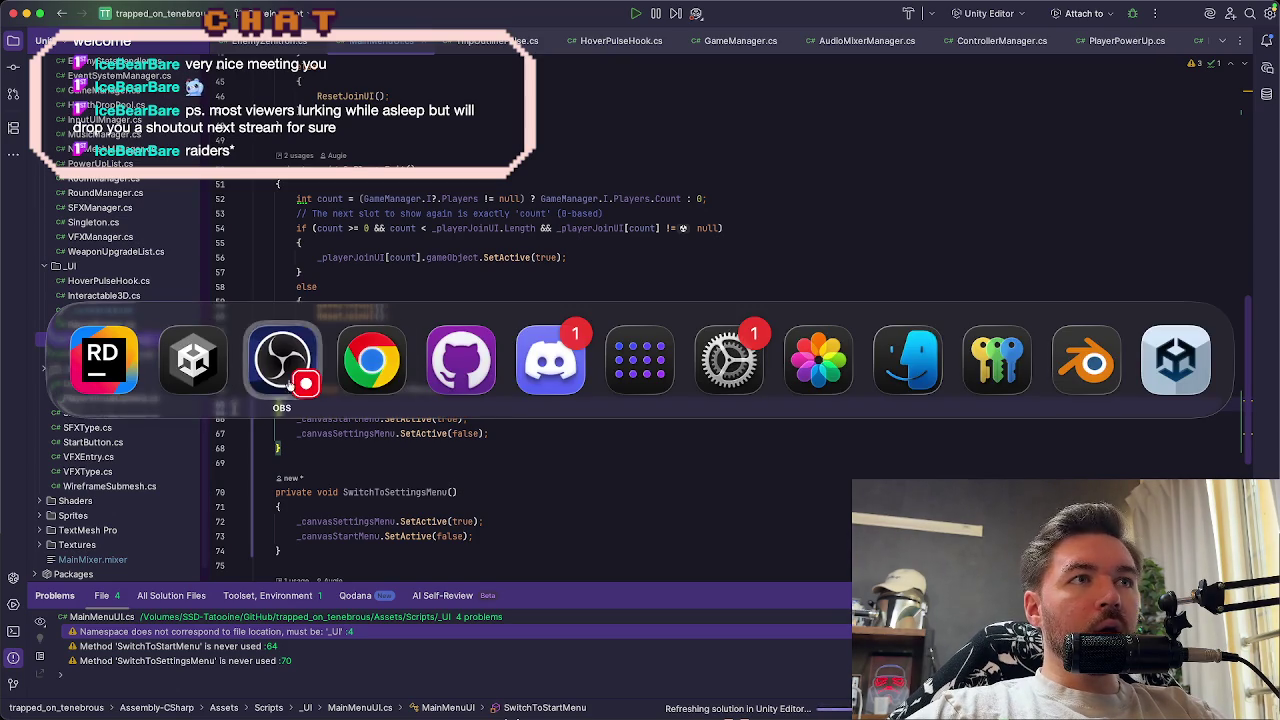
Return to Unity and select Settings Button under Start Menu in the Hierarchy
{"action": "key", "text": "Escape"}
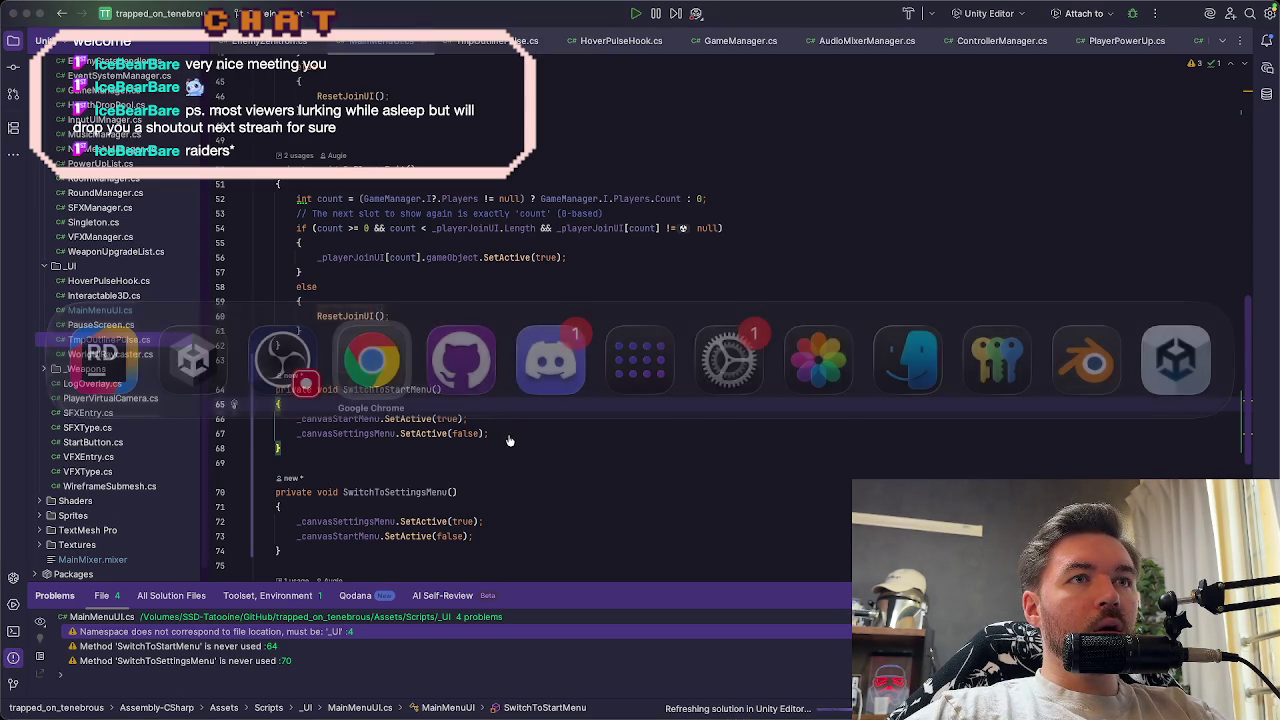
{"action": "key", "text": "super+Tab"}
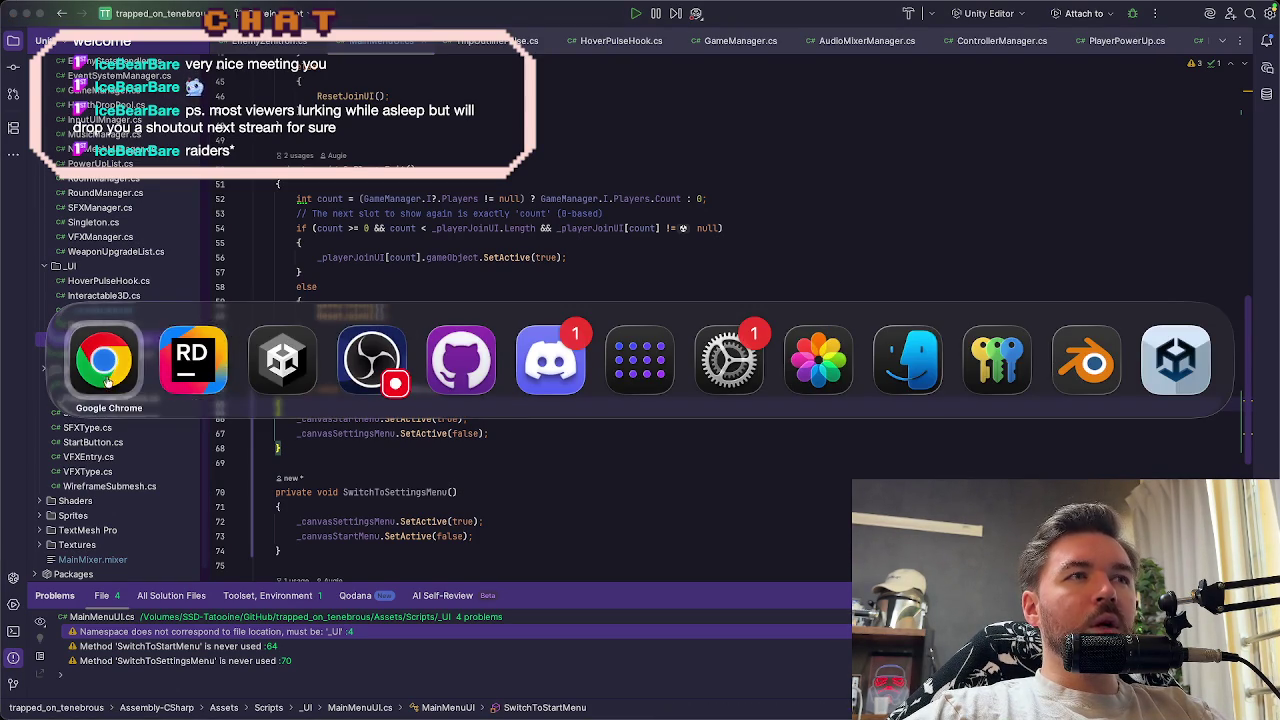
{"action": "key", "text": "Escape"}
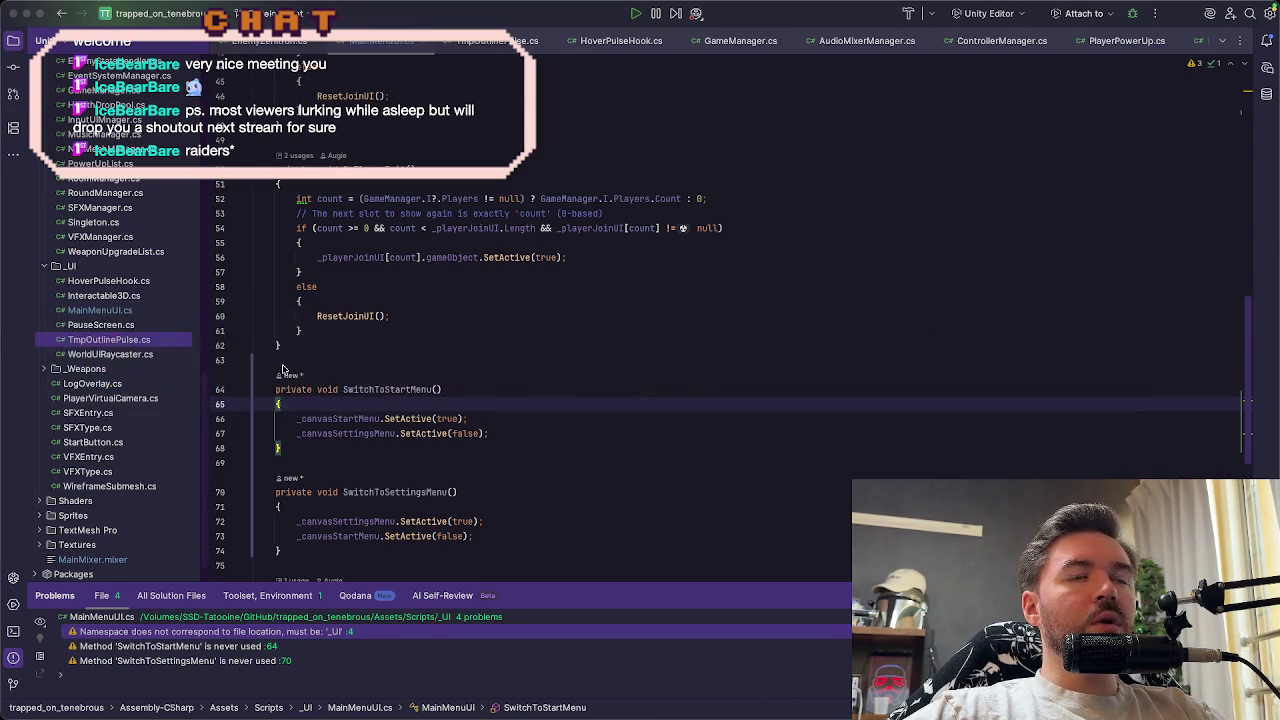
{"action": "key", "text": "super+Tab"}
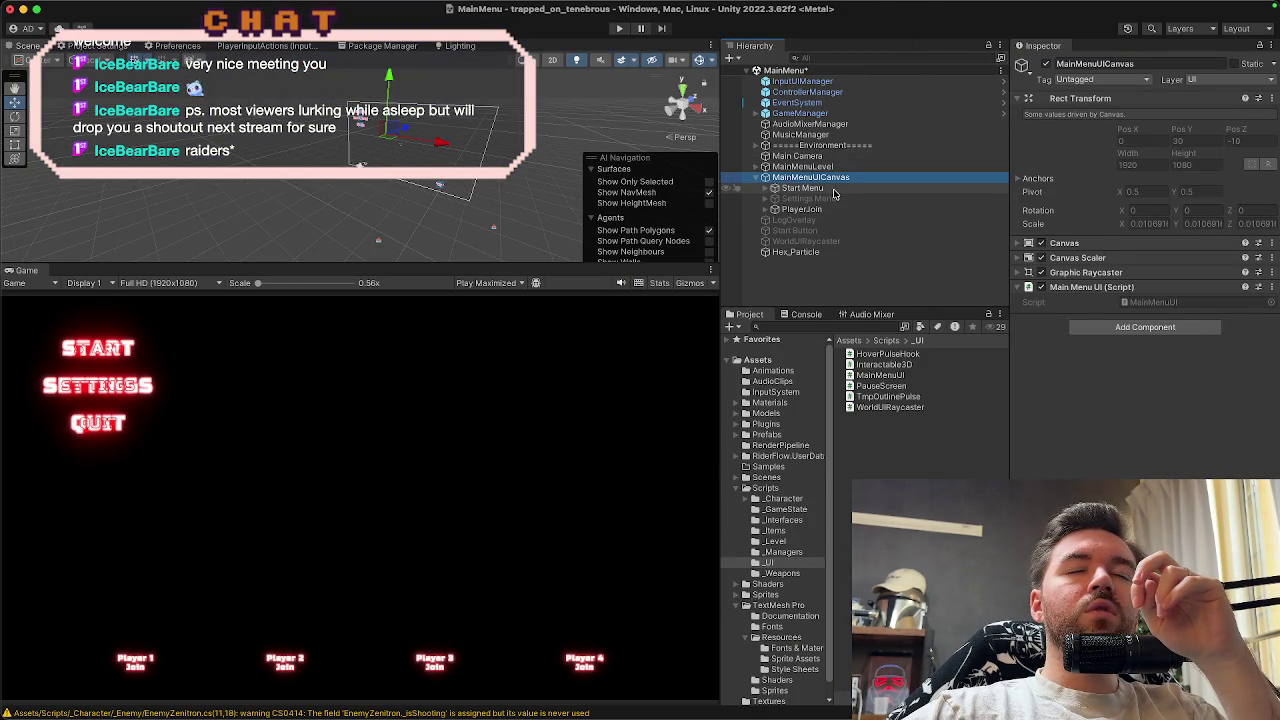
{"action": "left_click", "coordinate": [766, 189]}
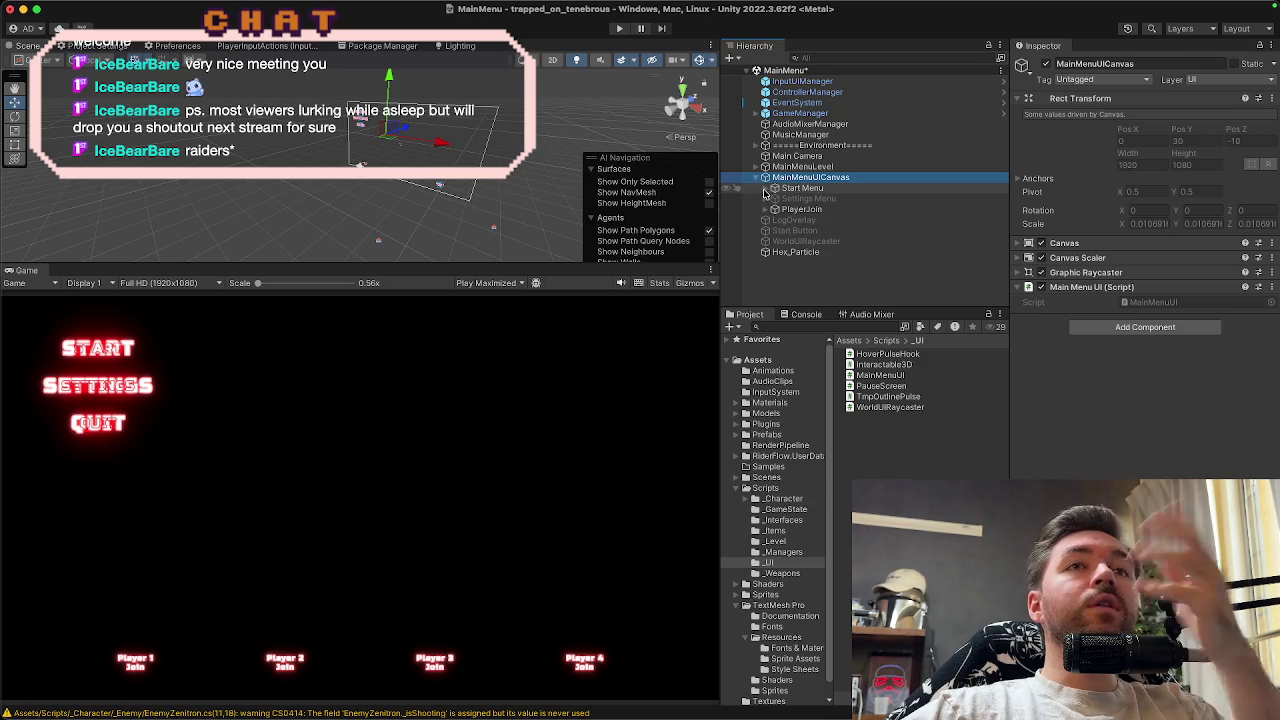
{"action": "left_click", "coordinate": [815, 209]}
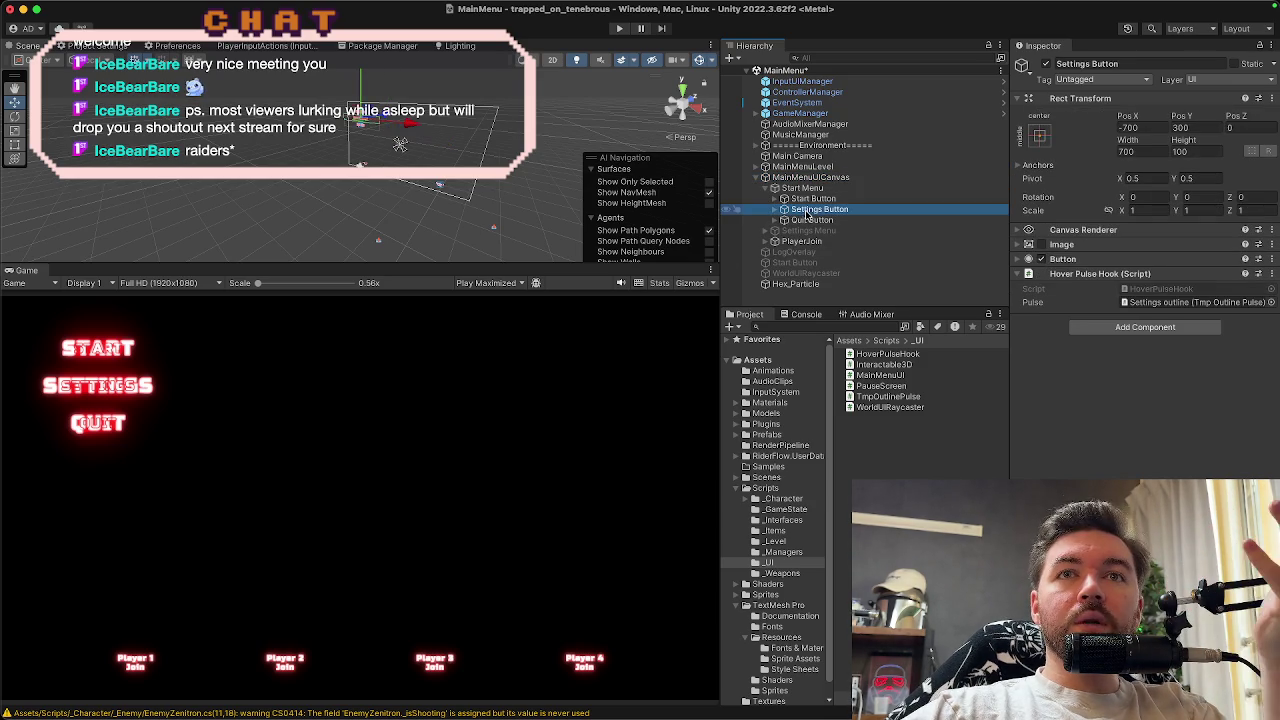
Retarget the Settings Button's On Click event from GameManager to MainMenuUICanvas
{"action": "left_click", "coordinate": [1073, 264]}
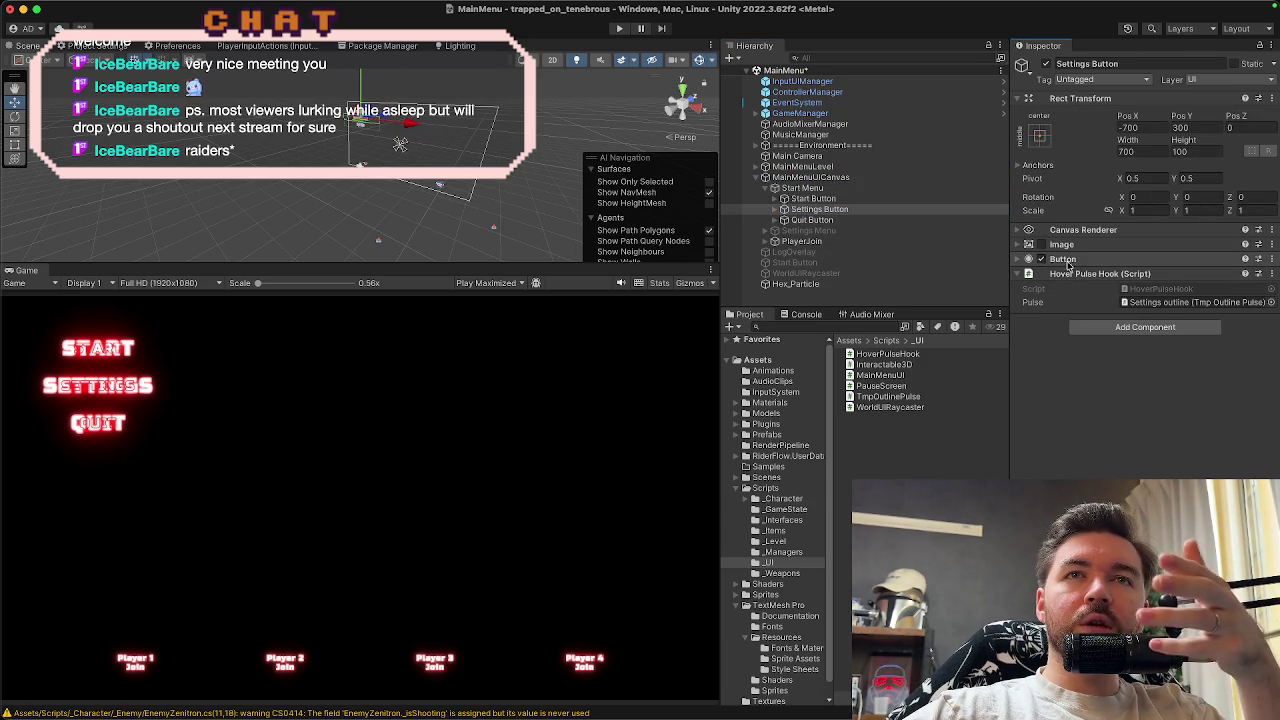
{"action": "left_click", "coordinate": [1062, 261]}
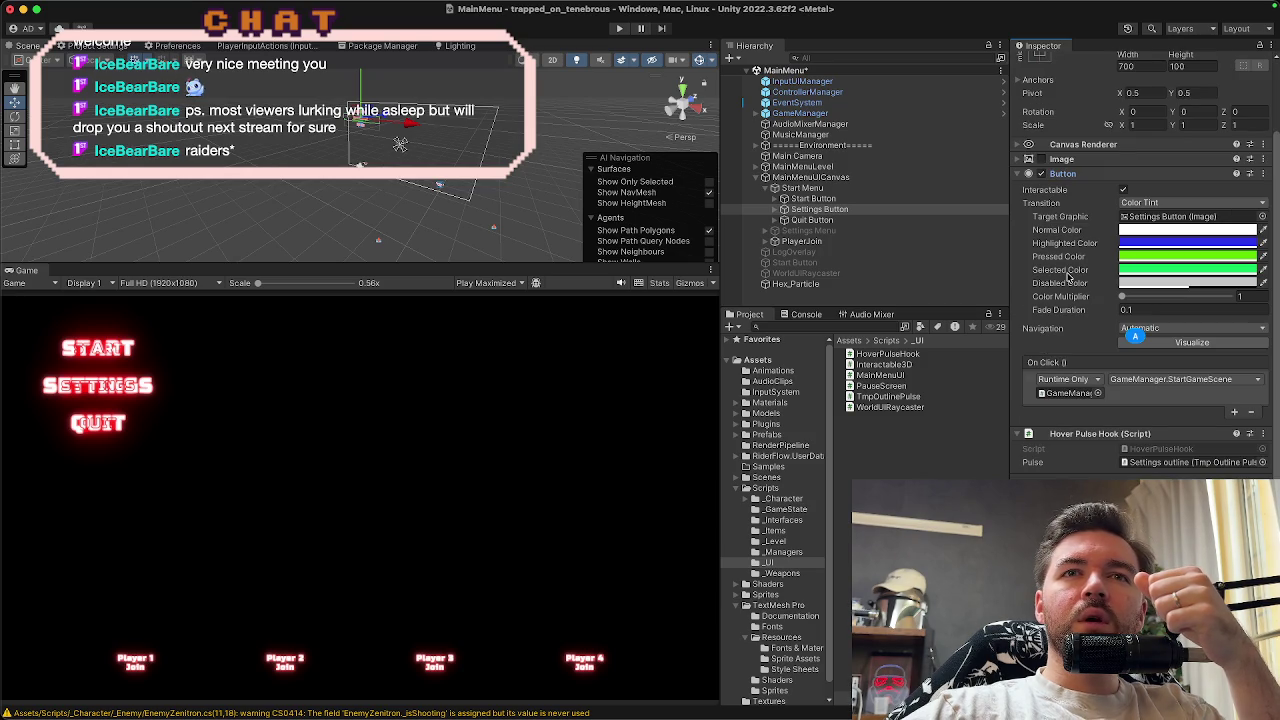
{"action": "left_click", "coordinate": [1063, 395]}
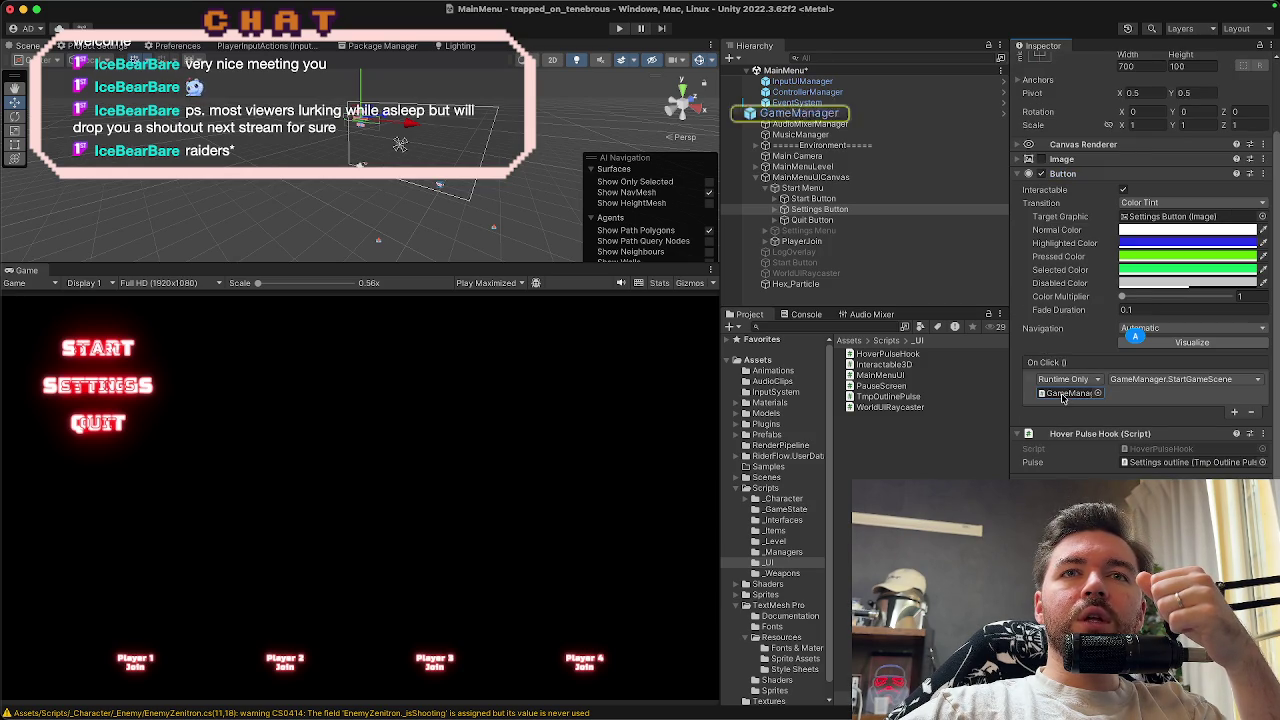
{"action": "left_click", "coordinate": [820, 209]}
{"action": "mouse_move", "coordinate": [1014, 313]}
{"action": "left_mouse_down"}
{"action": "mouse_move", "coordinate": [1130, 372]}
{"action": "mouse_move", "coordinate": [1070, 394]}
{"action": "left_mouse_up"}
{"action": "left_click", "coordinate": [1128, 381]}
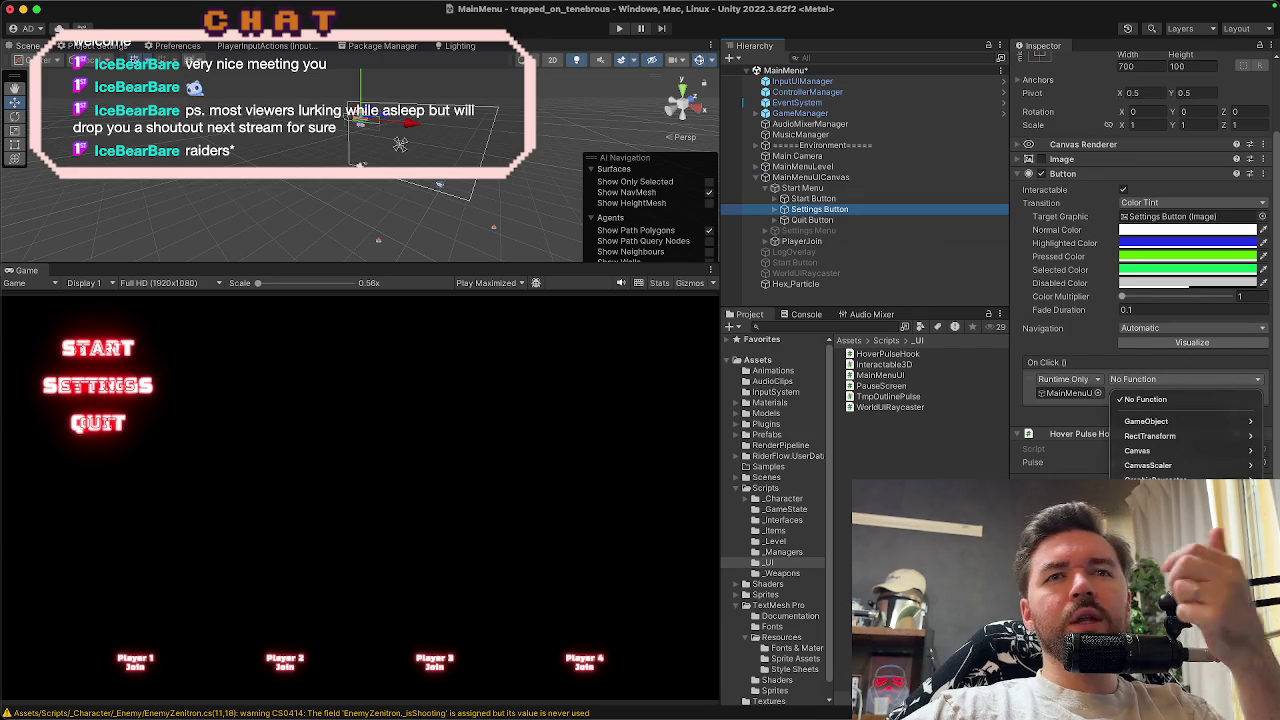
{"action": "key", "text": "super+Tab"}
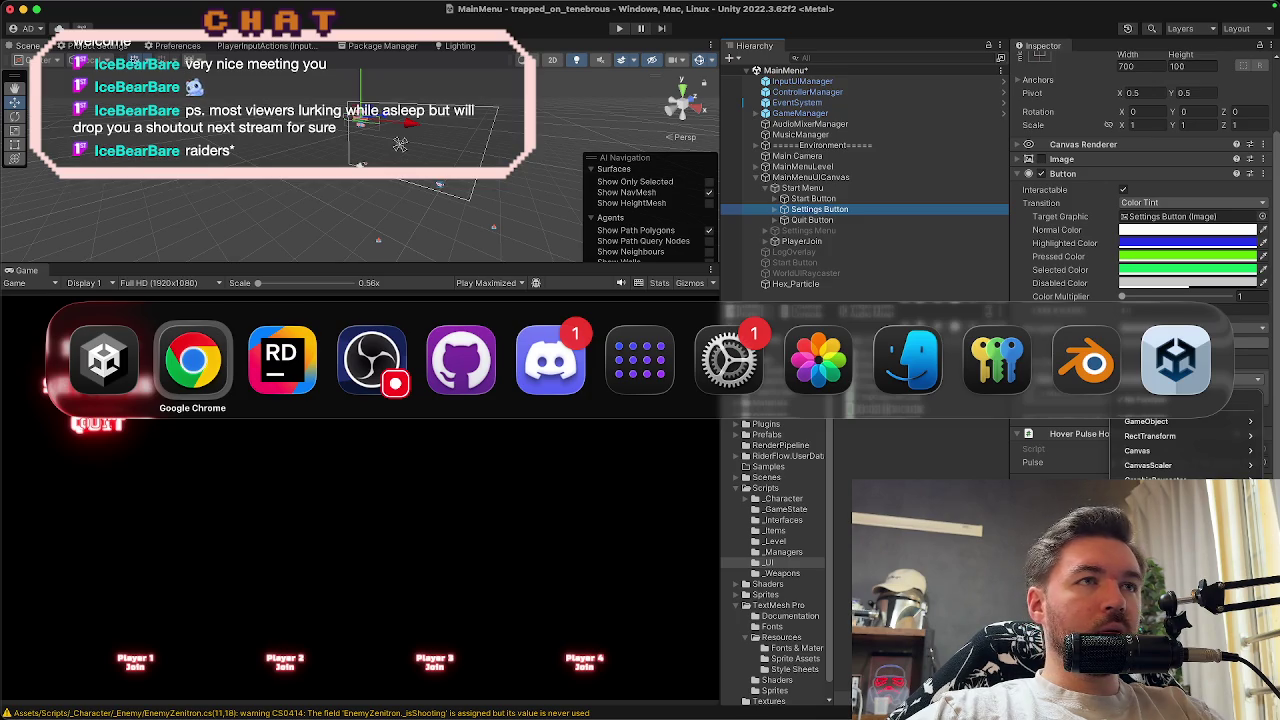
Change SwitchToStartMenu and SwitchToSettingsMenu from private to public on lines 64 and 70
{"action": "key", "text": "super+Tab"}
{"action": "left_click", "coordinate": [287, 389]}
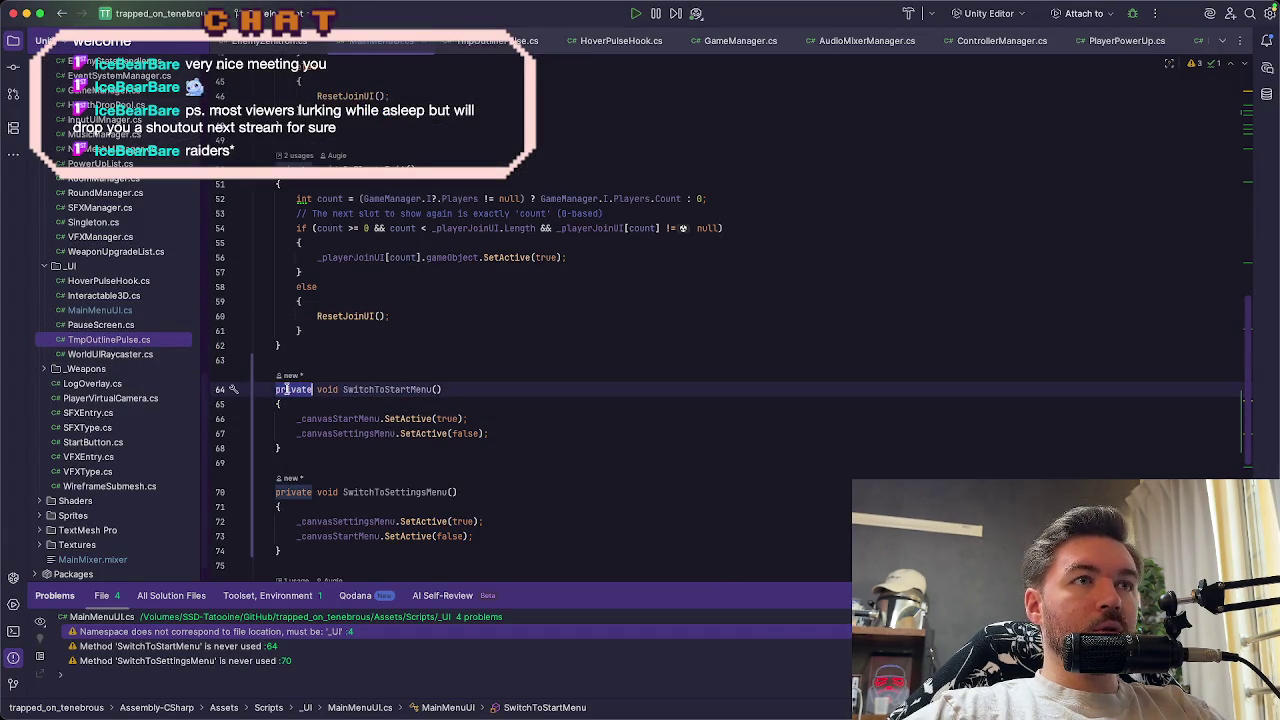
{"action": "type", "text": "public"}
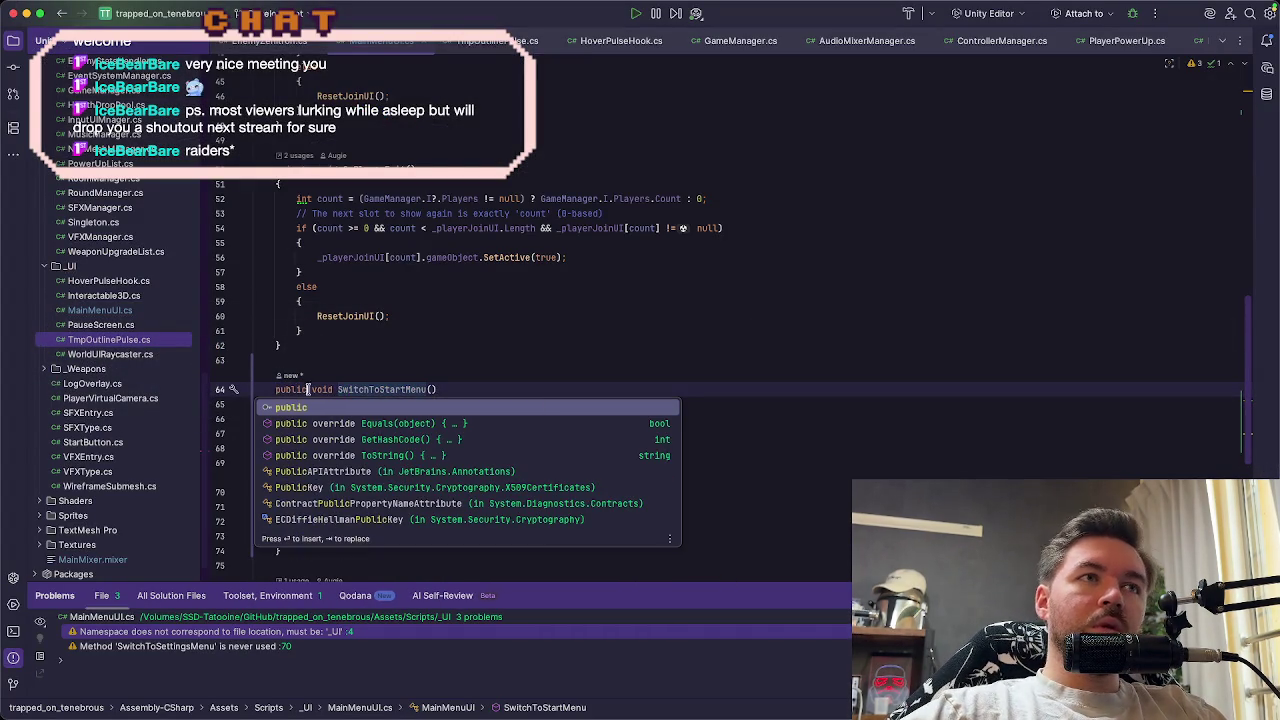
{"action": "key", "text": "Escape"}
{"action": "double_click", "coordinate": [288, 492]}
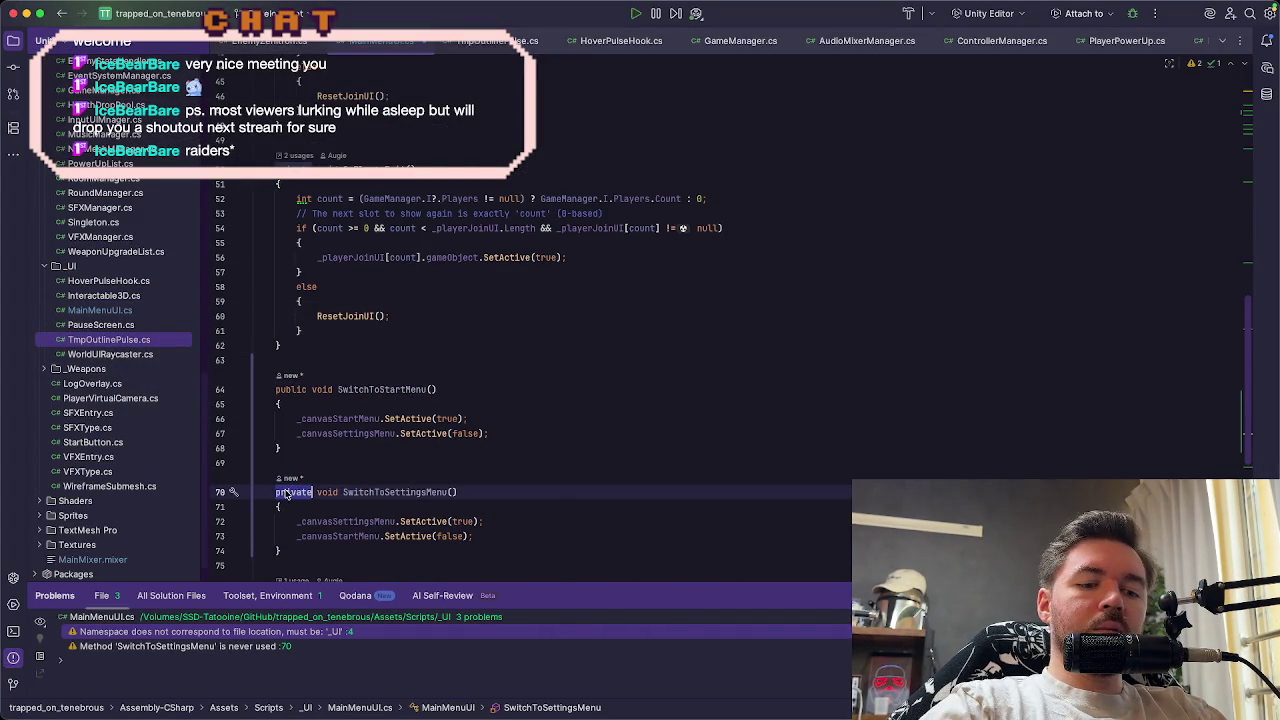
{"action": "type", "text": "public"}
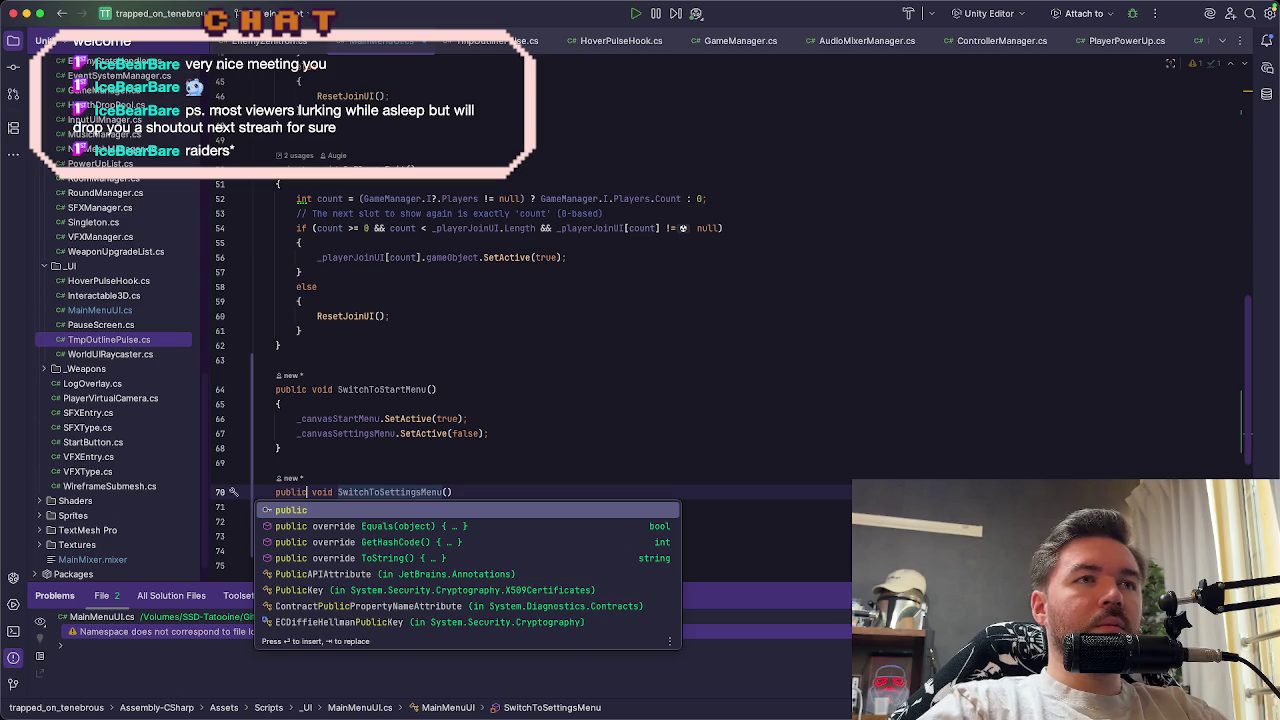
{"action": "key", "text": "super+Tab"}
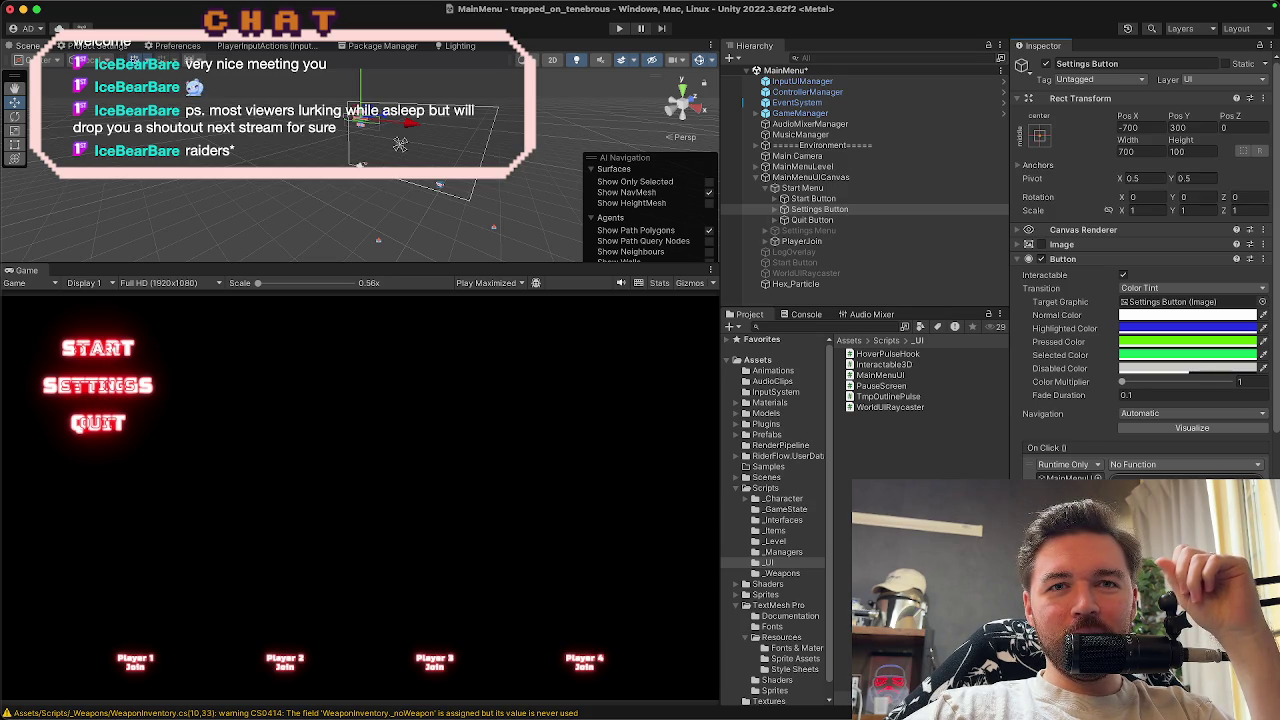
Set the Settings Button's On Click to MainMenuUI.SwitchToSettingsMenu and save the MainMenu scene
{"action": "key", "text": "Return"}
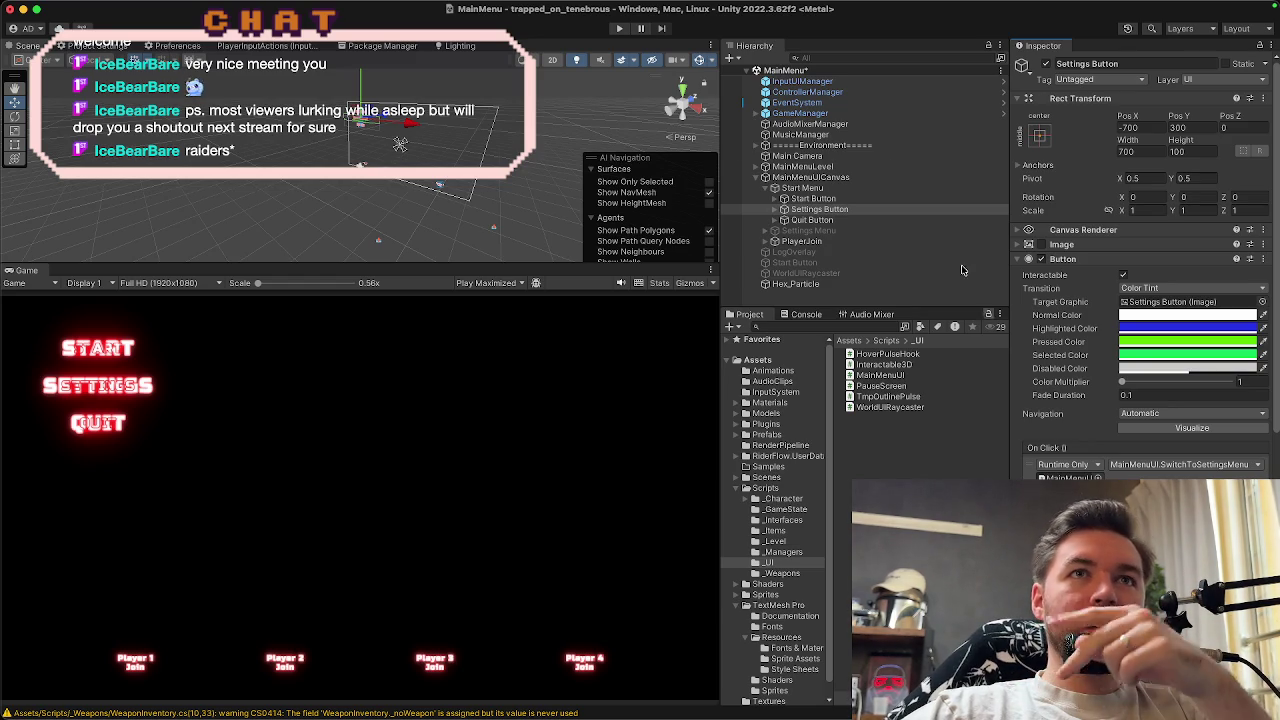
{"action": "left_click", "coordinate": [812, 210]}
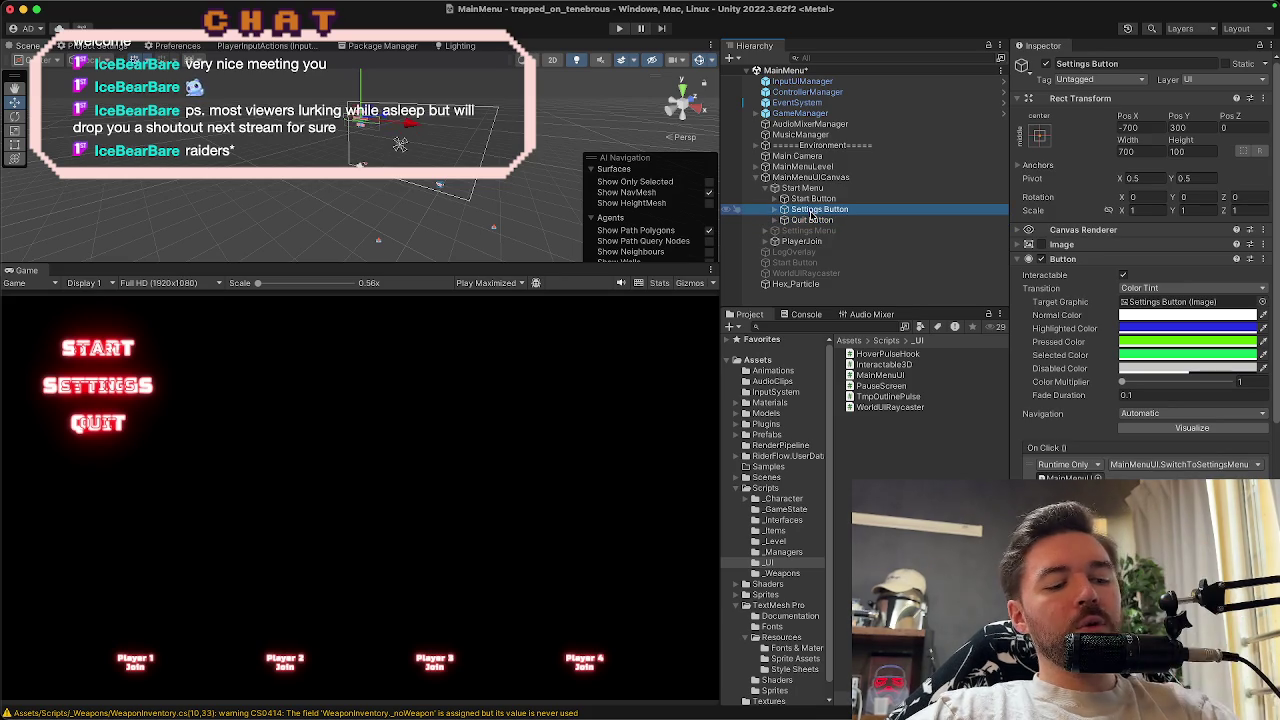
{"action": "key", "text": "super+s"}
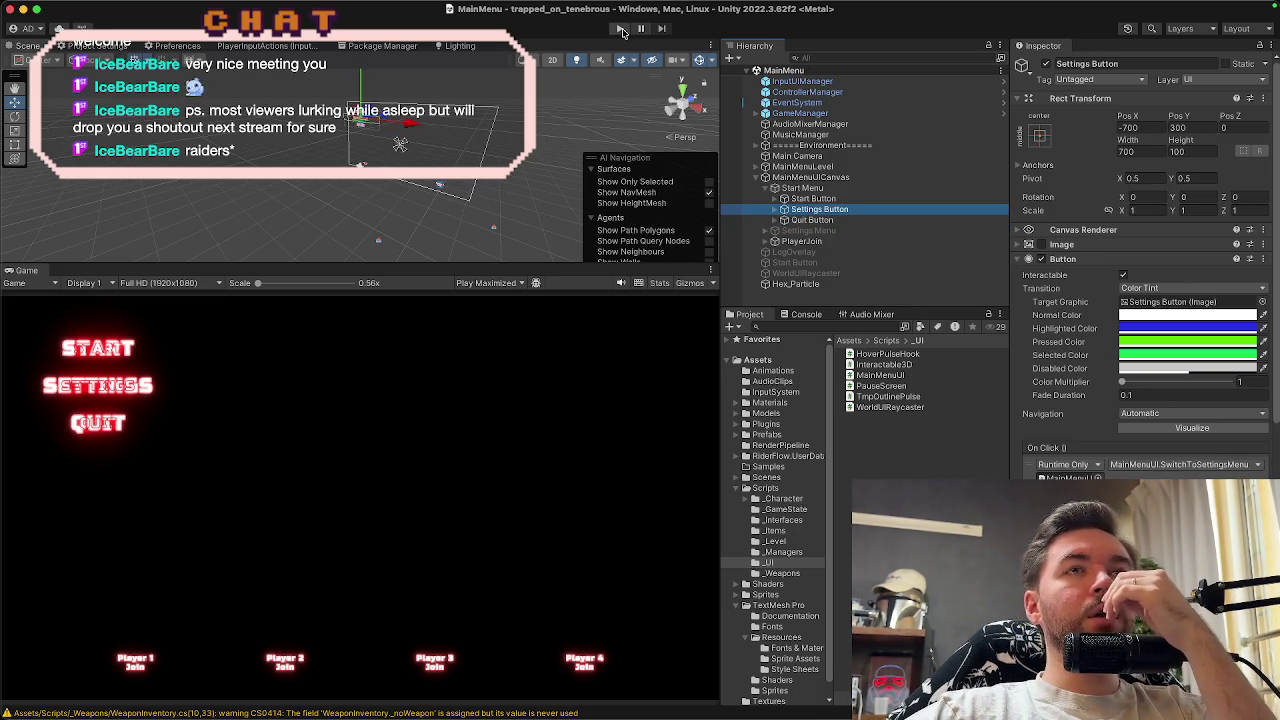
{"action": "left_click", "coordinate": [765, 230]}
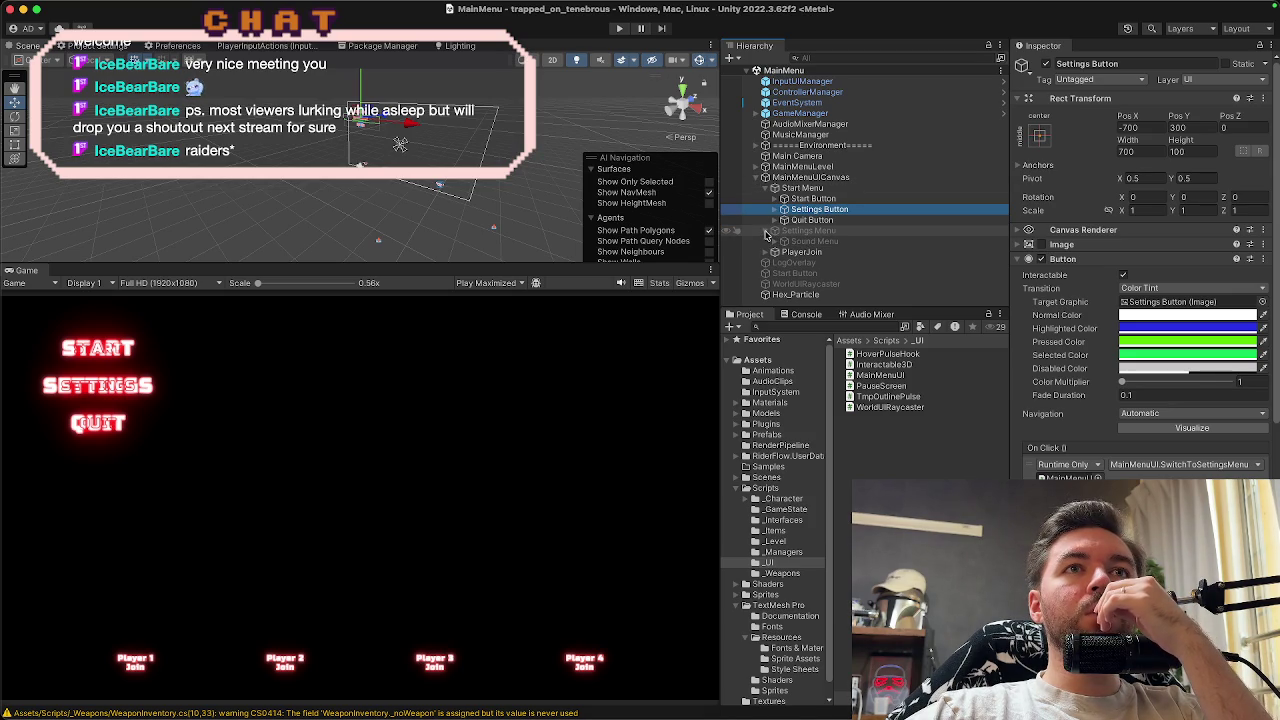
Check Settings Menu's Master, Sound FX and Music Volume sliders, then enter Play mode
{"action": "left_click", "coordinate": [766, 188]}
{"action": "left_click", "coordinate": [790, 200]}
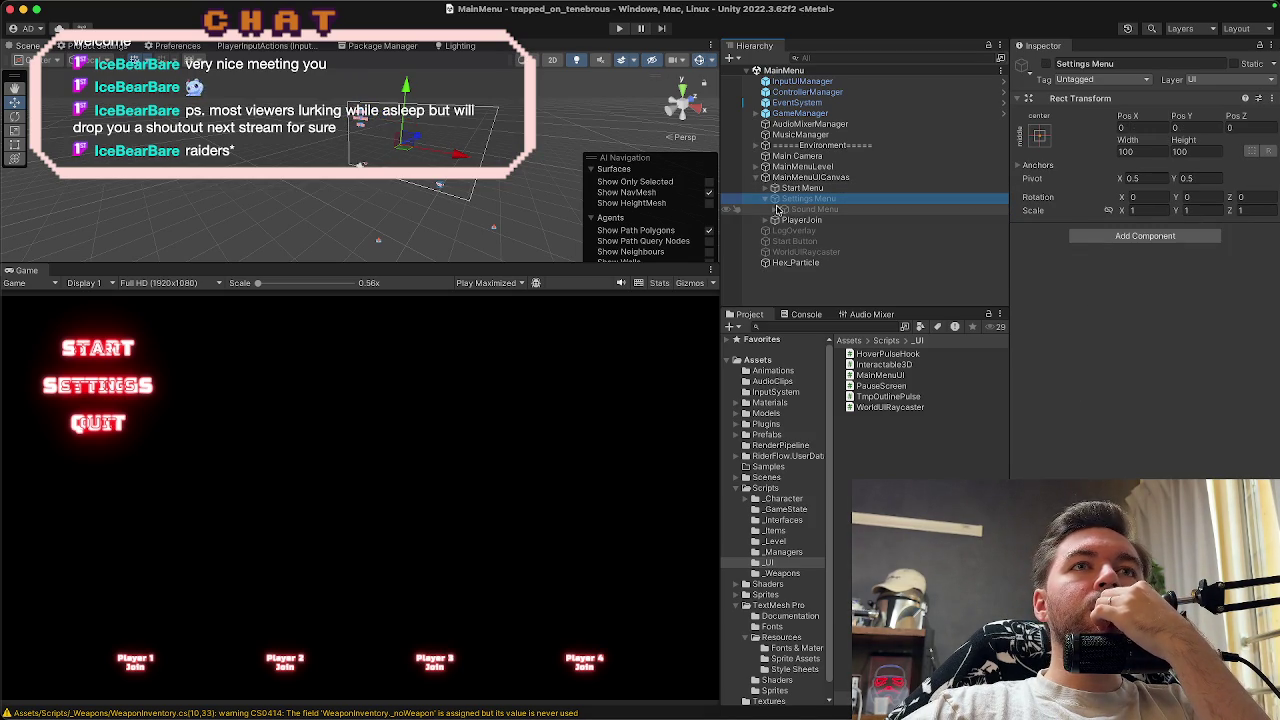
{"action": "left_click", "coordinate": [773, 210]}
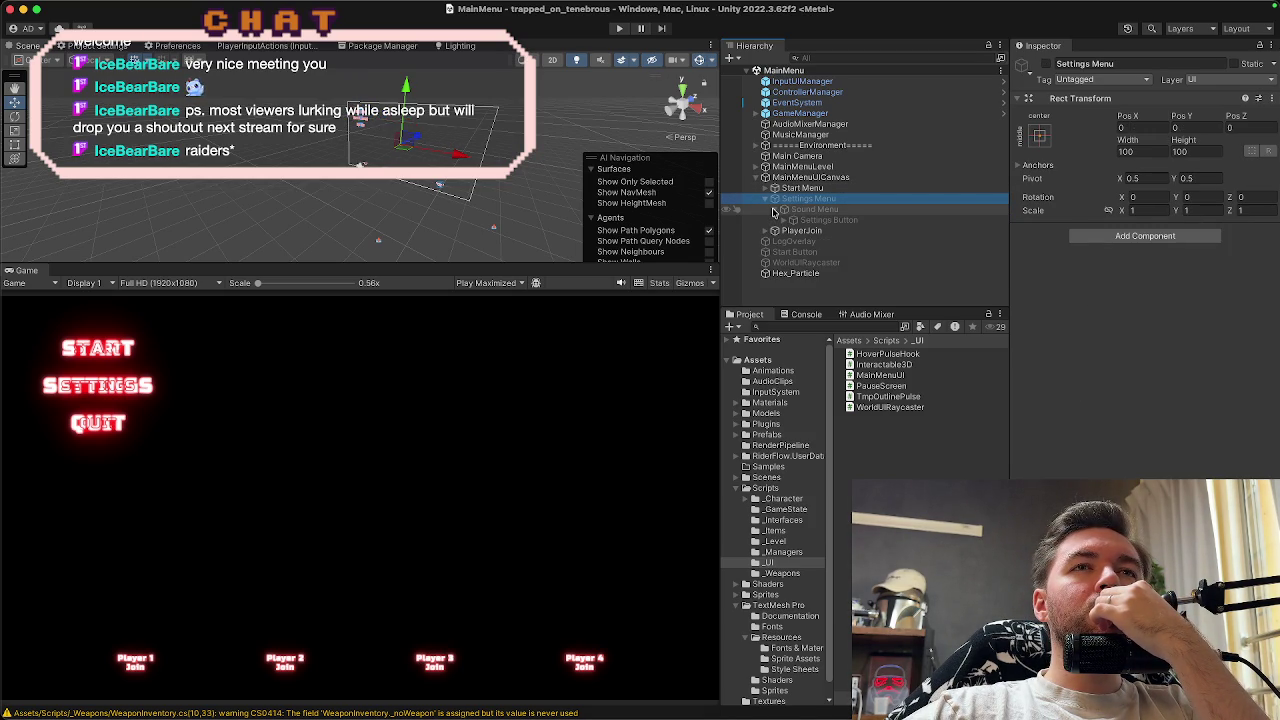
{"action": "left_click", "coordinate": [808, 210]}
{"action": "left_click", "coordinate": [810, 220]}
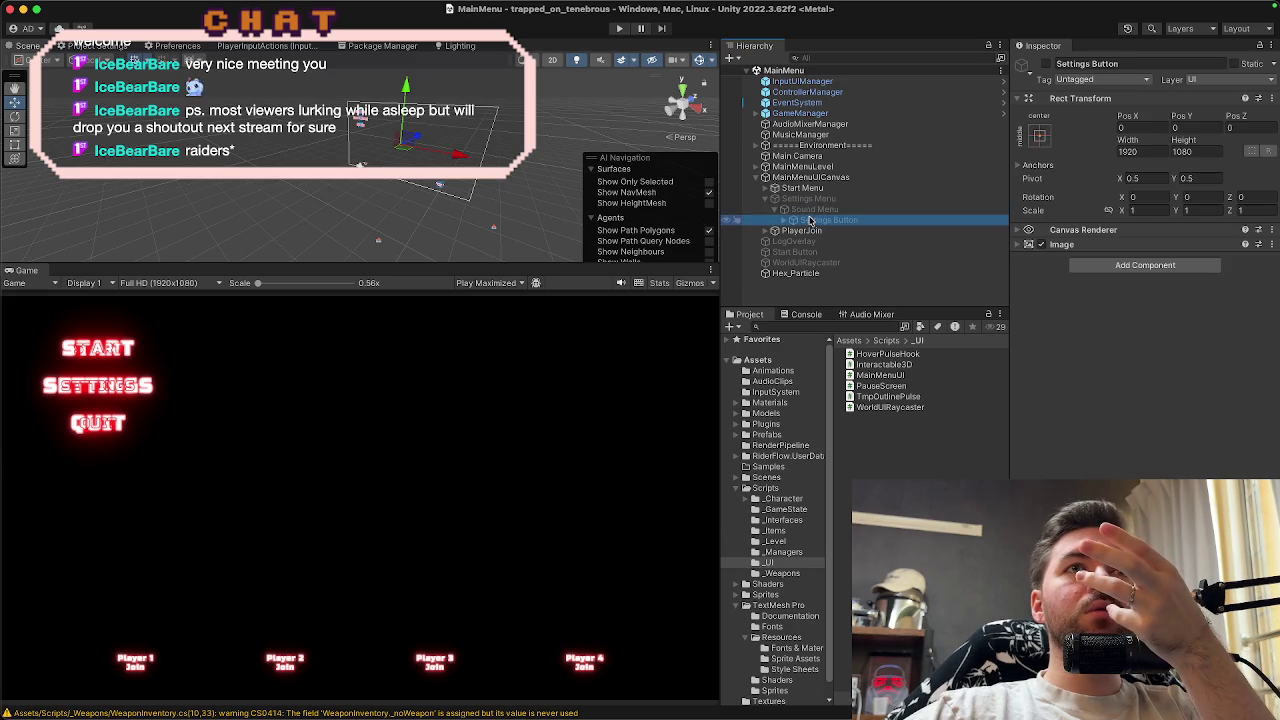
{"action": "left_click", "coordinate": [785, 221]}
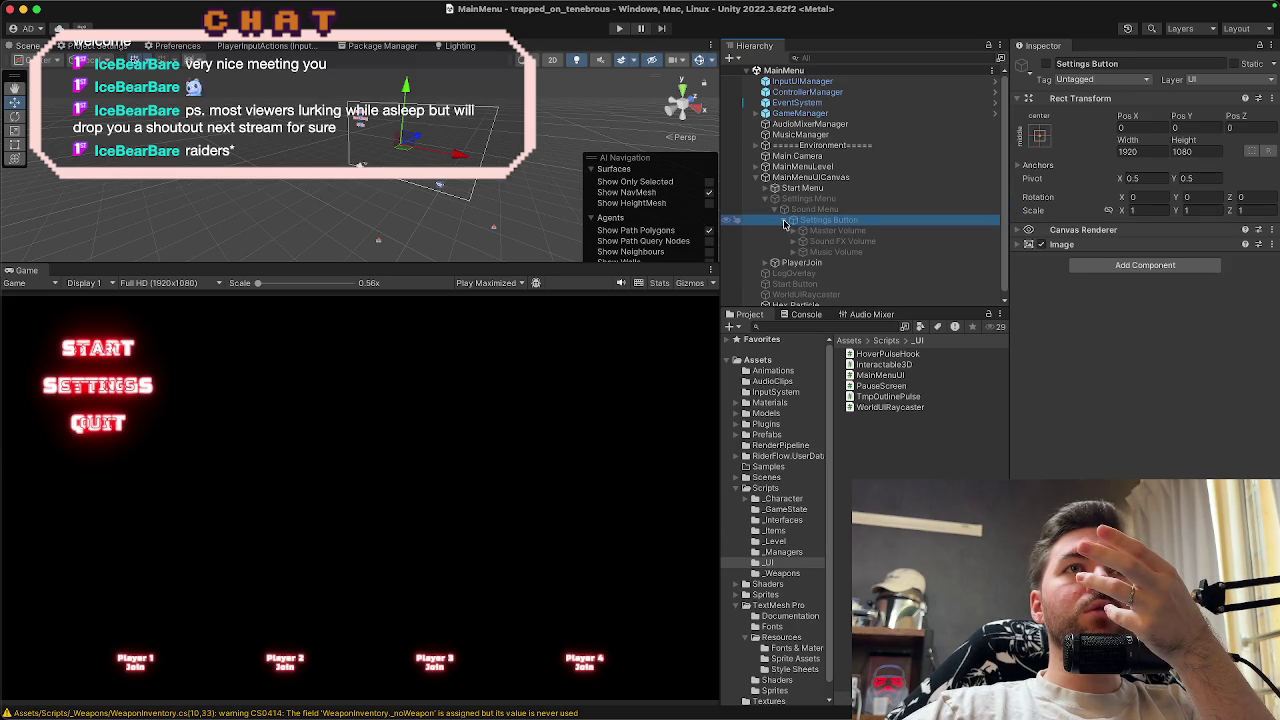
{"action": "left_click", "coordinate": [793, 200]}
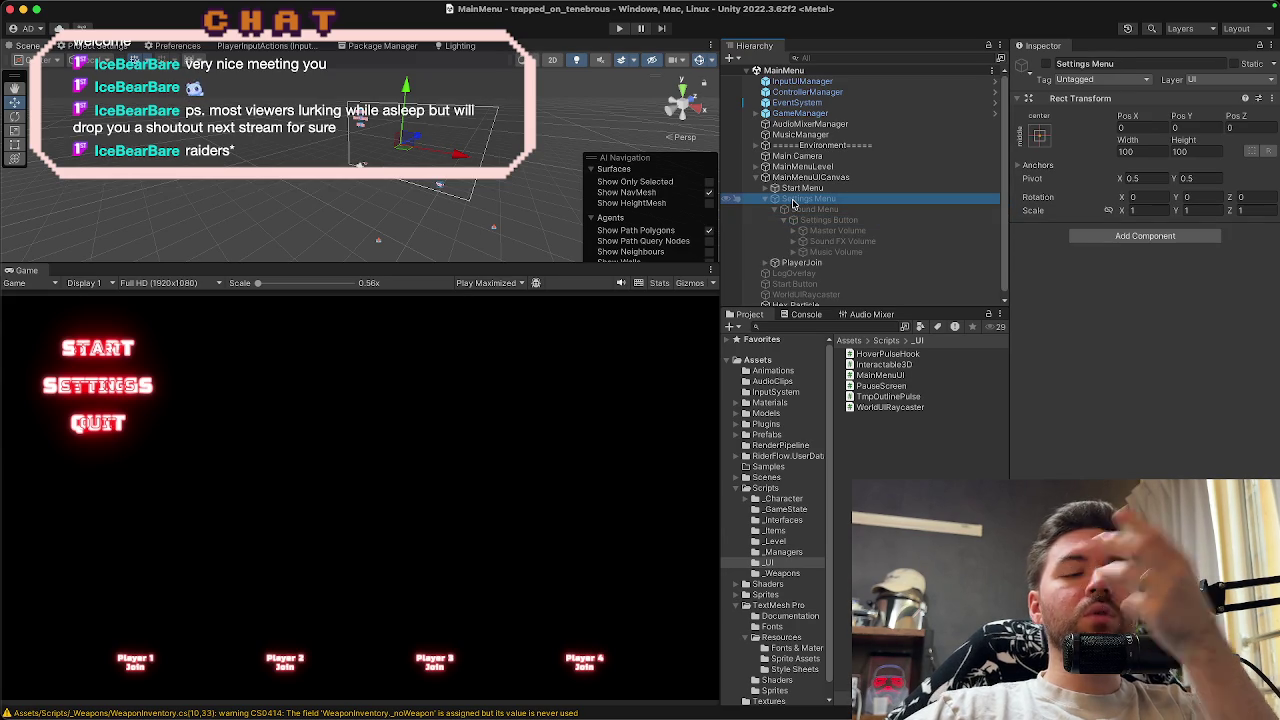
{"action": "left_click", "coordinate": [617, 34]}
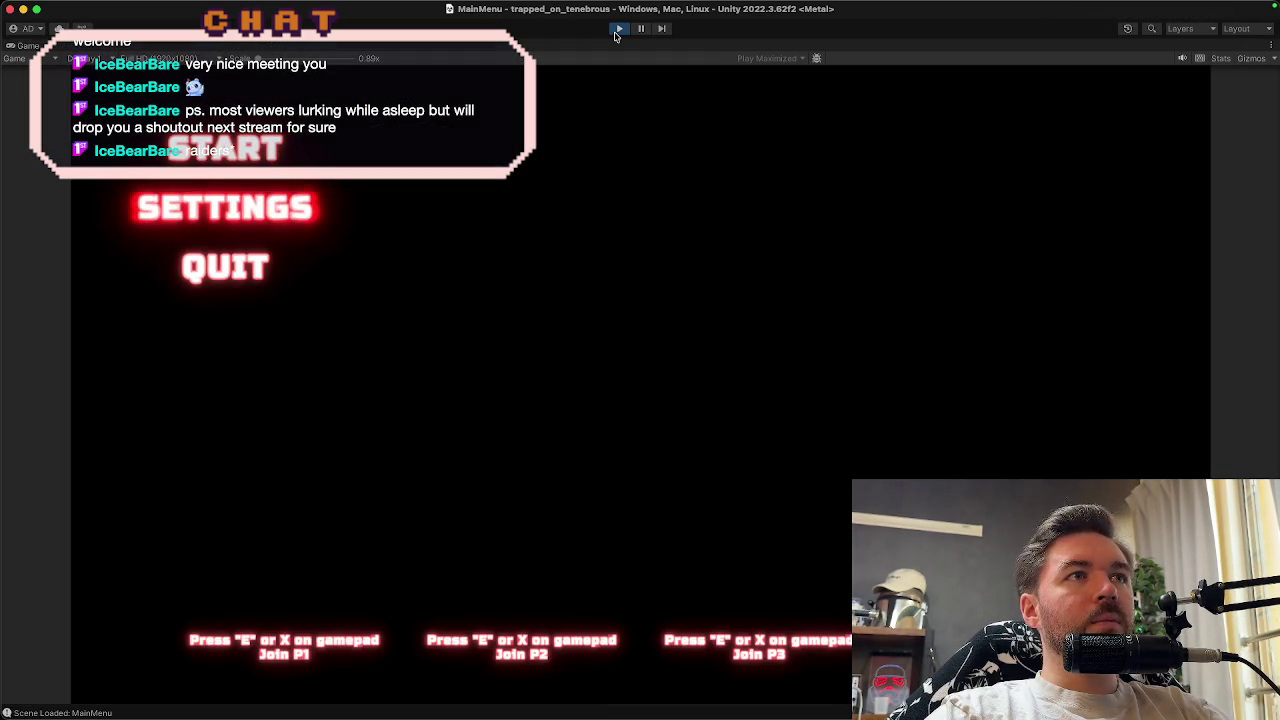
Trigger SETTINGS in the running menu, stop Play mode, and enable the Settings Menu object
{"action": "key", "text": "e"}
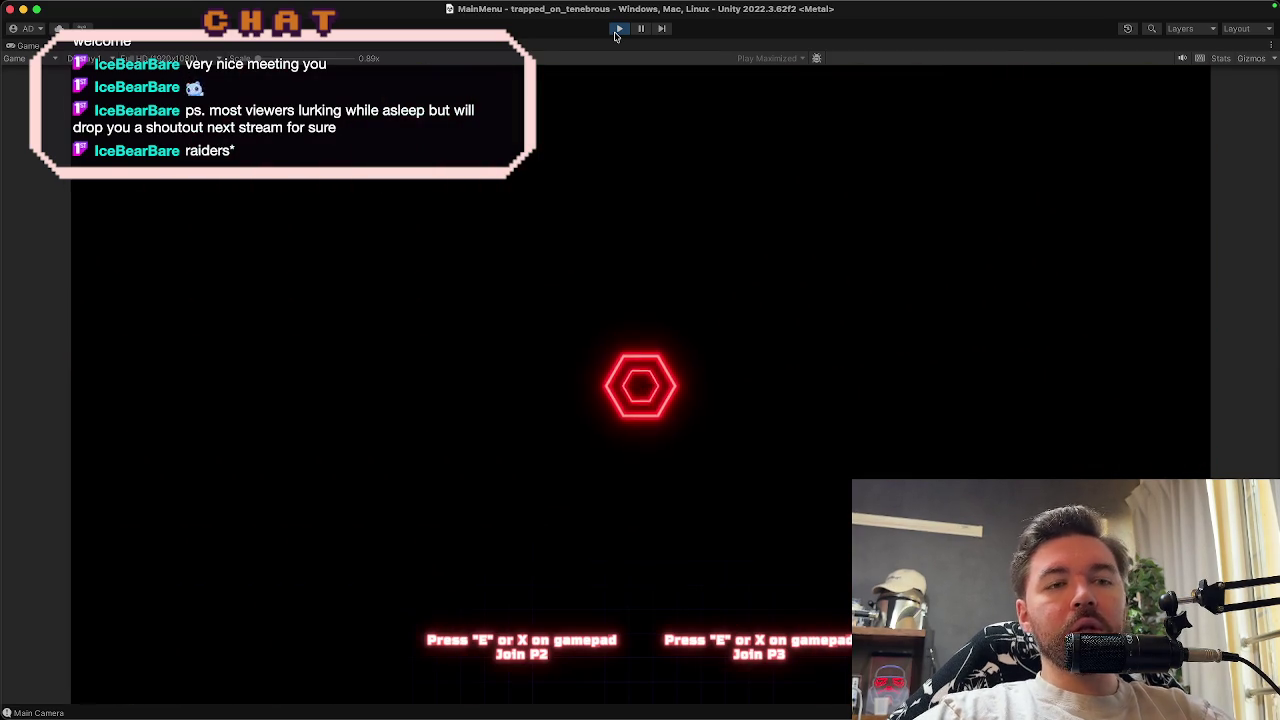
{"action": "left_click", "coordinate": [616, 30]}
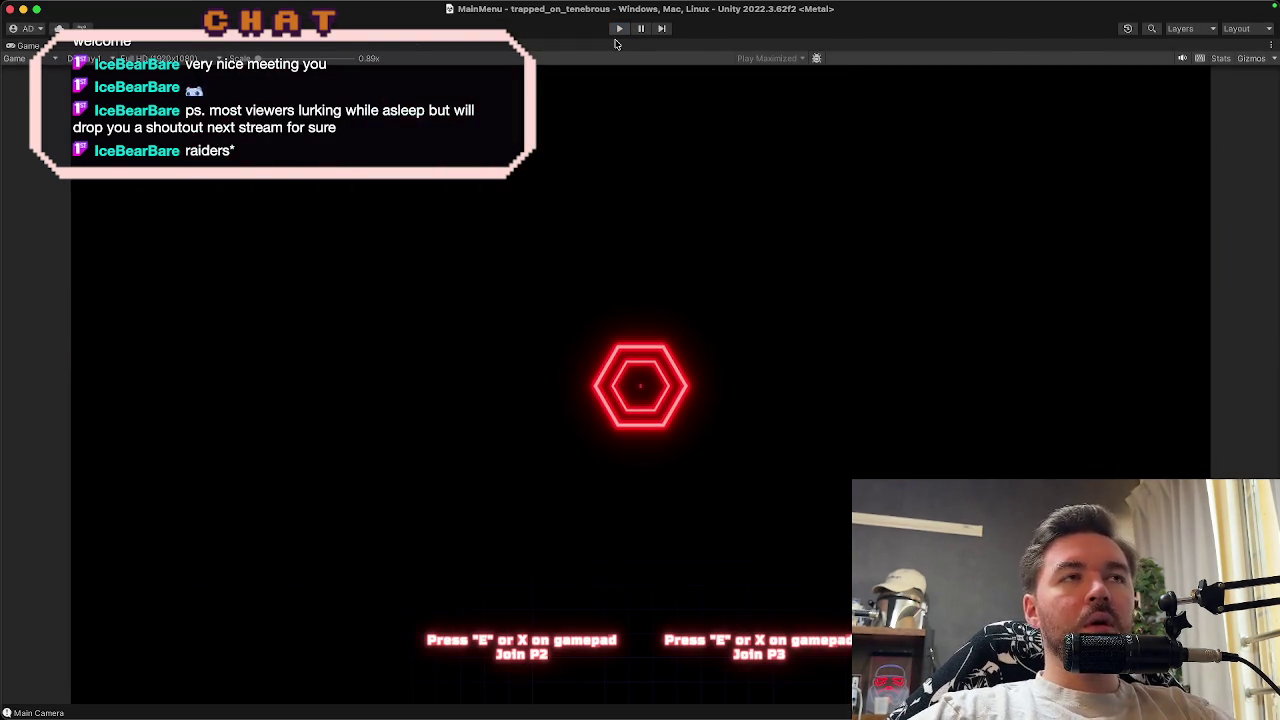
{"action": "left_click", "coordinate": [1046, 64]}
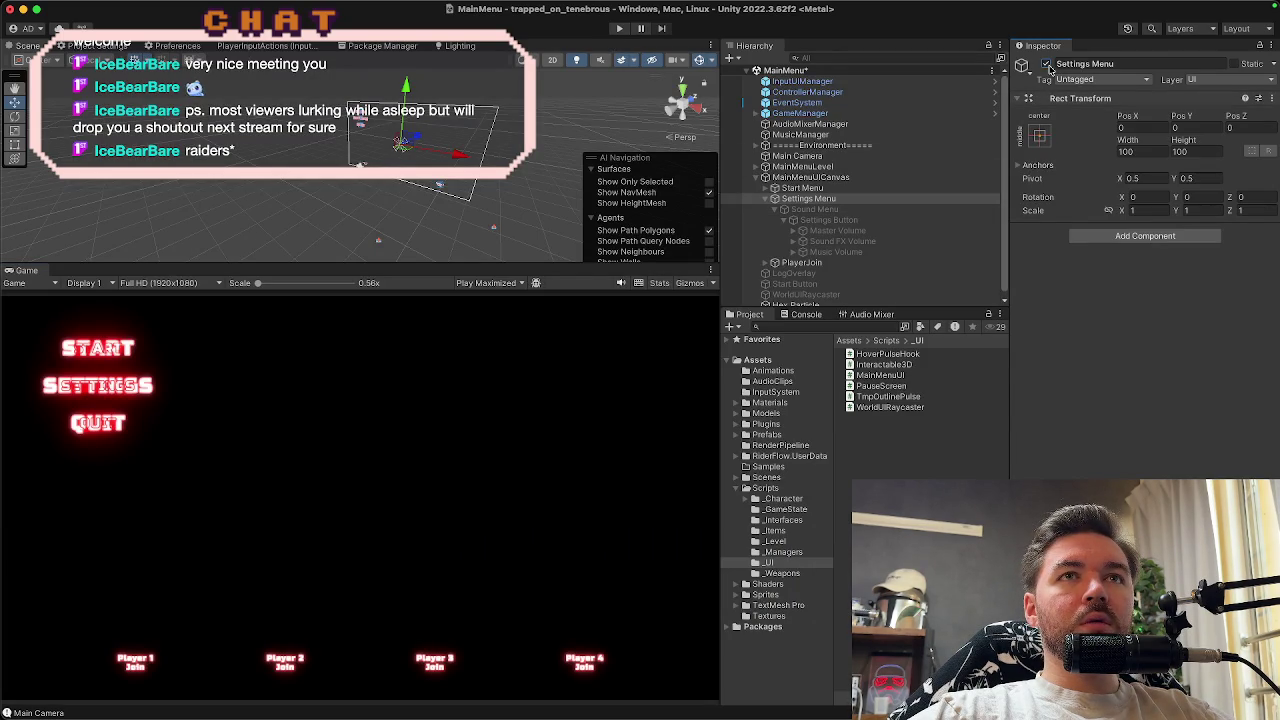
Frame and orbit around the Settings Menu in the Scene view, then bring Rider with MainMenuUI.cs forward
{"action": "double_click", "coordinate": [808, 198]}
{"action": "mouse_move", "coordinate": [524, 215]}
{"action": "left_mouse_down"}
{"action": "mouse_move", "coordinate": [538, 126]}
{"action": "mouse_move", "coordinate": [488, 163]}
{"action": "left_mouse_up"}
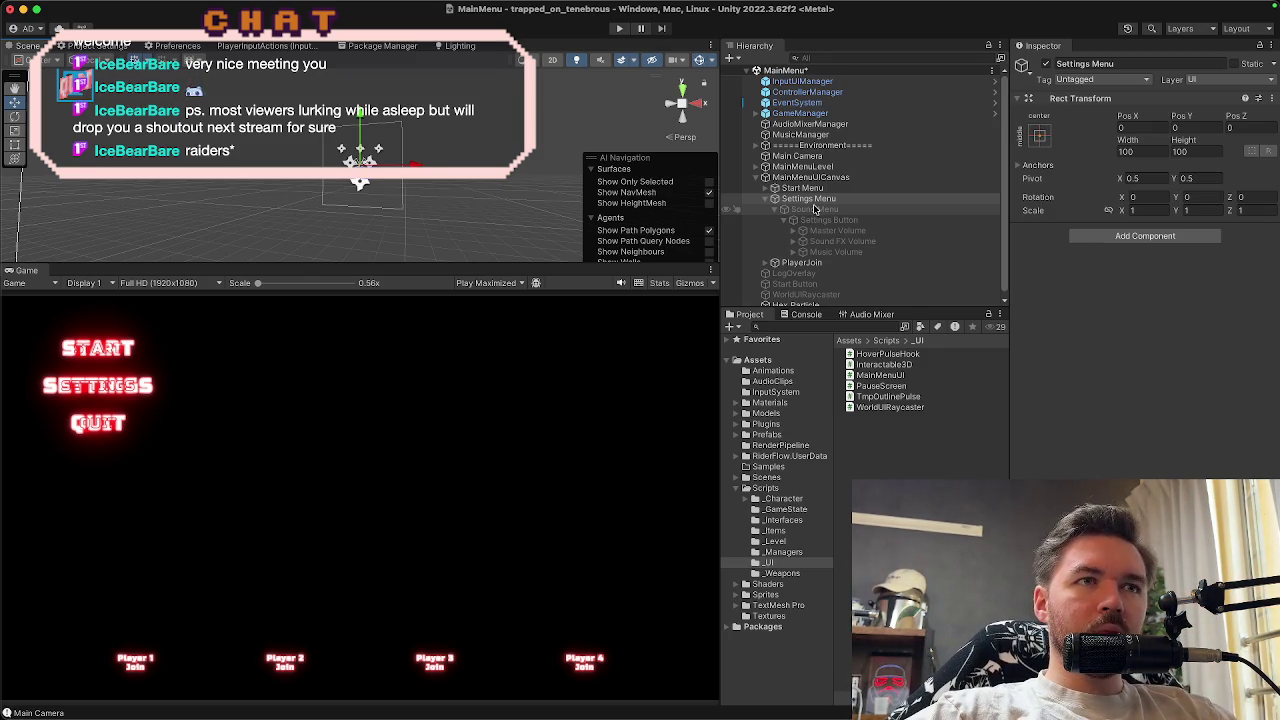
{"action": "key", "text": "super+Tab"}
{"action": "key", "text": "super+Tab"}
{"action": "key", "text": "super+shift+Tab"}
{"action": "key", "text": "super+shift+Tab"}
{"action": "key", "text": "super+Tab"}
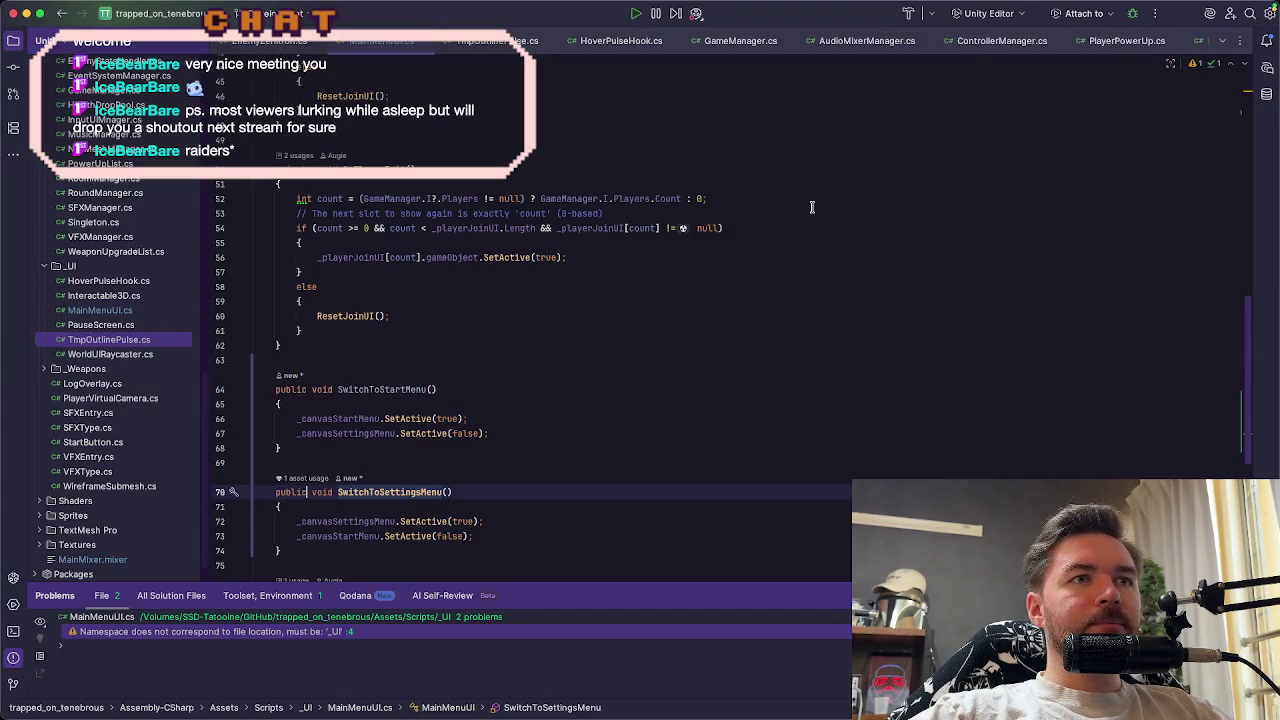
{"action": "scroll", "coordinate": [812, 207], "scroll_direction": "down", "scroll_amount": 1}
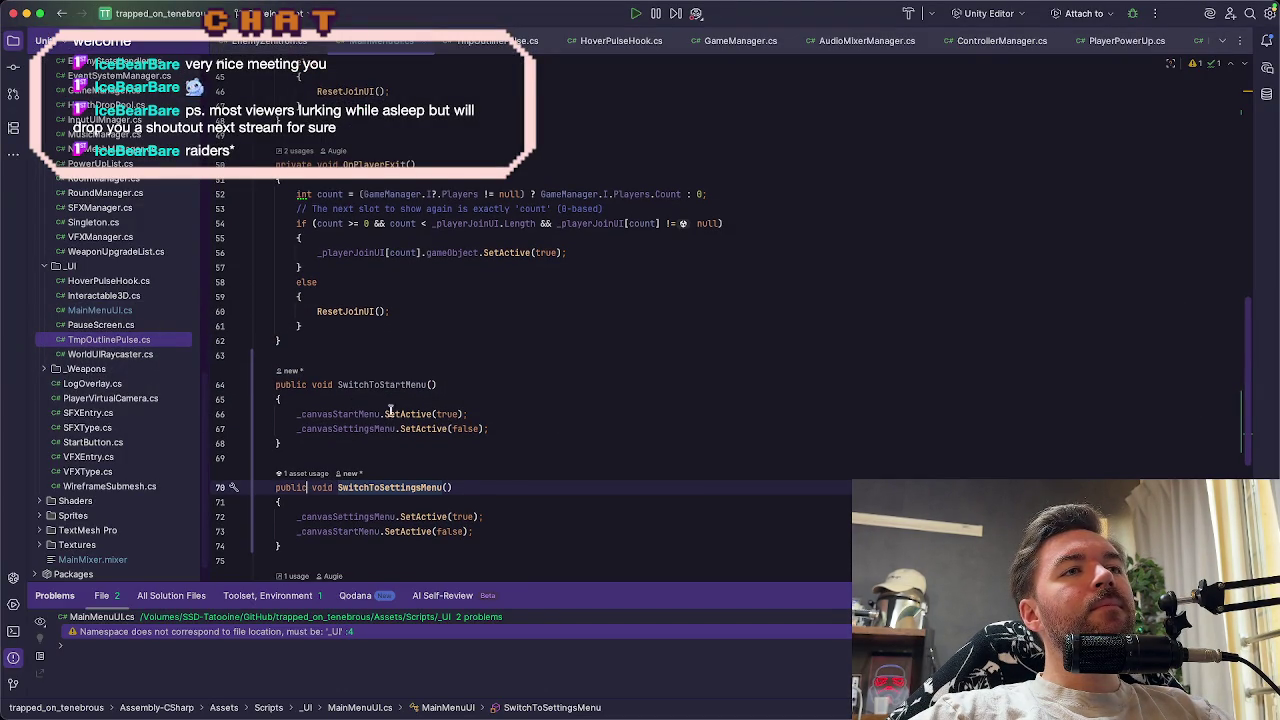
{"action": "mouse_move", "coordinate": [276, 386]}
{"action": "left_mouse_down"}
{"action": "mouse_move", "coordinate": [480, 438]}
{"action": "mouse_move", "coordinate": [535, 527]}
{"action": "left_mouse_up"}
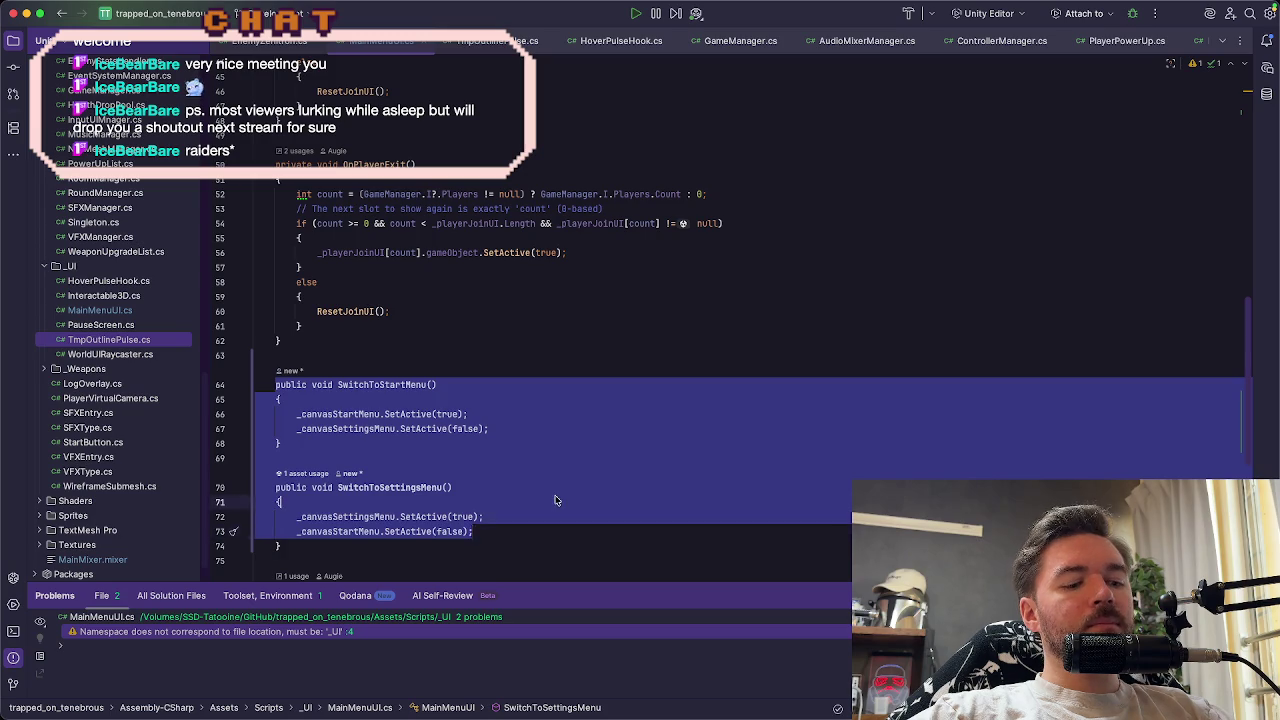
{"action": "left_click", "coordinate": [557, 501]}
{"action": "key", "text": "ctrl+a"}
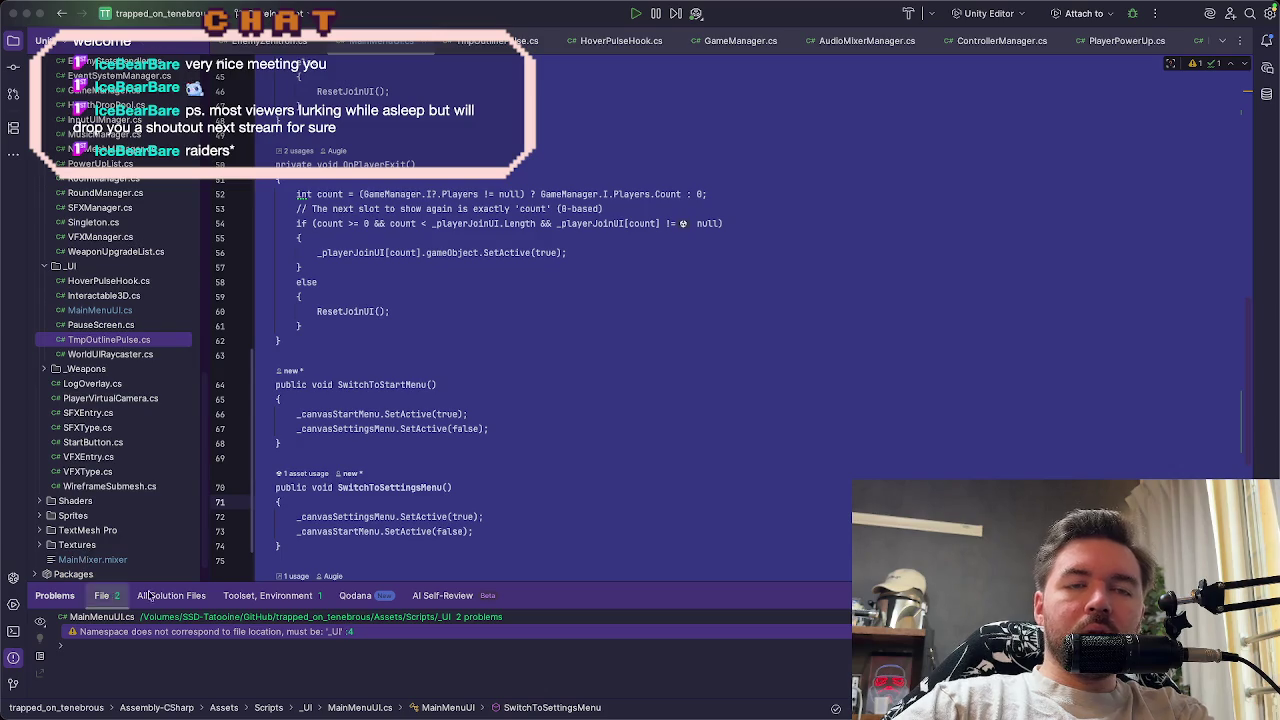
{"action": "mouse_move", "coordinate": [760, 712]}
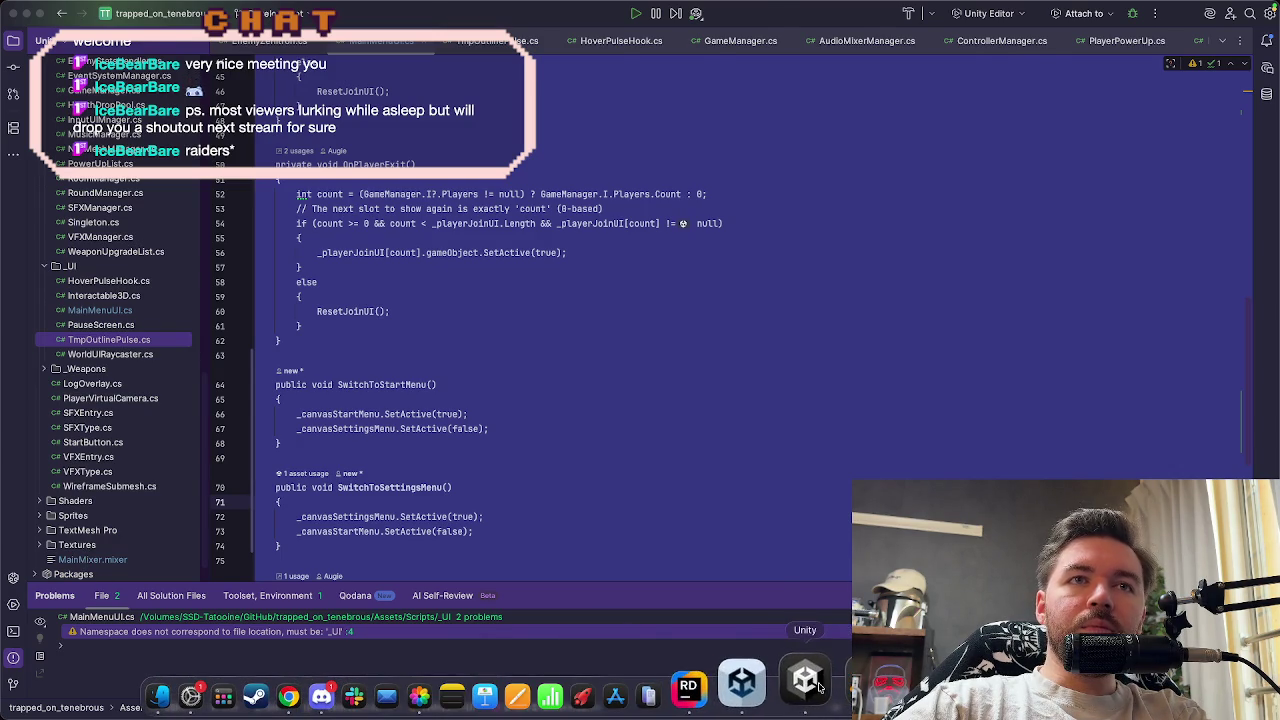
Back in Unity, activate the Settings Button, the Sound Menu and the volume slider objects
{"action": "left_click", "coordinate": [818, 686]}
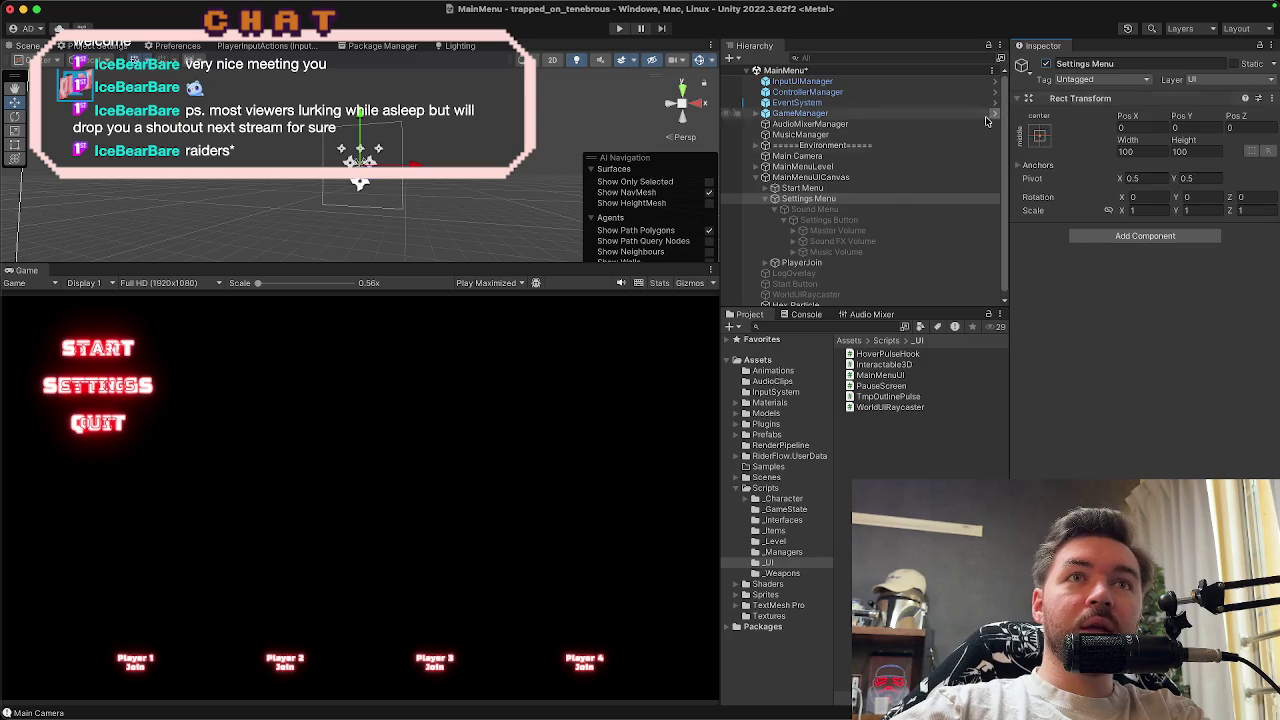
{"action": "left_click", "coordinate": [876, 210]}
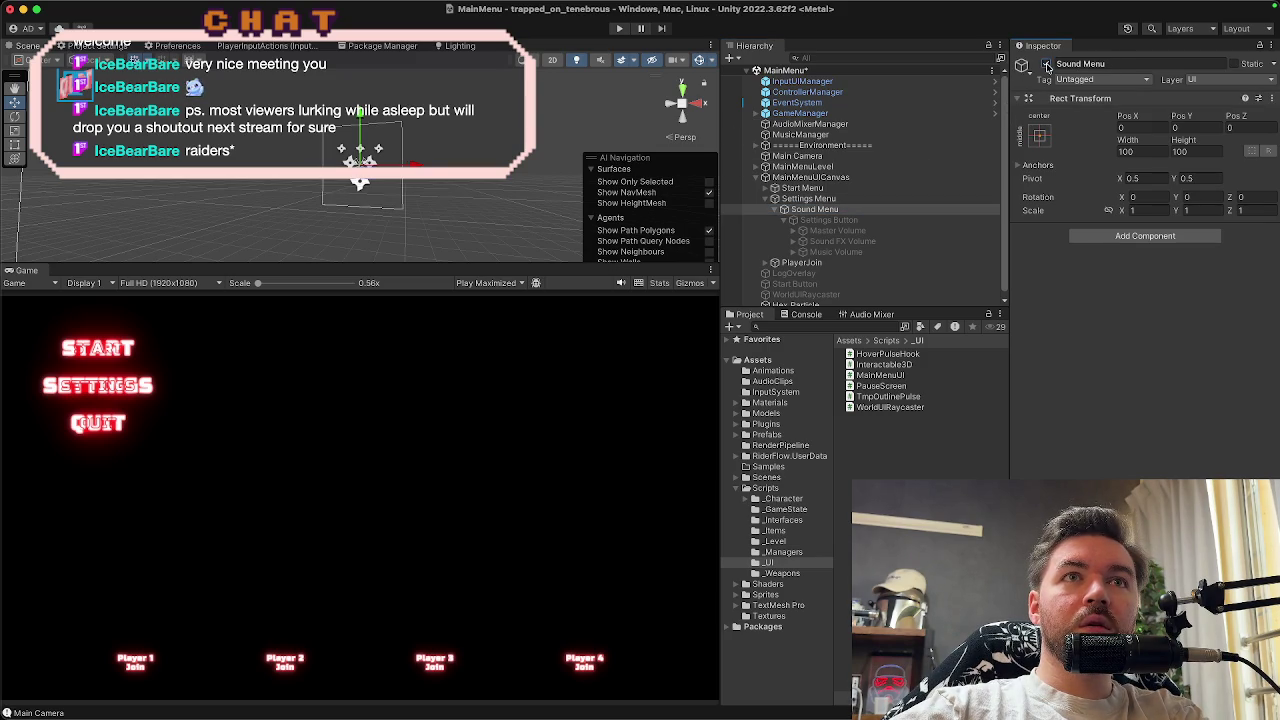
{"action": "key", "text": "Down"}
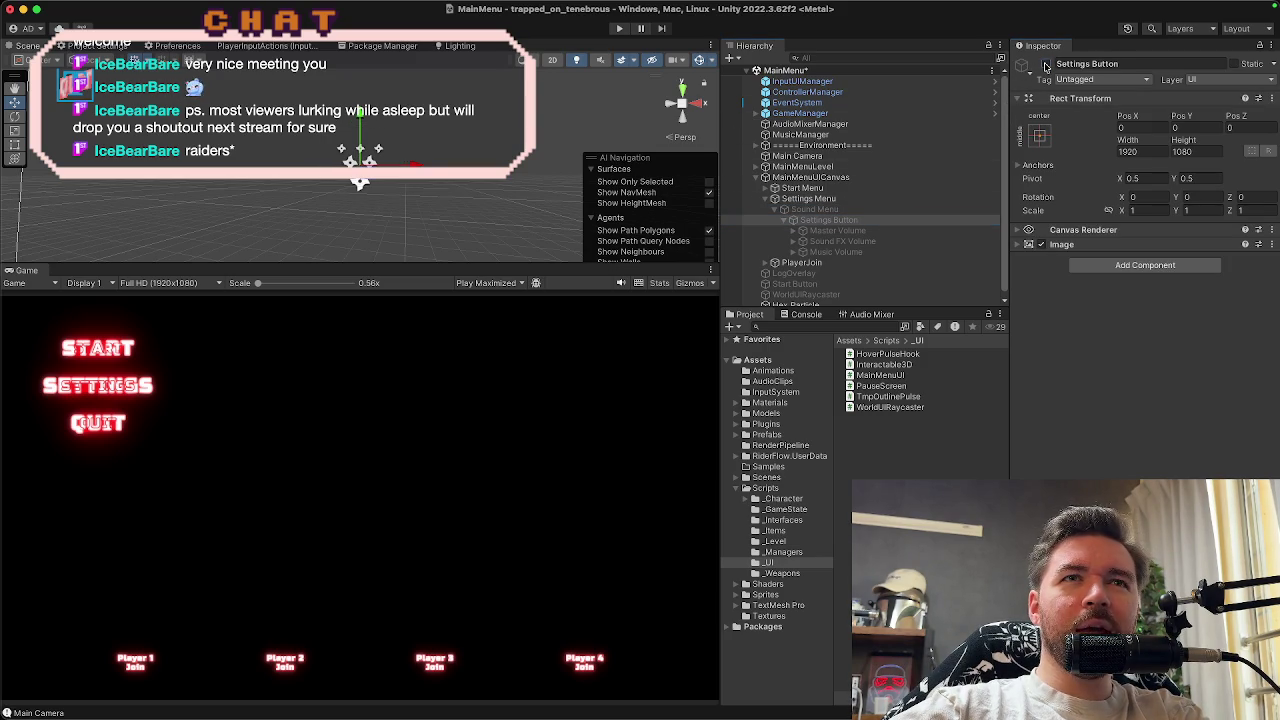
{"action": "left_click", "coordinate": [1046, 65]}
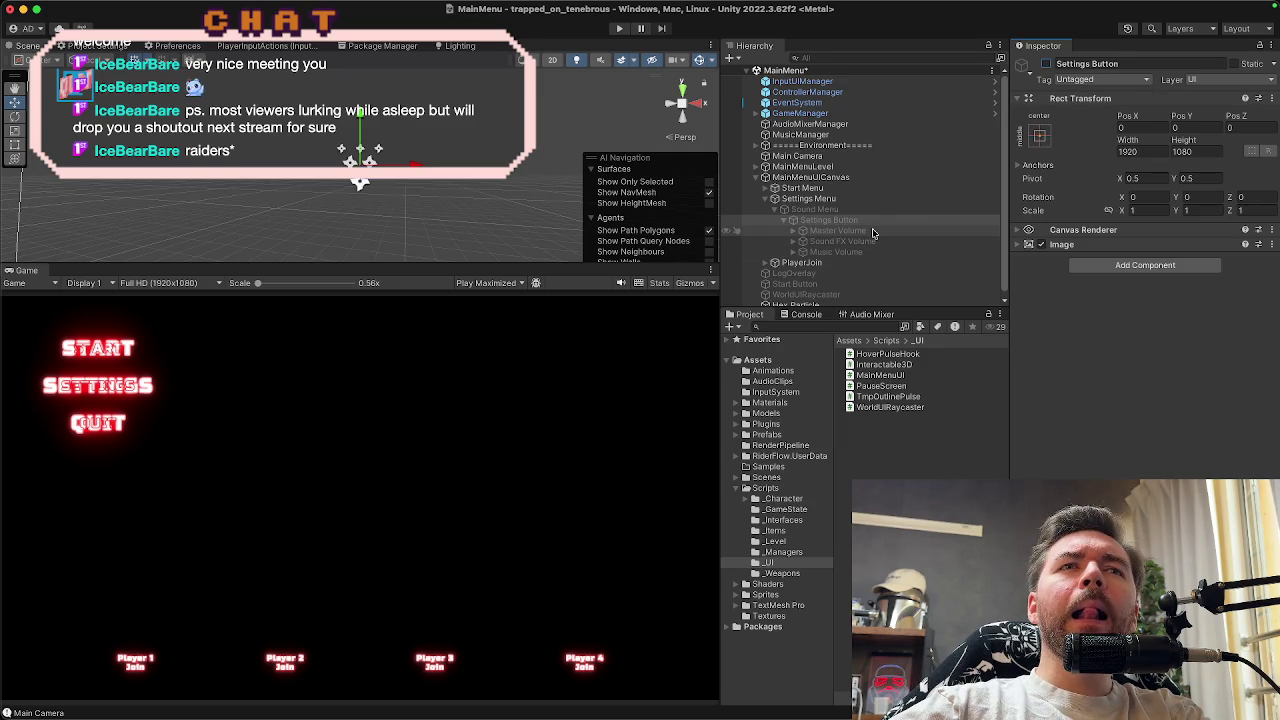
{"action": "left_click_drag", "start_coordinate": [872, 252], "coordinate": [862, 222]}
{"action": "left_click", "coordinate": [836, 252], "text": "shift"}
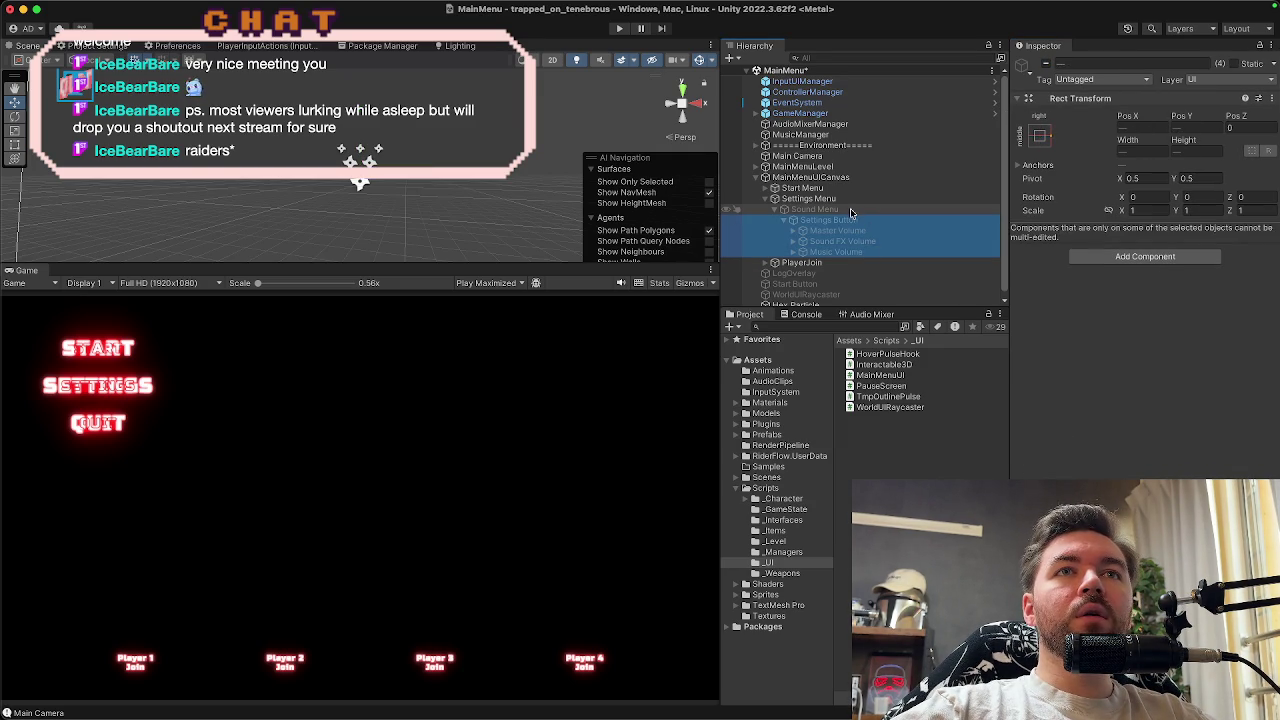
{"action": "left_click", "coordinate": [850, 208], "text": "super"}
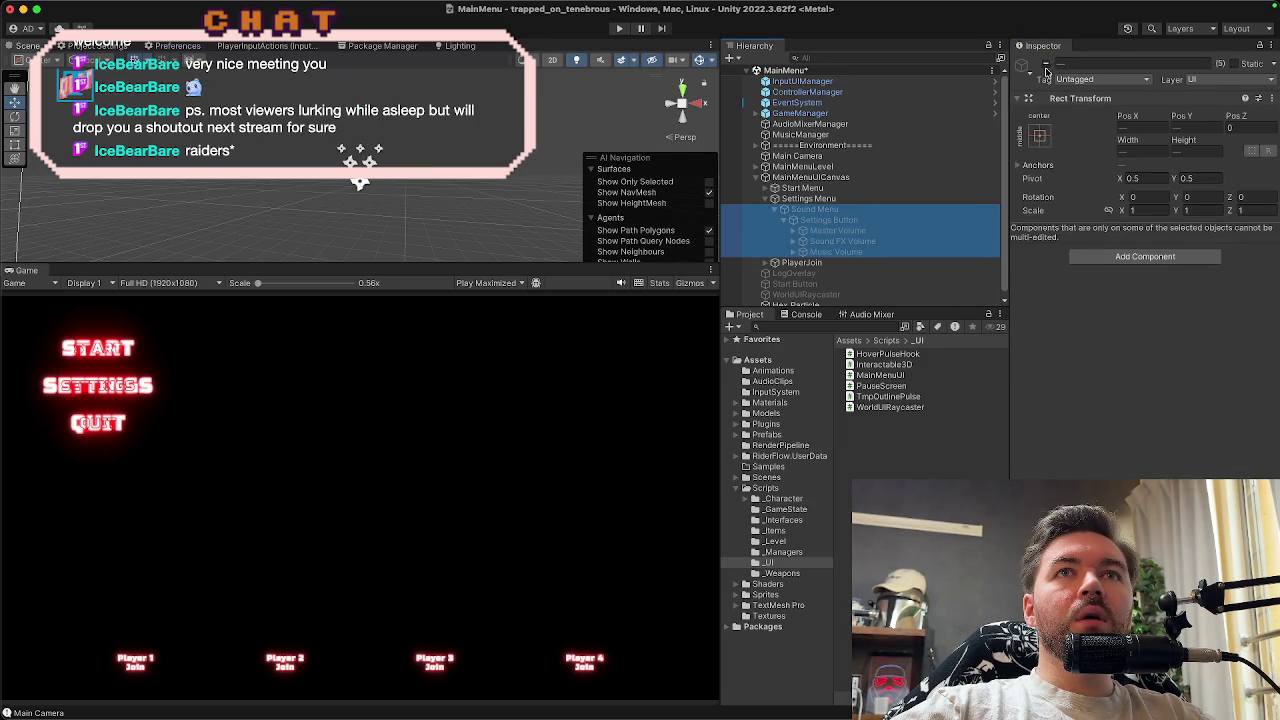
{"action": "left_click", "coordinate": [1046, 64]}
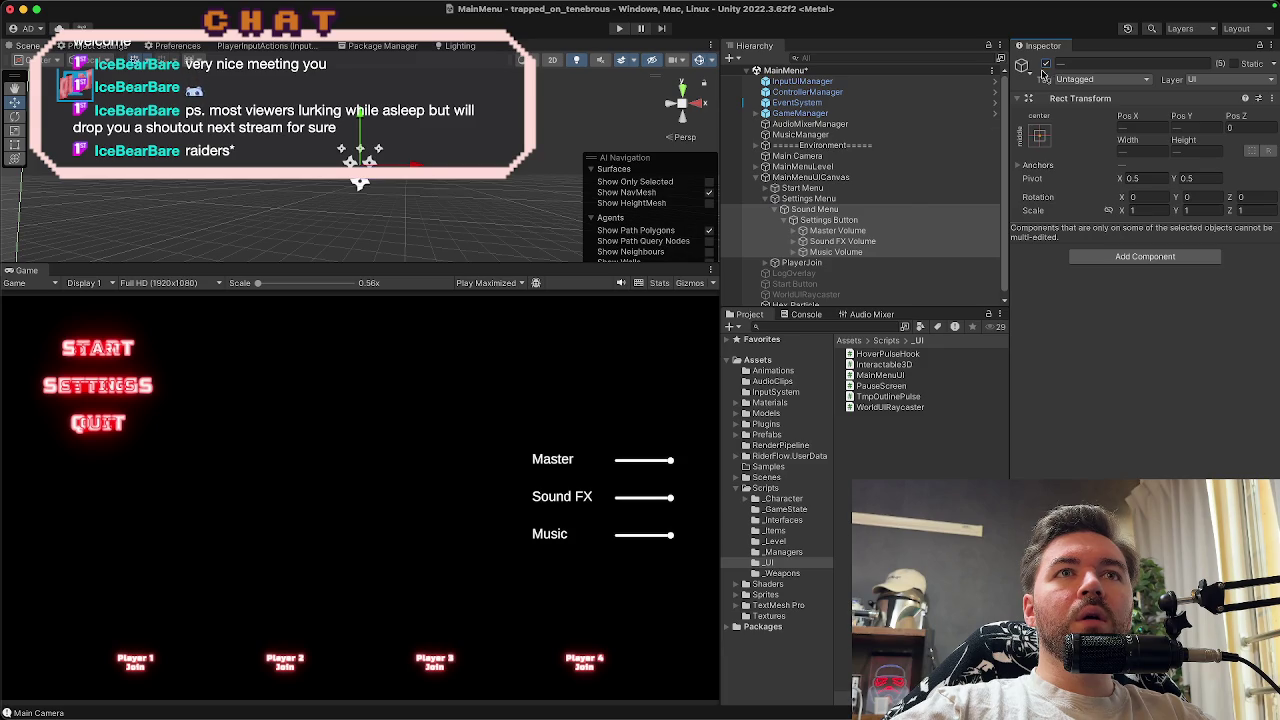
Leave the Settings Menu deactivated so it starts hidden, and save the MainMenu scene
{"action": "left_click", "coordinate": [900, 199]}
{"action": "left_click", "coordinate": [1047, 65]}
{"action": "left_click", "coordinate": [1047, 65]}
{"action": "left_click", "coordinate": [1047, 65]}
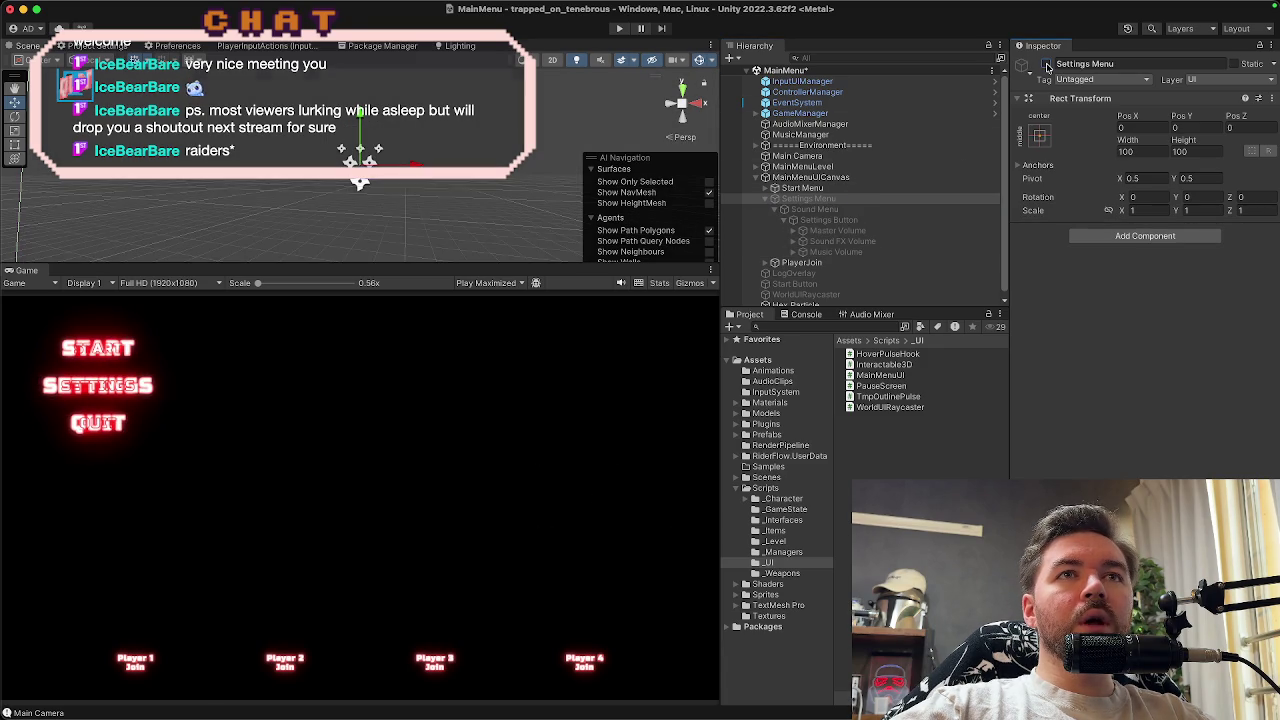
{"action": "left_click", "coordinate": [1047, 65]}
{"action": "left_click", "coordinate": [1047, 65]}
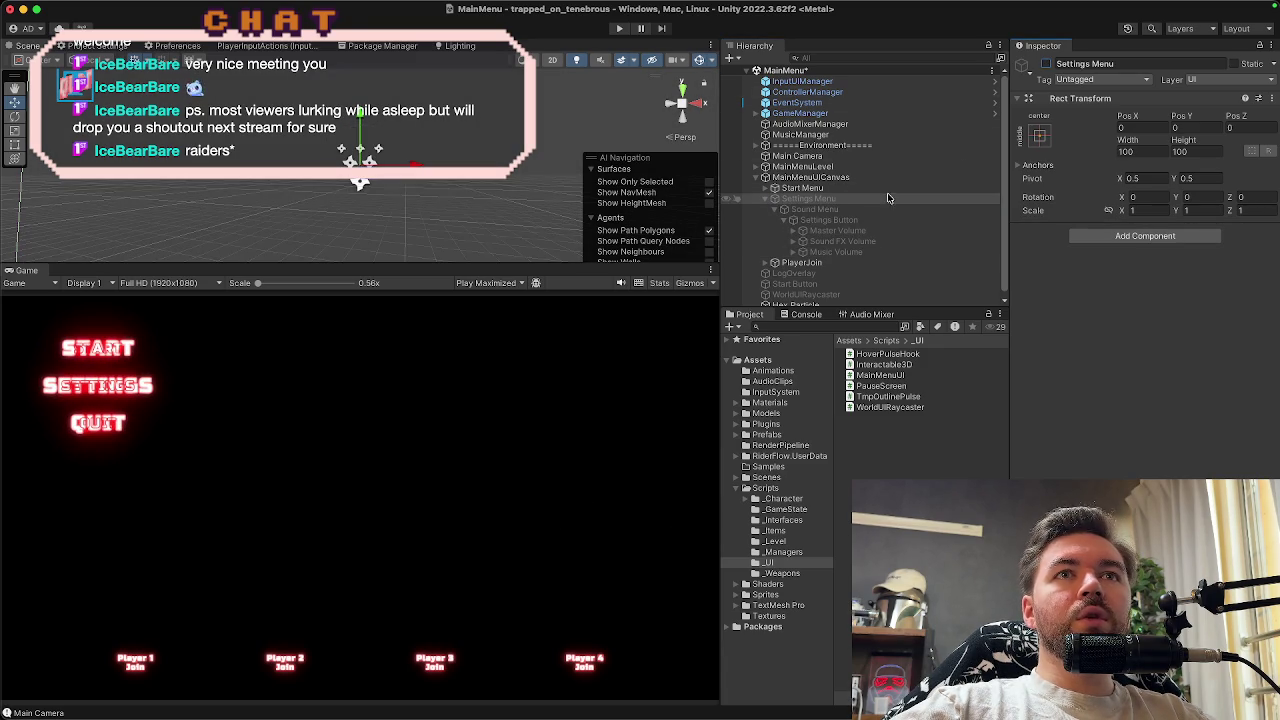
{"action": "key", "text": "super+s"}
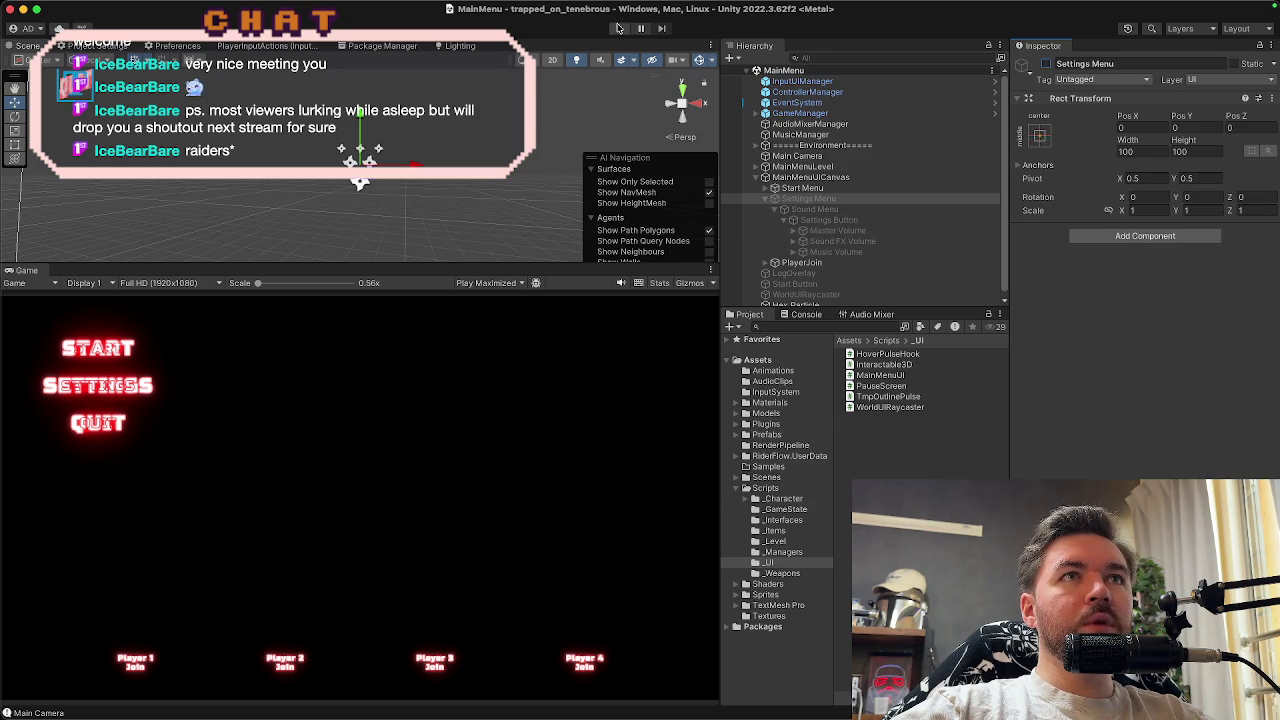
{"action": "left_click", "coordinate": [618, 28]}
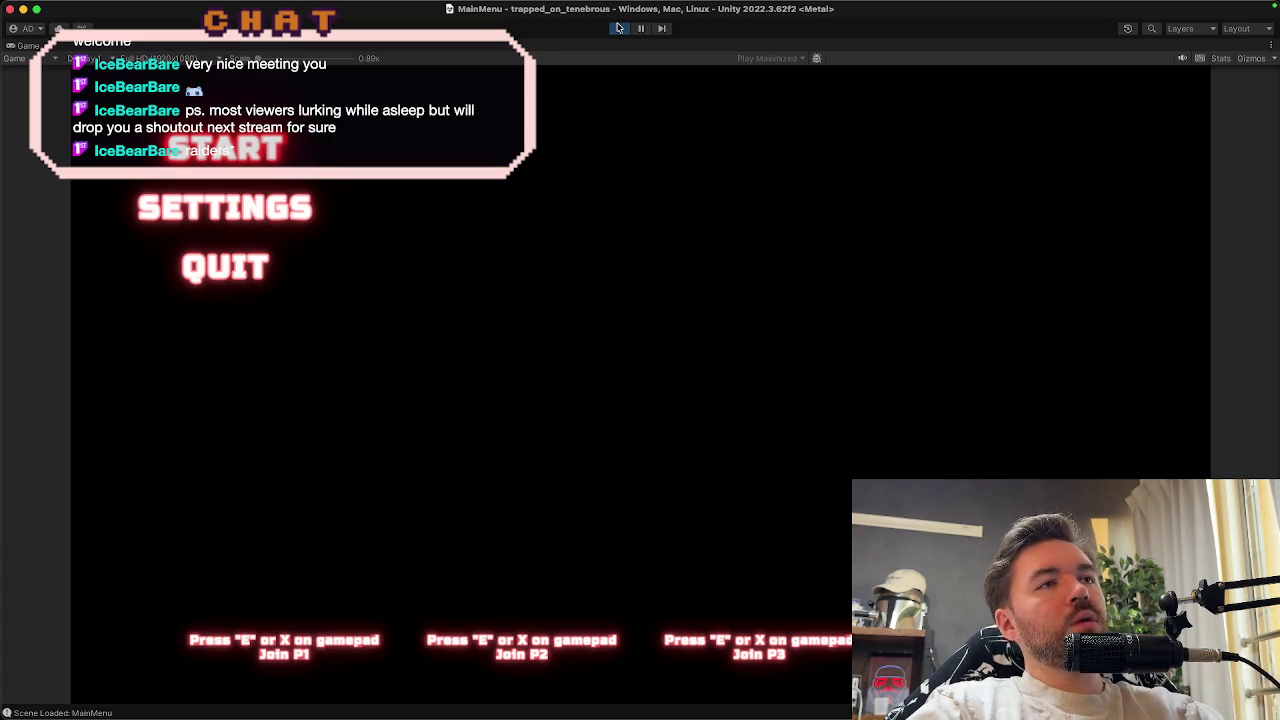
{"action": "key", "text": "Down"}
{"action": "key", "text": "e"}
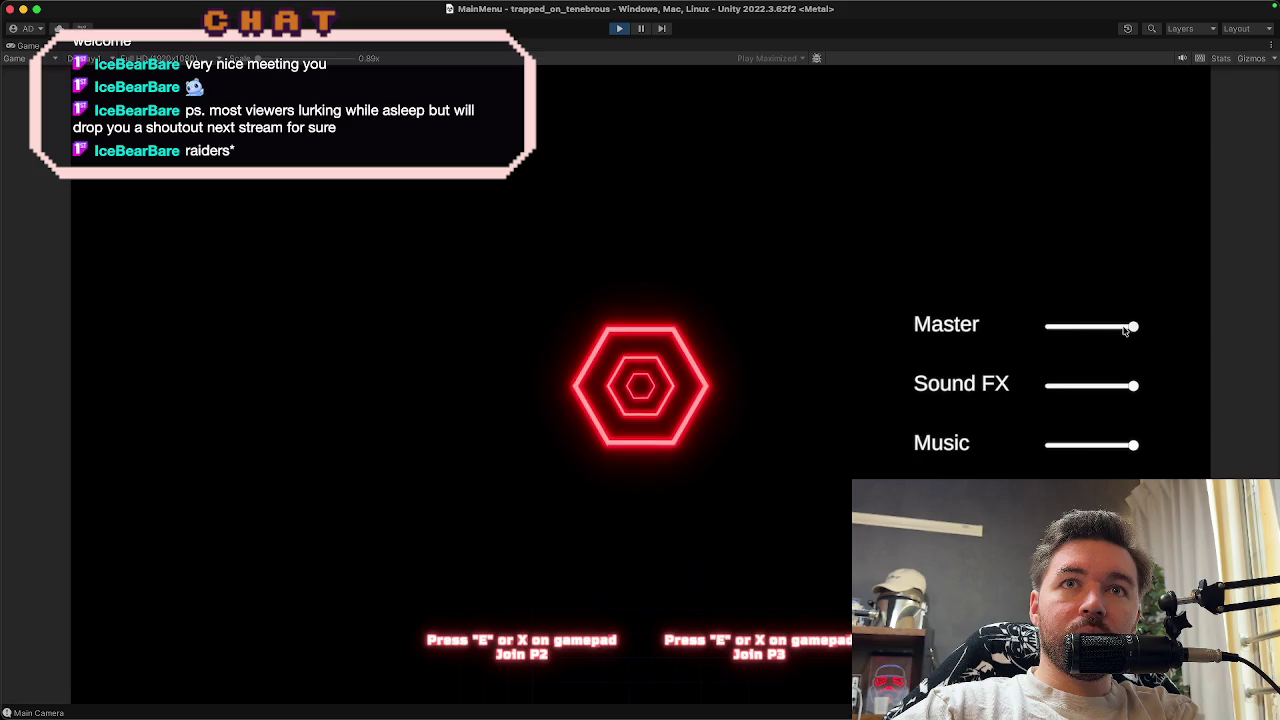
{"action": "left_click_drag", "start_coordinate": [1132, 331], "coordinate": [1049, 333]}
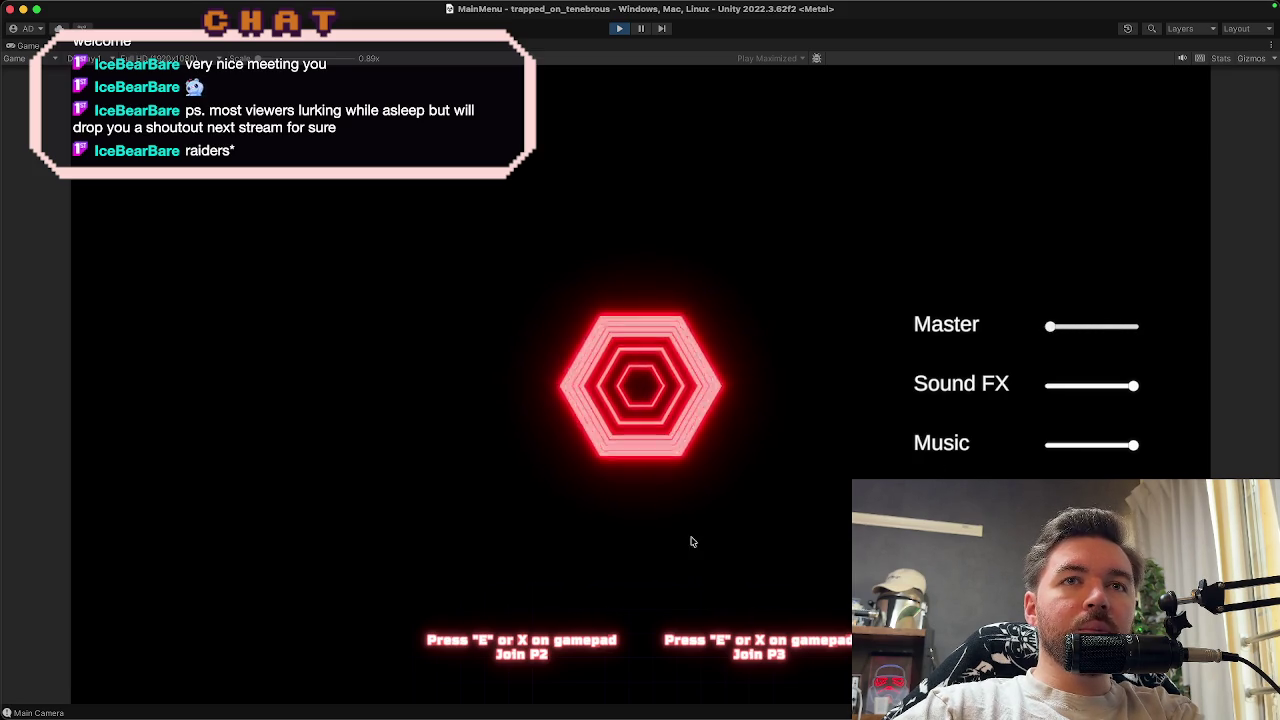
{"action": "left_click", "coordinate": [619, 29]}
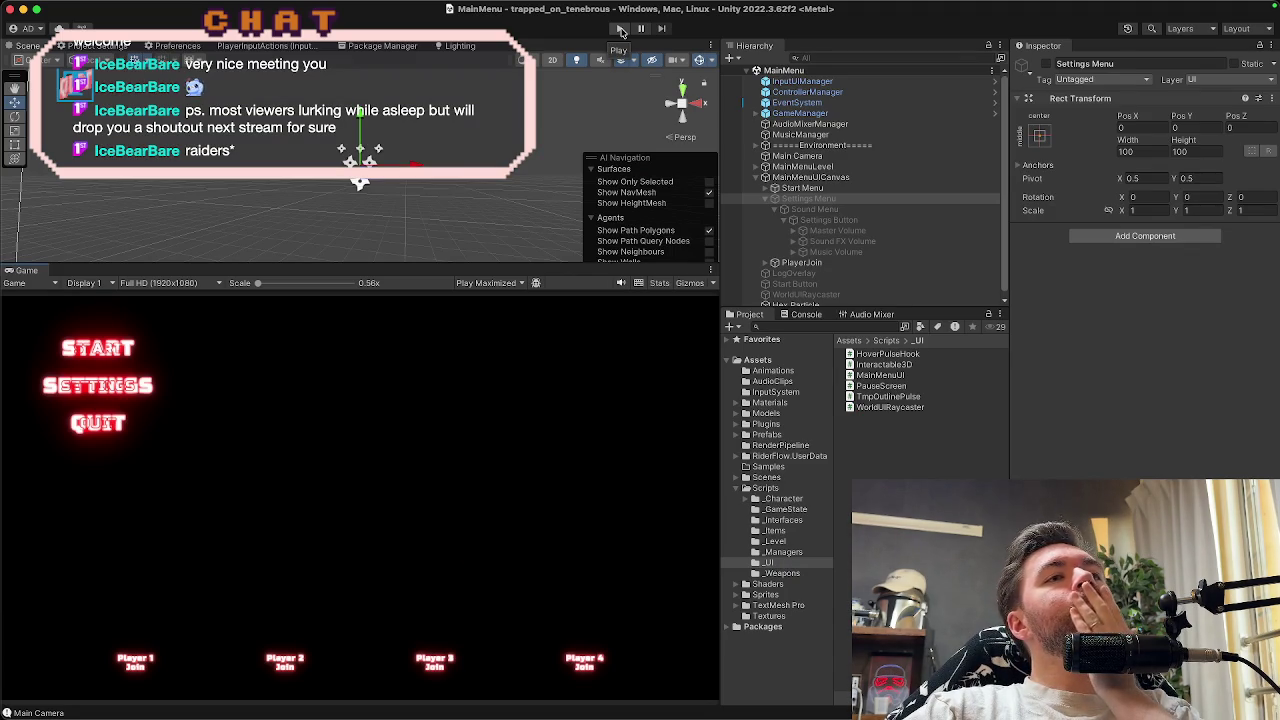
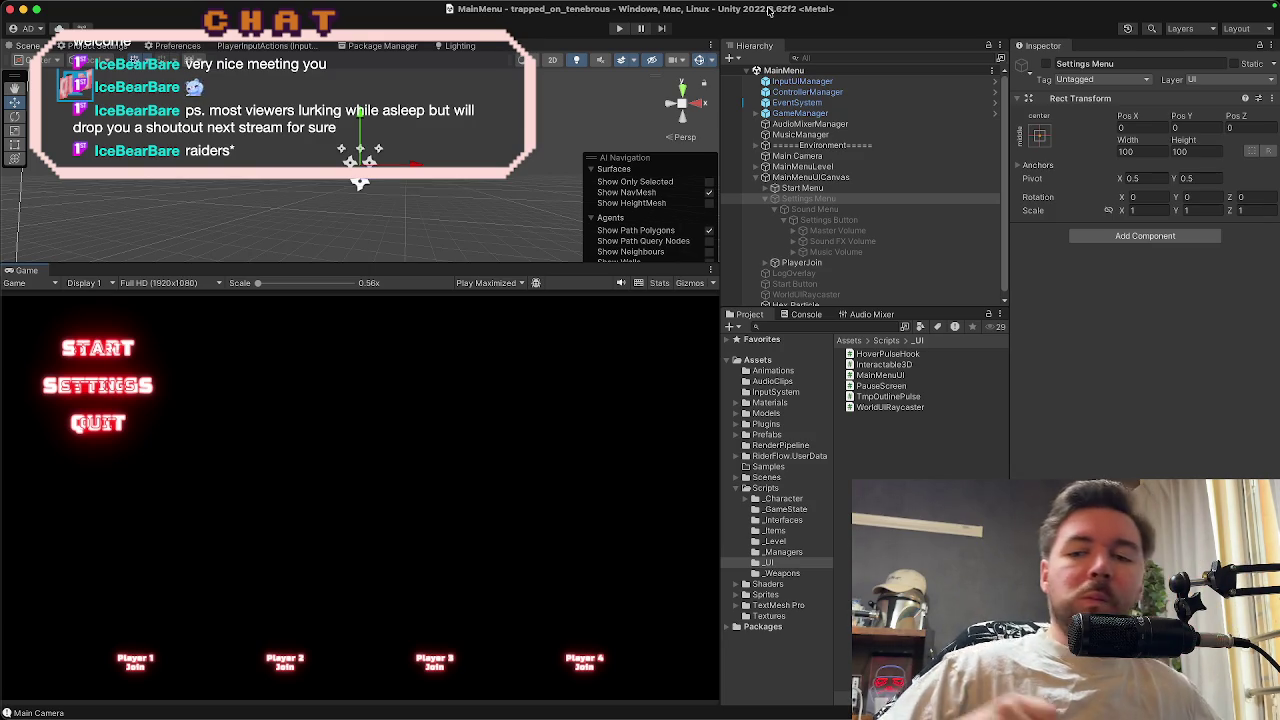
Collapse Settings Menu, expand Start Menu, and select its Start Button
{"action": "mouse_move", "coordinate": [771, 5]}
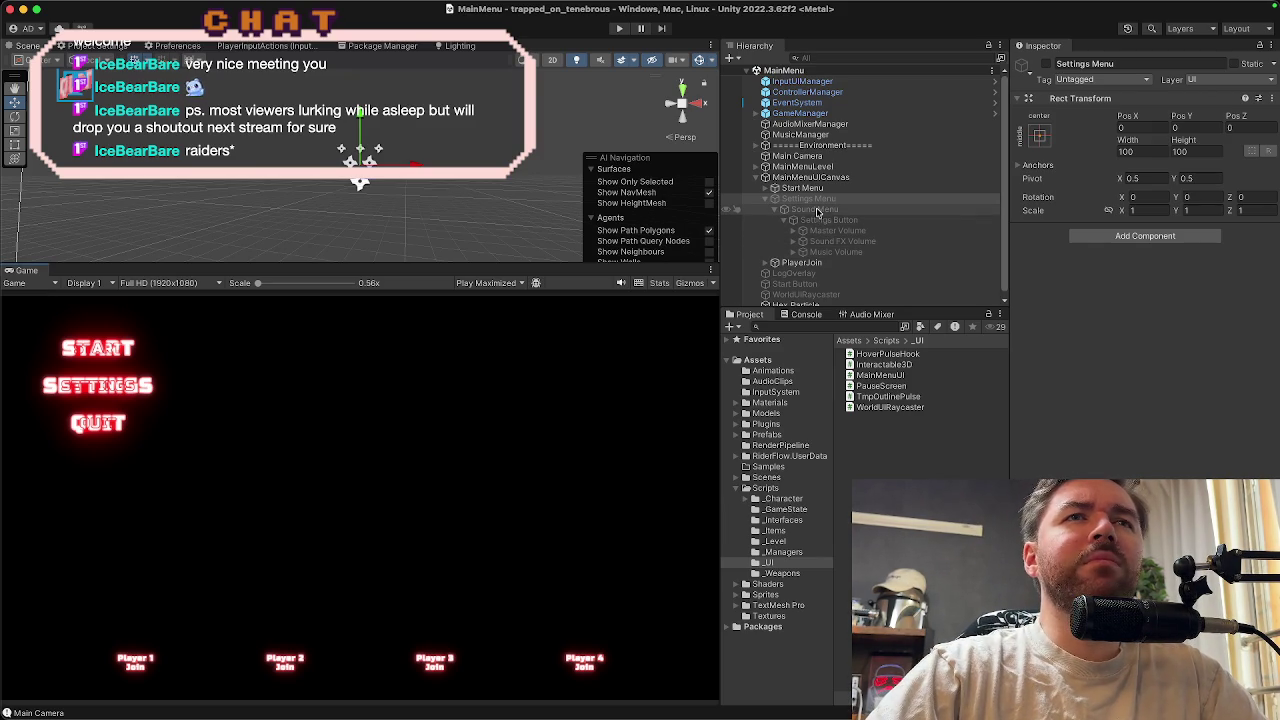
{"action": "left_click", "coordinate": [765, 200]}
{"action": "left_click", "coordinate": [810, 189]}
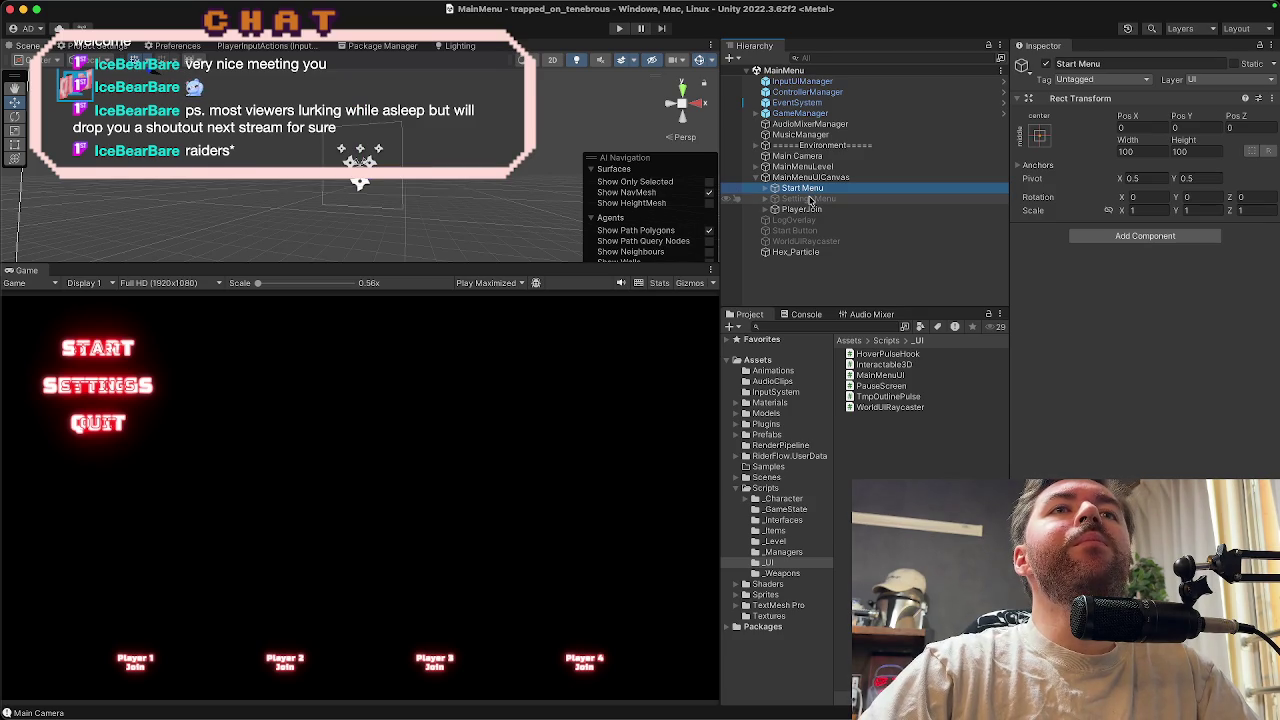
{"action": "left_click", "coordinate": [808, 199]}
{"action": "left_click", "coordinate": [806, 189]}
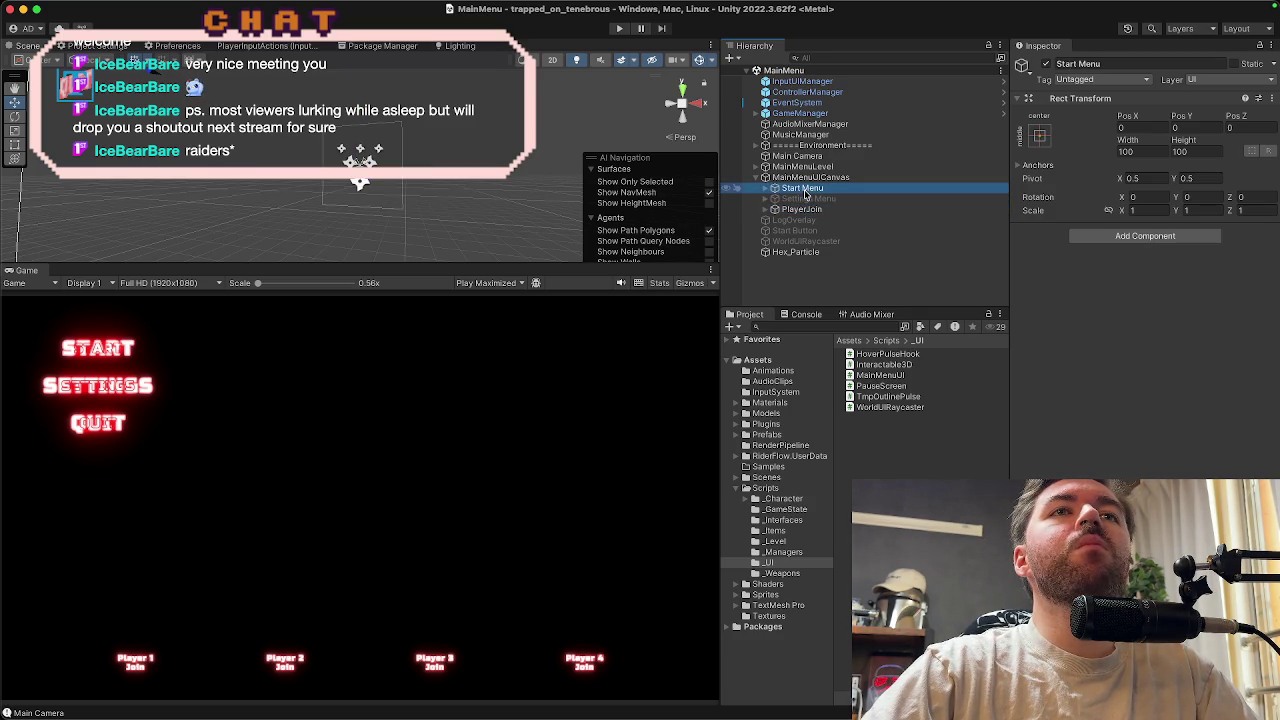
{"action": "left_click", "coordinate": [808, 199]}
{"action": "left_click", "coordinate": [806, 189]}
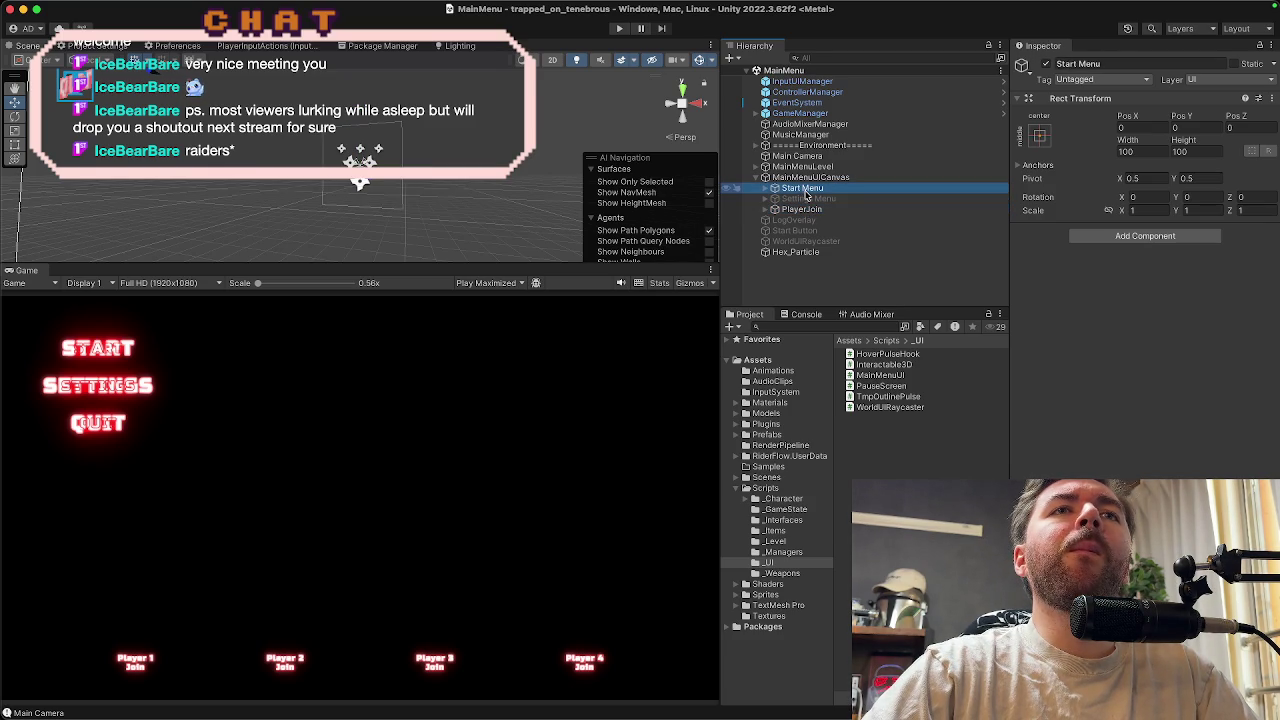
{"action": "left_click", "coordinate": [765, 189]}
{"action": "left_click", "coordinate": [806, 199]}
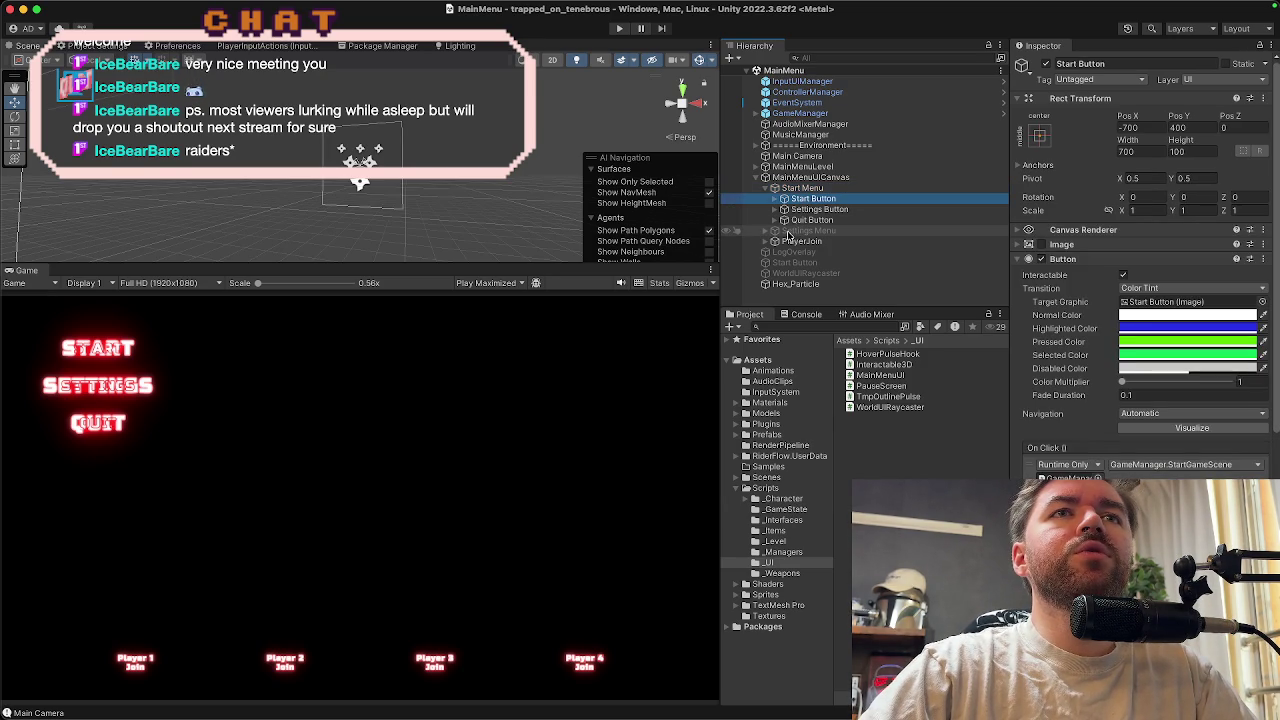
Paste the copied Start Button into Settings Menu and rename it Back Button
{"action": "left_click", "coordinate": [789, 231]}
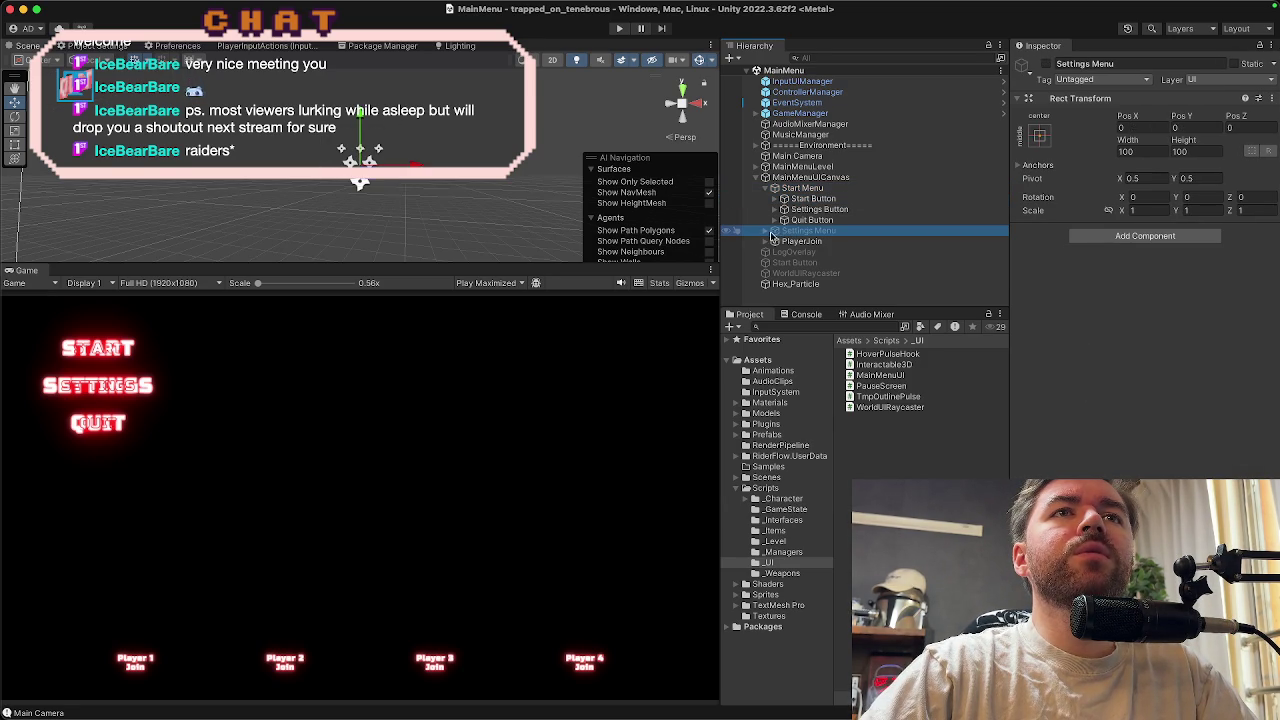
{"action": "left_click", "coordinate": [765, 232]}
{"action": "right_click", "coordinate": [796, 236]}
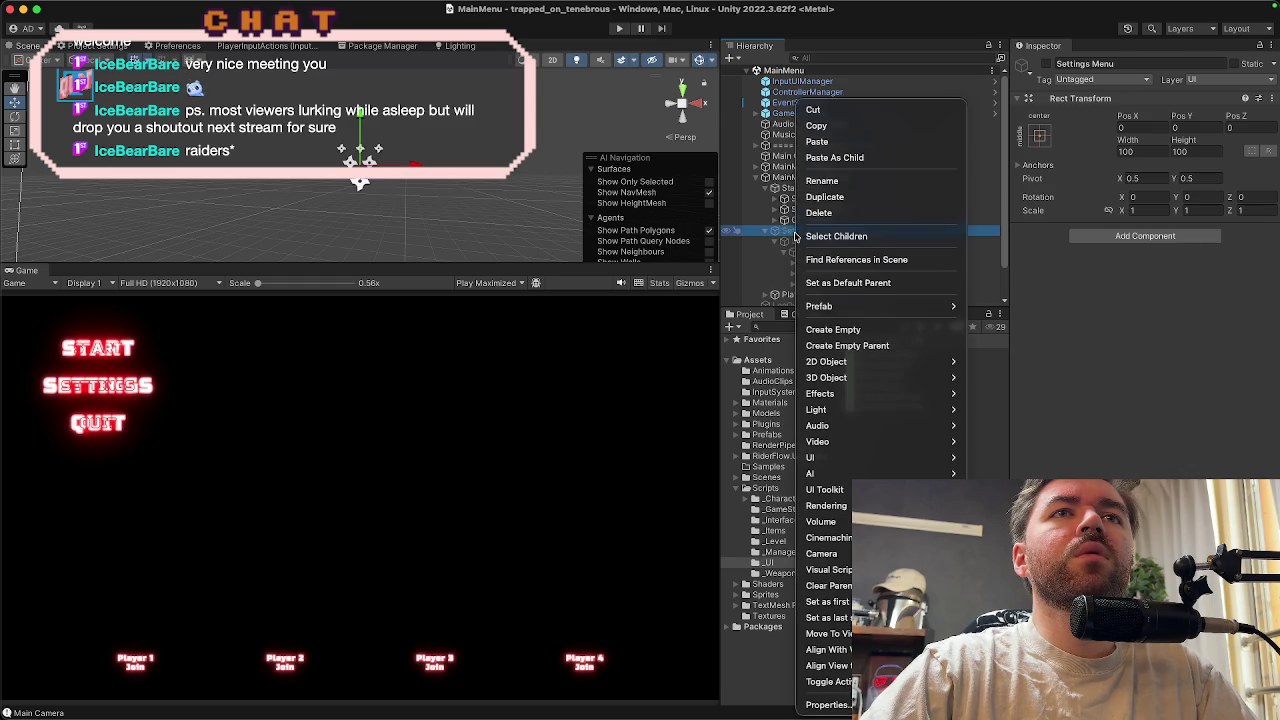
{"action": "left_click", "coordinate": [828, 141]}
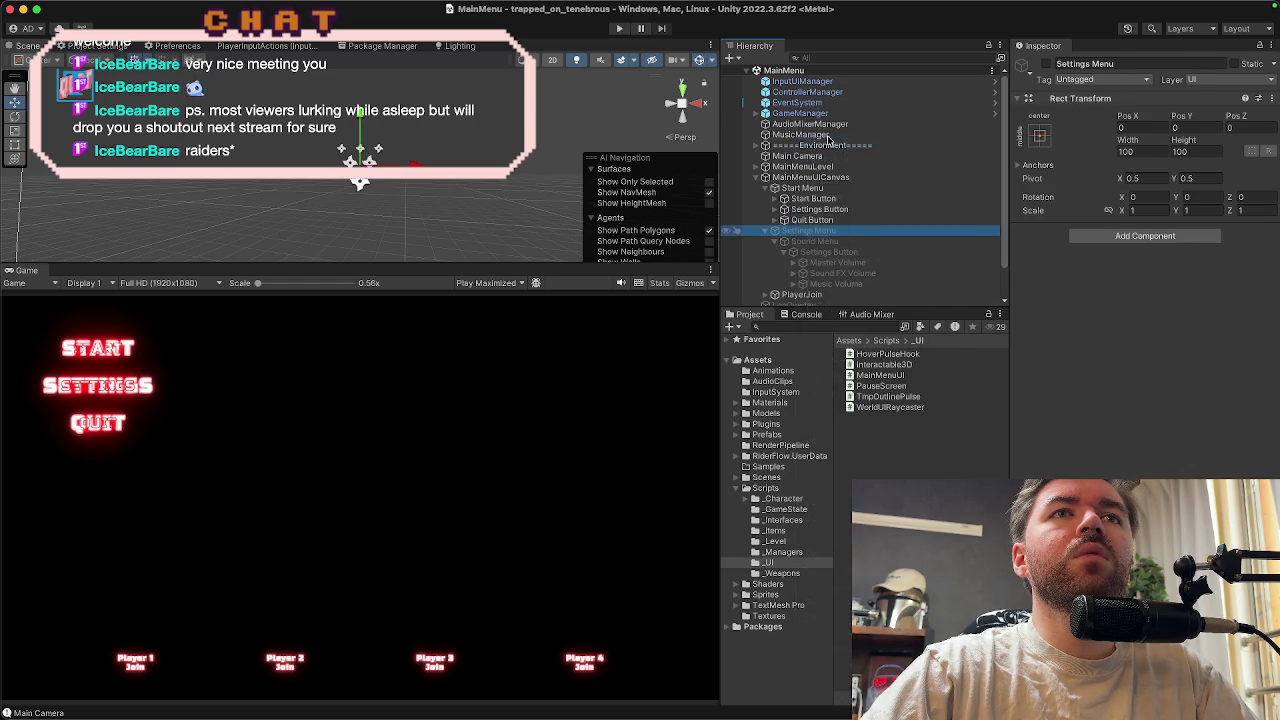
{"action": "left_click_drag", "start_coordinate": [790, 297], "coordinate": [797, 241]}
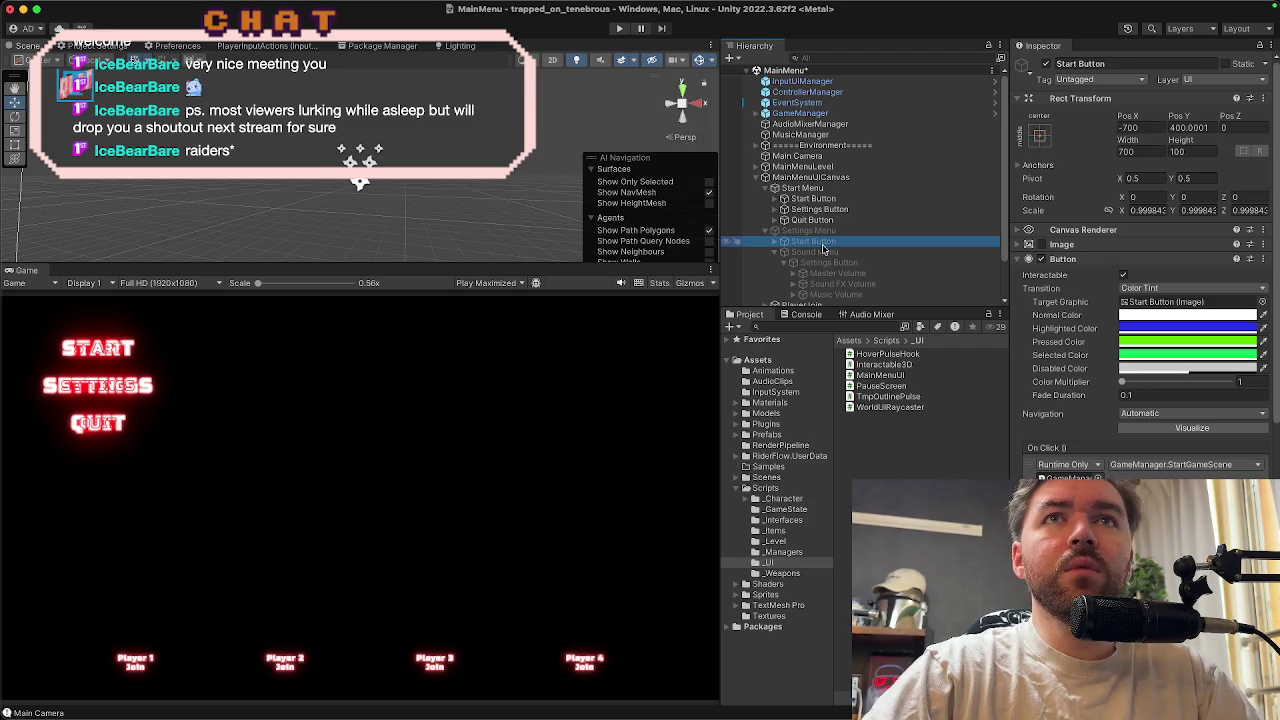
{"action": "left_click", "coordinate": [1068, 63]}
{"action": "type", "text": "Back"}
{"action": "key", "text": "Return"}
Move Back Button below Sound Menu and deactivate the Start Menu
{"action": "scroll", "coordinate": [855, 197], "scroll_direction": "down", "scroll_amount": 2}
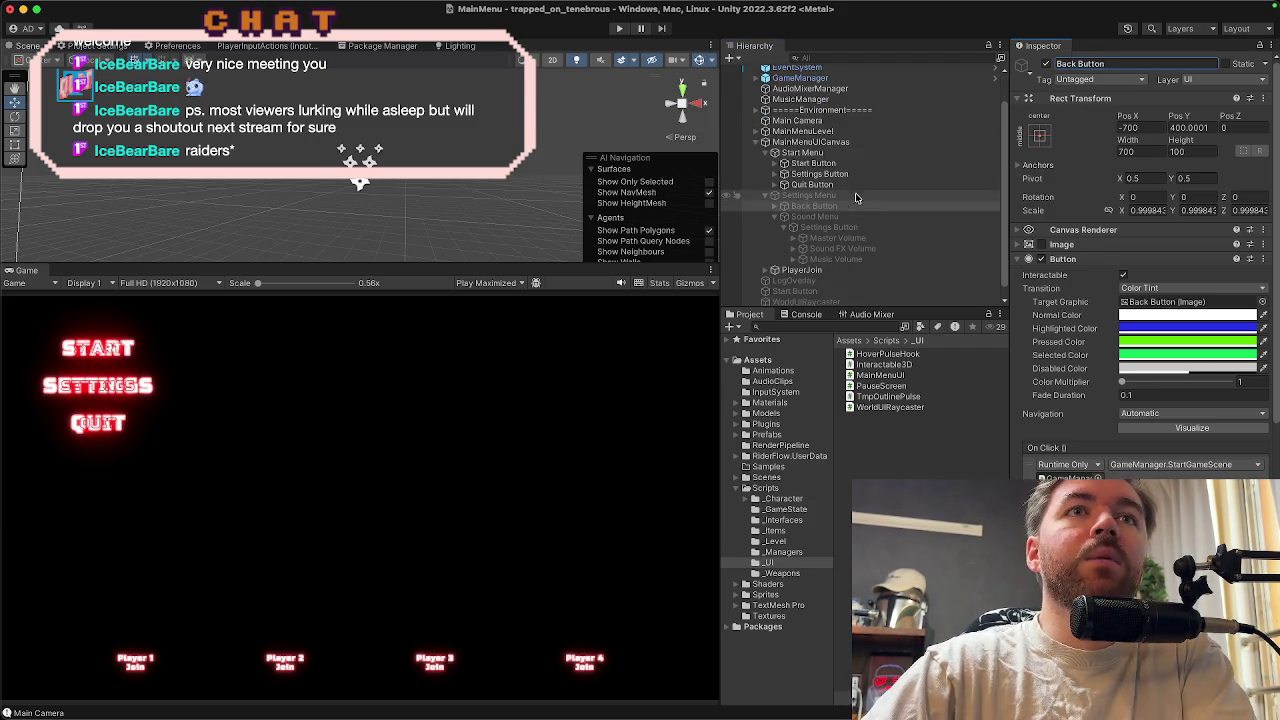
{"action": "left_click", "coordinate": [776, 218]}
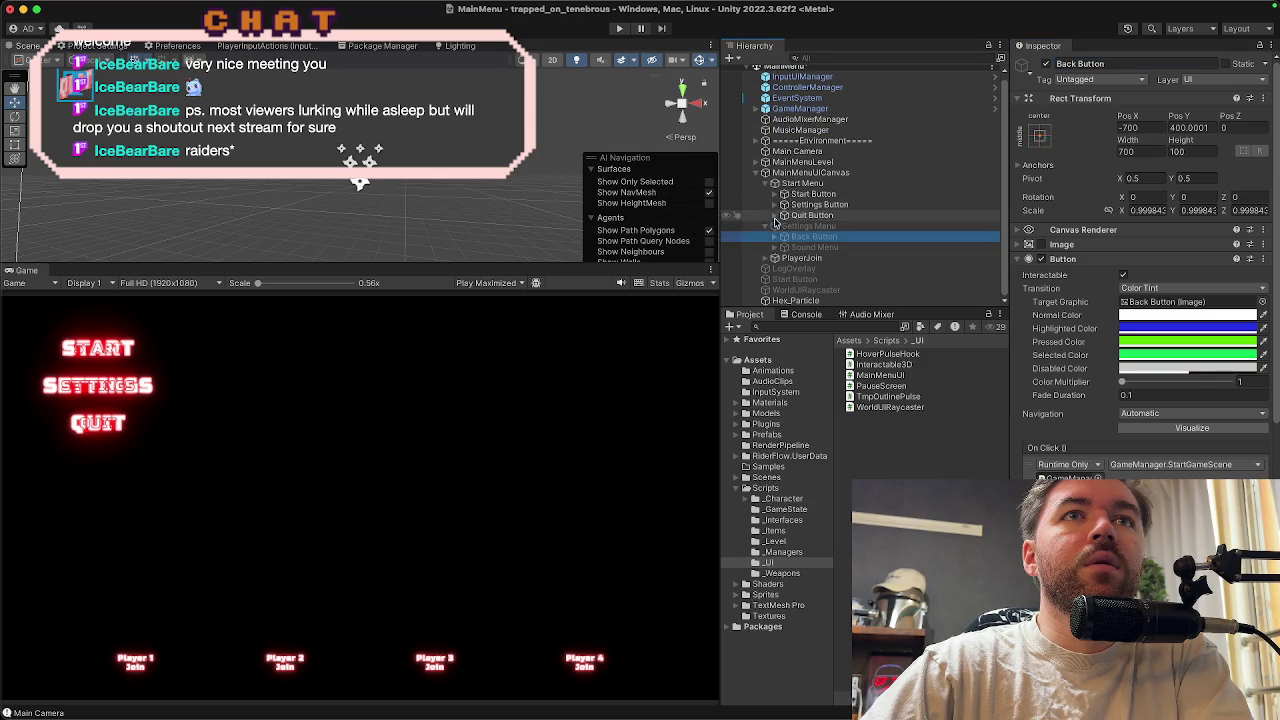
{"action": "left_click_drag", "start_coordinate": [797, 241], "coordinate": [800, 256]}
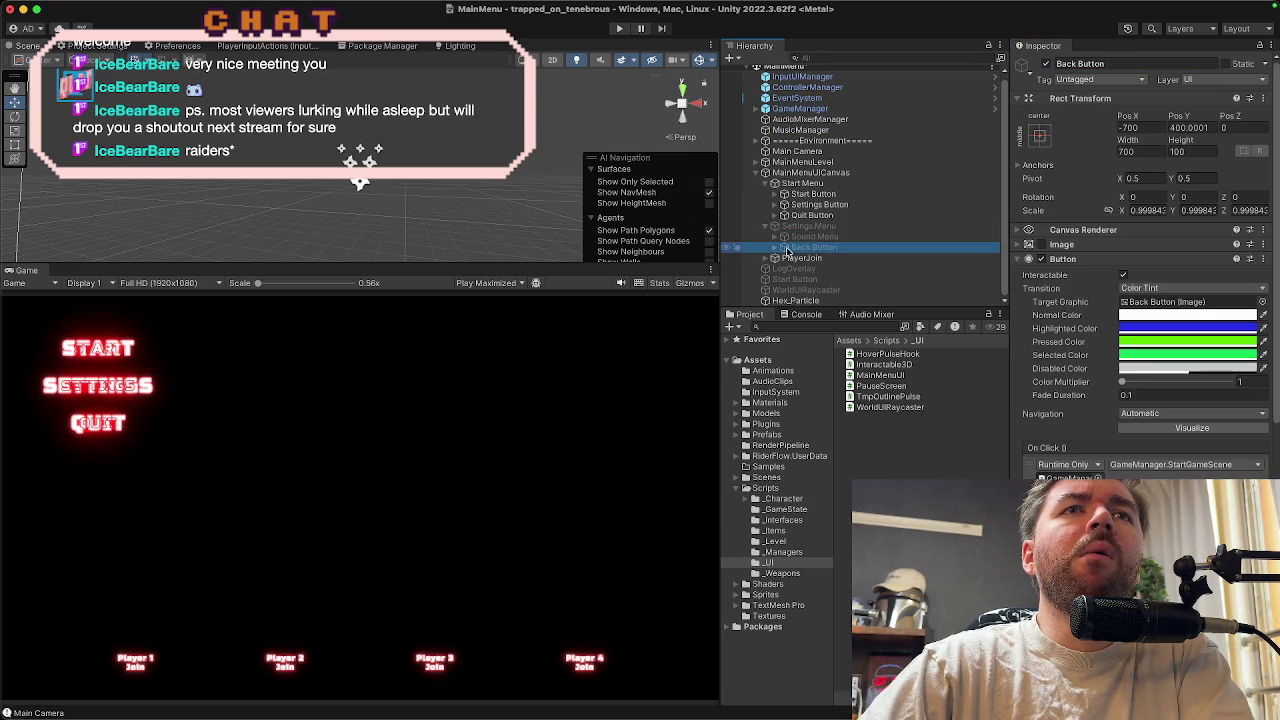
{"action": "left_click", "coordinate": [776, 249]}
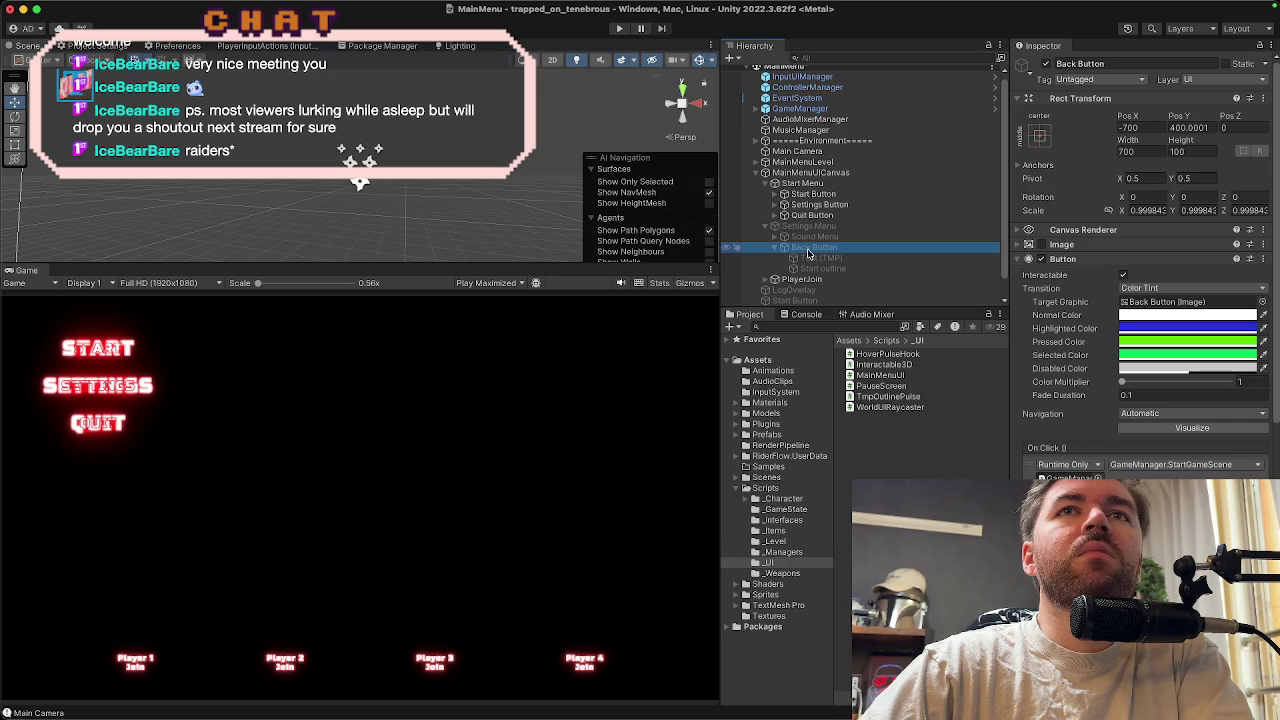
{"action": "scroll", "coordinate": [1125, 259], "scroll_direction": "down", "scroll_amount": 2}
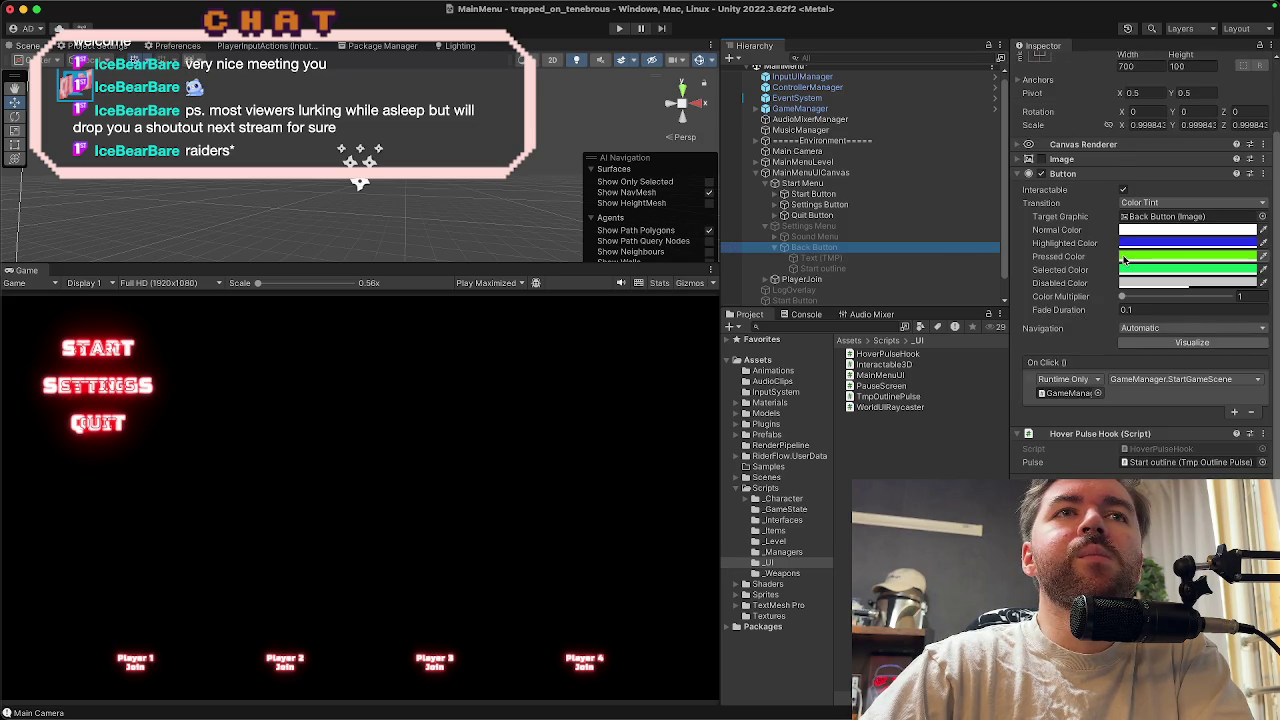
{"action": "scroll", "coordinate": [1124, 259], "scroll_direction": "up", "scroll_amount": 2}
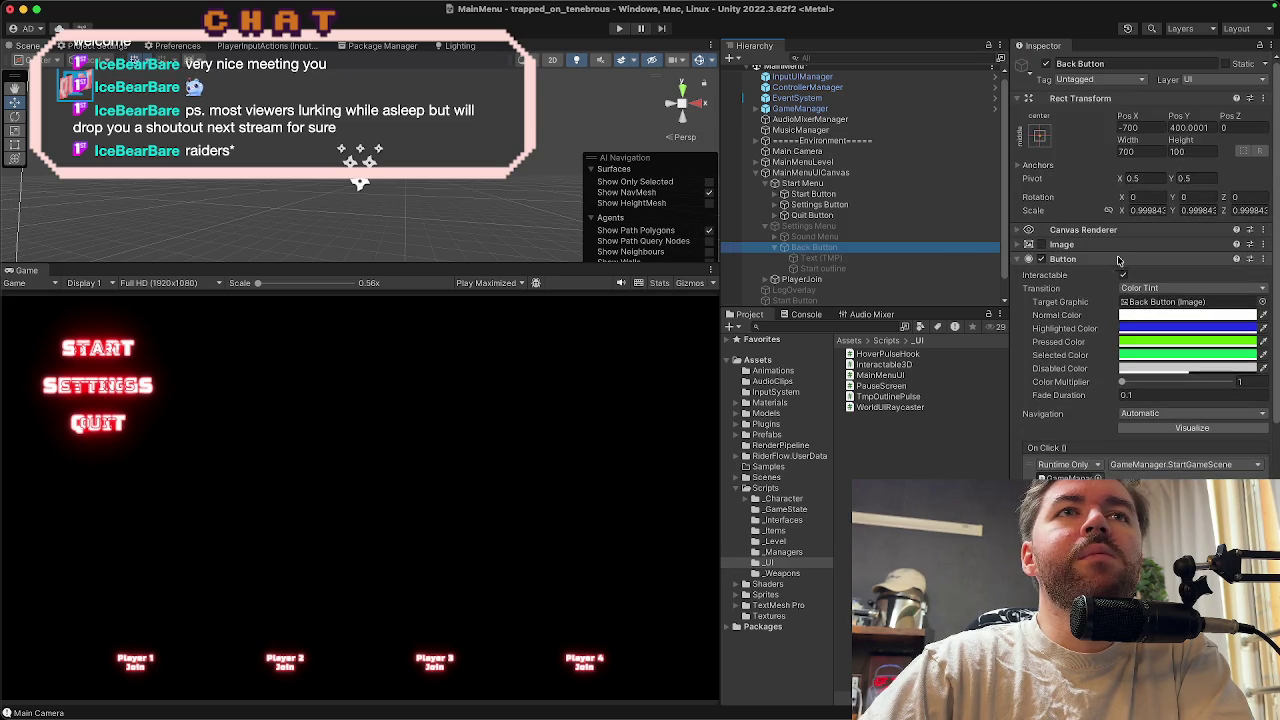
{"action": "left_click", "coordinate": [801, 183]}
{"action": "left_click", "coordinate": [1045, 64]}
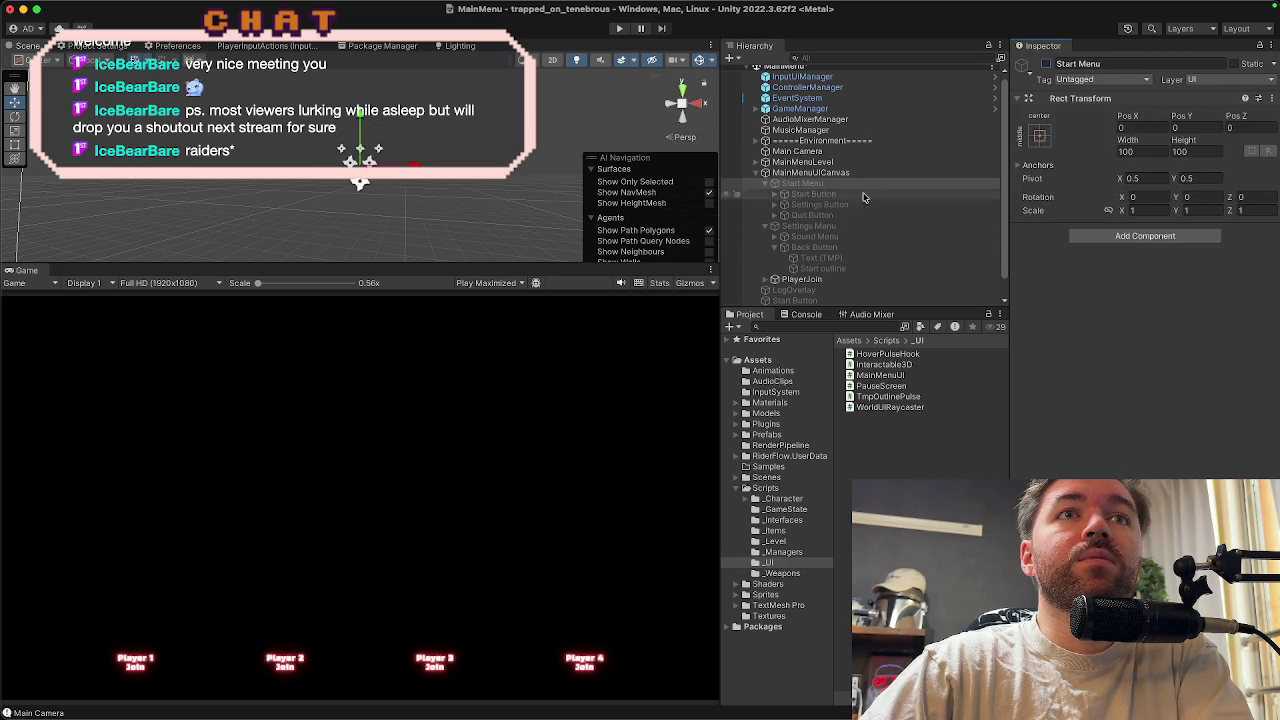
Activate the Settings Menu and drag Back Button down to about Pos Y -67.65
{"action": "left_click", "coordinate": [808, 226]}
{"action": "left_click", "coordinate": [1047, 64]}
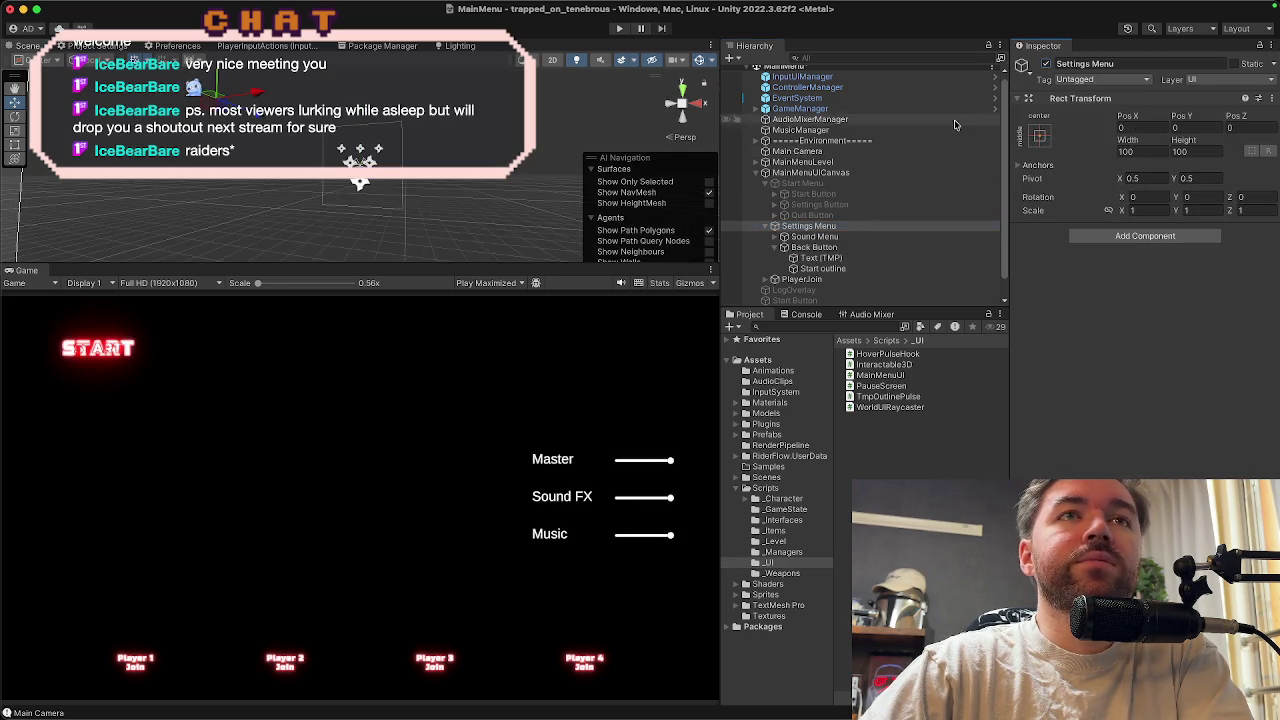
{"action": "left_click_drag", "start_coordinate": [475, 266], "coordinate": [475, 338]}
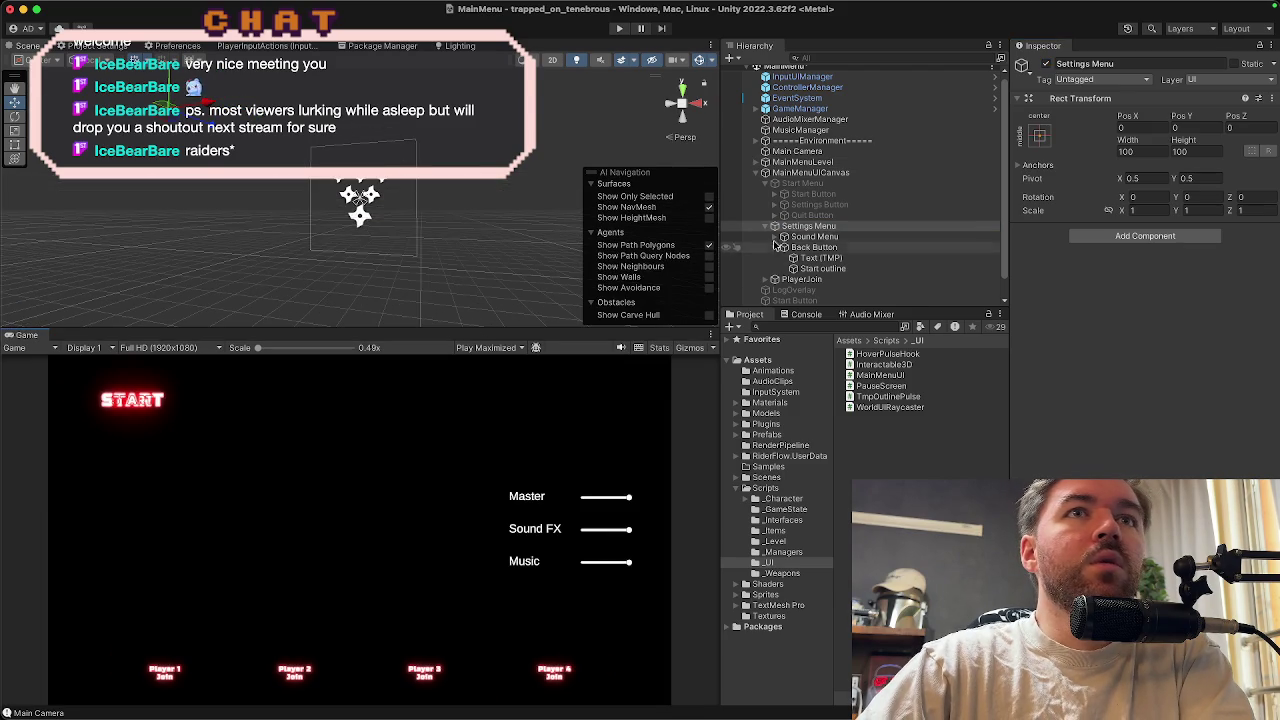
{"action": "left_click", "coordinate": [796, 173]}
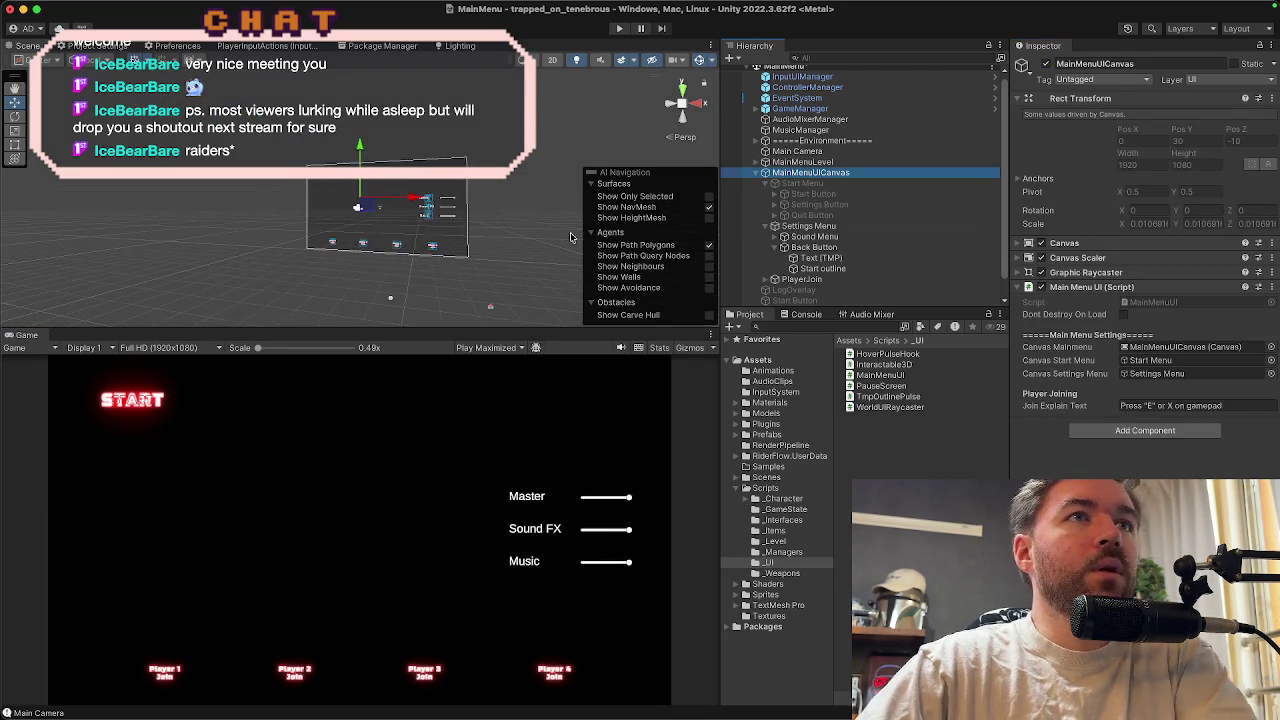
{"action": "mouse_move", "coordinate": [470, 250]}
{"action": "left_mouse_down"}
{"action": "mouse_move", "coordinate": [502, 263]}
{"action": "mouse_move", "coordinate": [509, 243]}
{"action": "mouse_move", "coordinate": [500, 249]}
{"action": "mouse_move", "coordinate": [526, 266]}
{"action": "left_mouse_up"}
{"action": "left_click", "coordinate": [805, 226]}
{"action": "left_click", "coordinate": [805, 237]}
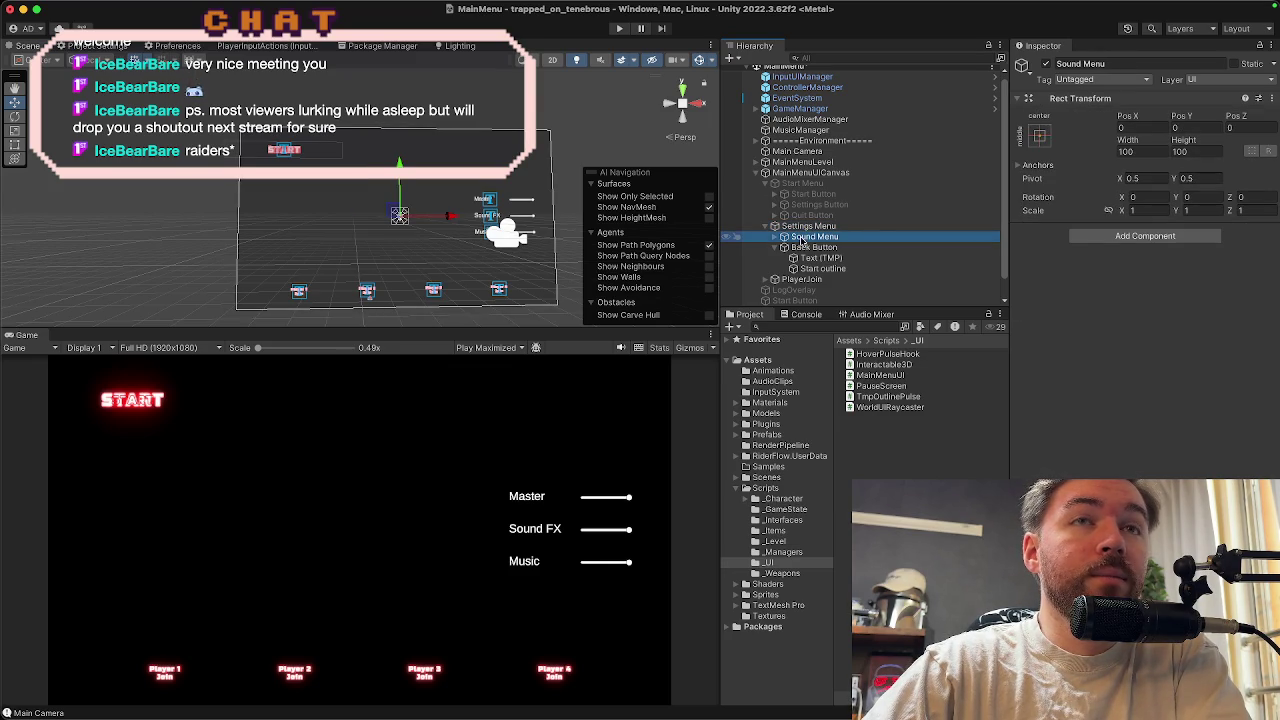
{"action": "left_click", "coordinate": [803, 248]}
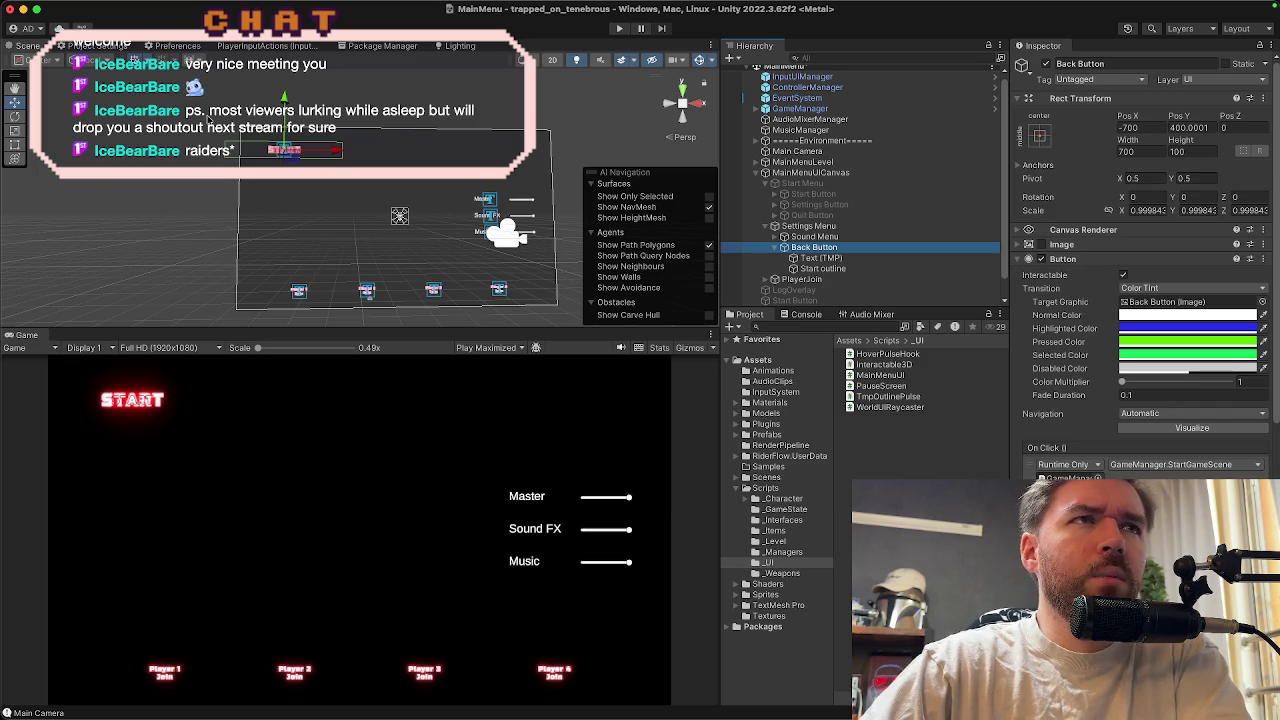
{"action": "left_click_drag", "start_coordinate": [282, 104], "coordinate": [271, 183]}
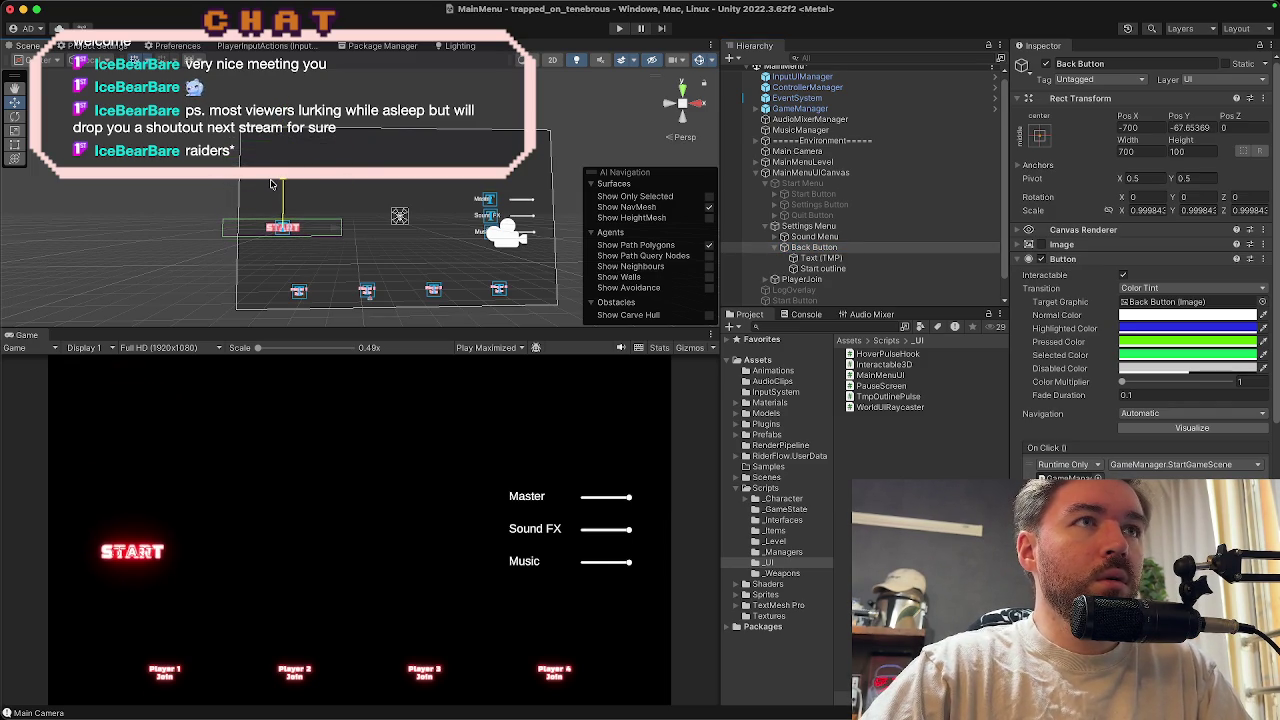
Change the Back Button's label and outline text from START to BACK
{"action": "left_click", "coordinate": [806, 260]}
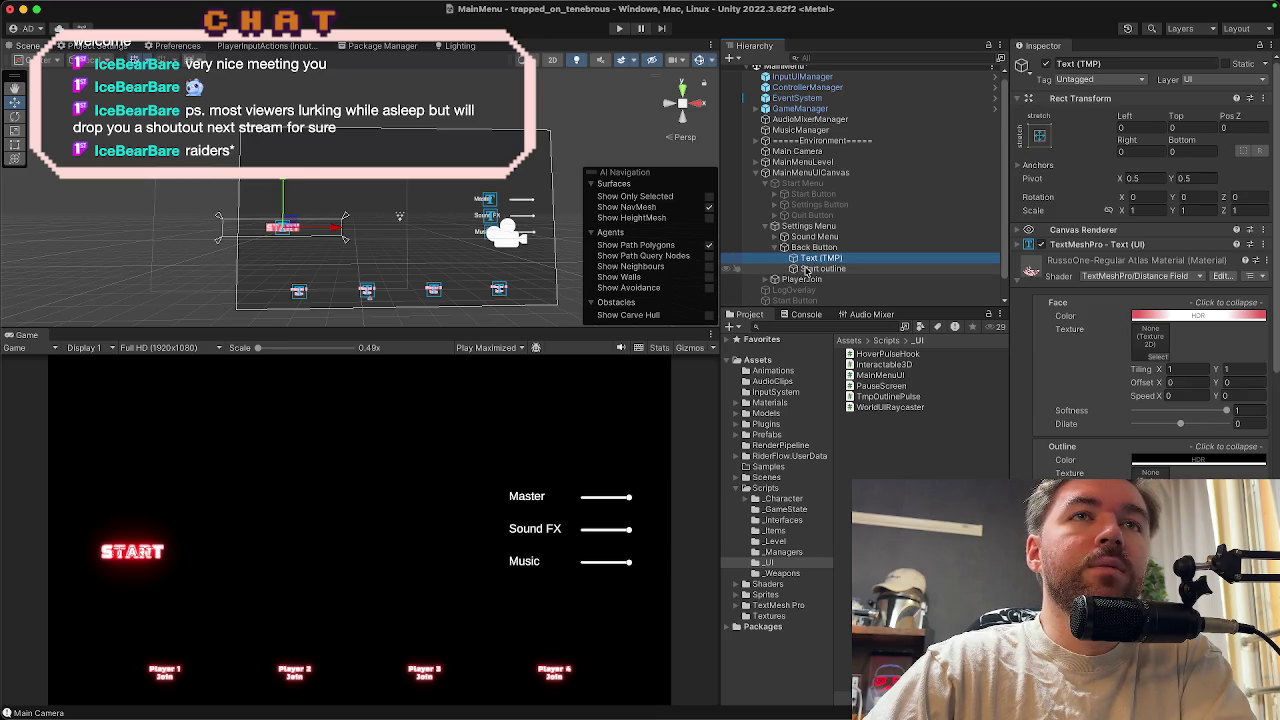
{"action": "scroll", "coordinate": [1092, 321], "scroll_direction": "down", "scroll_amount": 5}
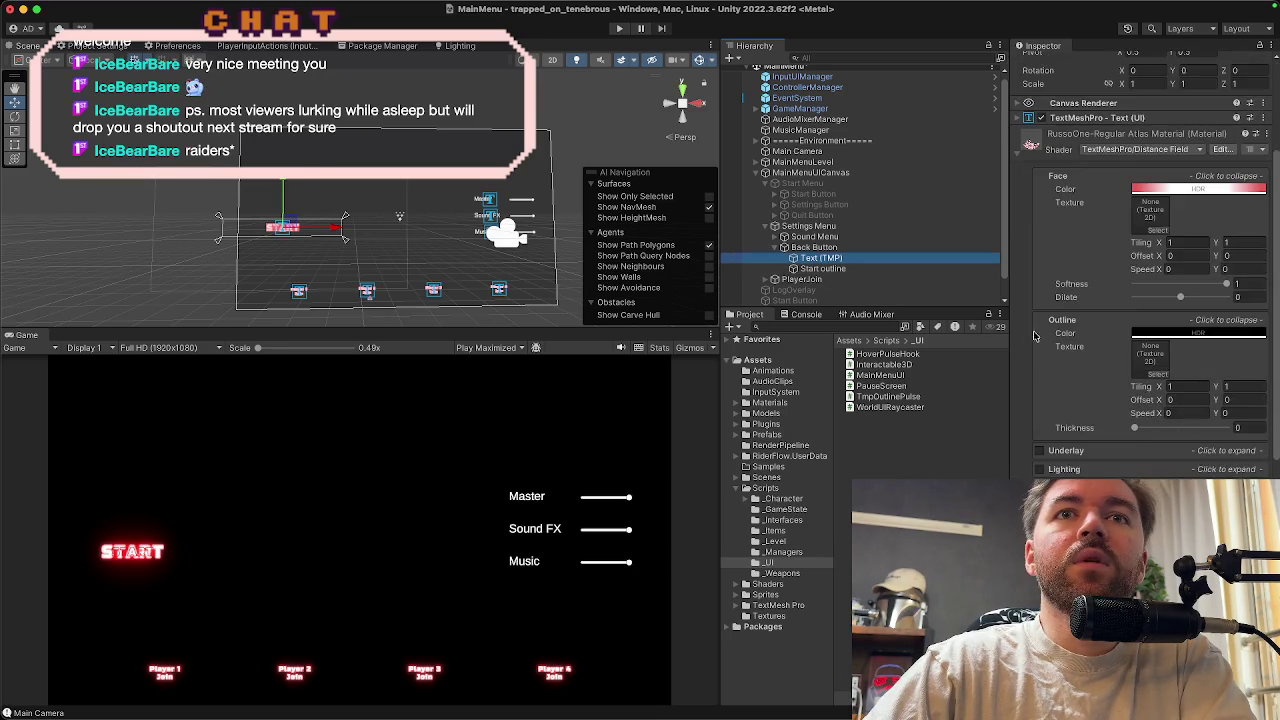
{"action": "scroll", "coordinate": [1092, 321], "scroll_direction": "up", "scroll_amount": 5}
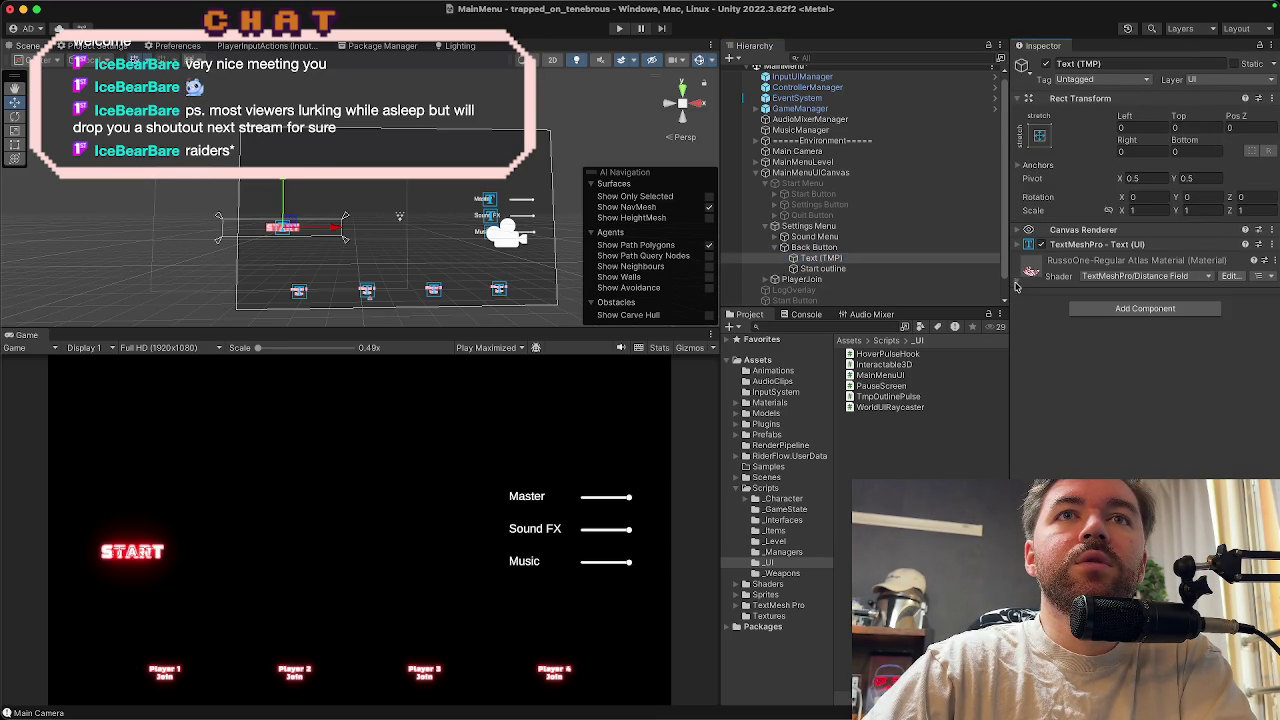
{"action": "left_click", "coordinate": [1093, 245]}
{"action": "double_click", "coordinate": [1074, 293]}
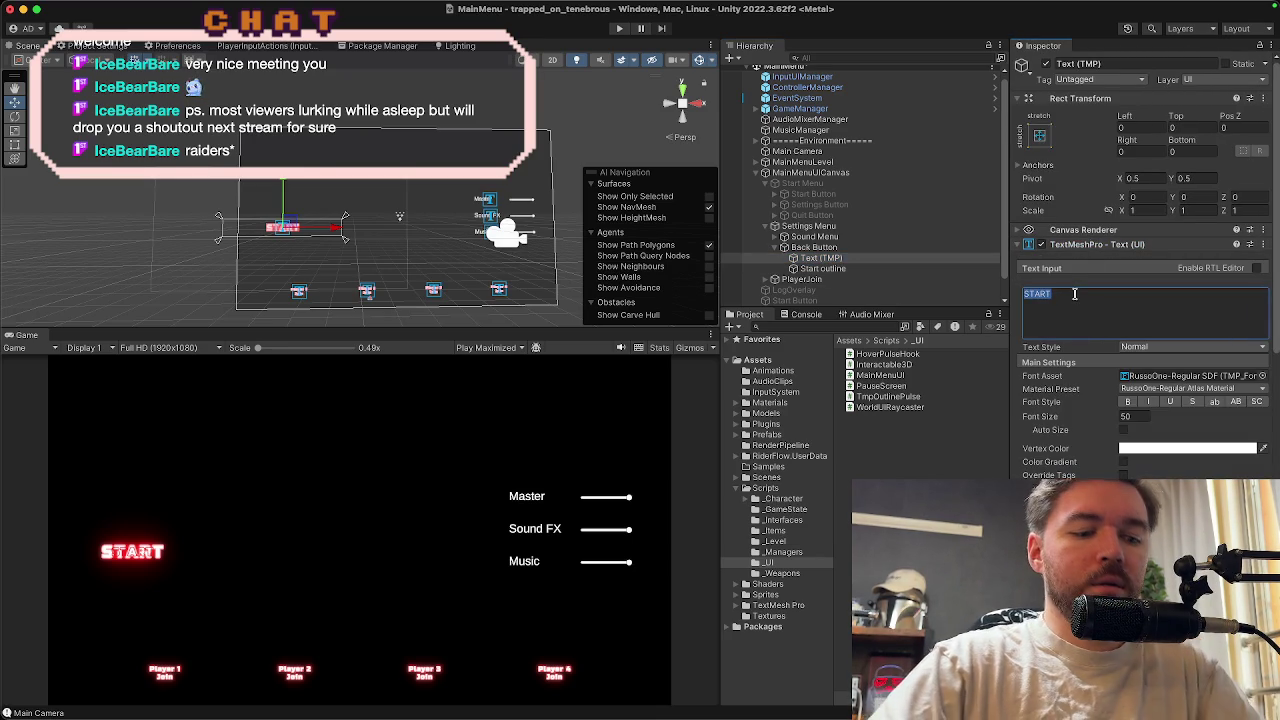
{"action": "type", "text": "BACK"}
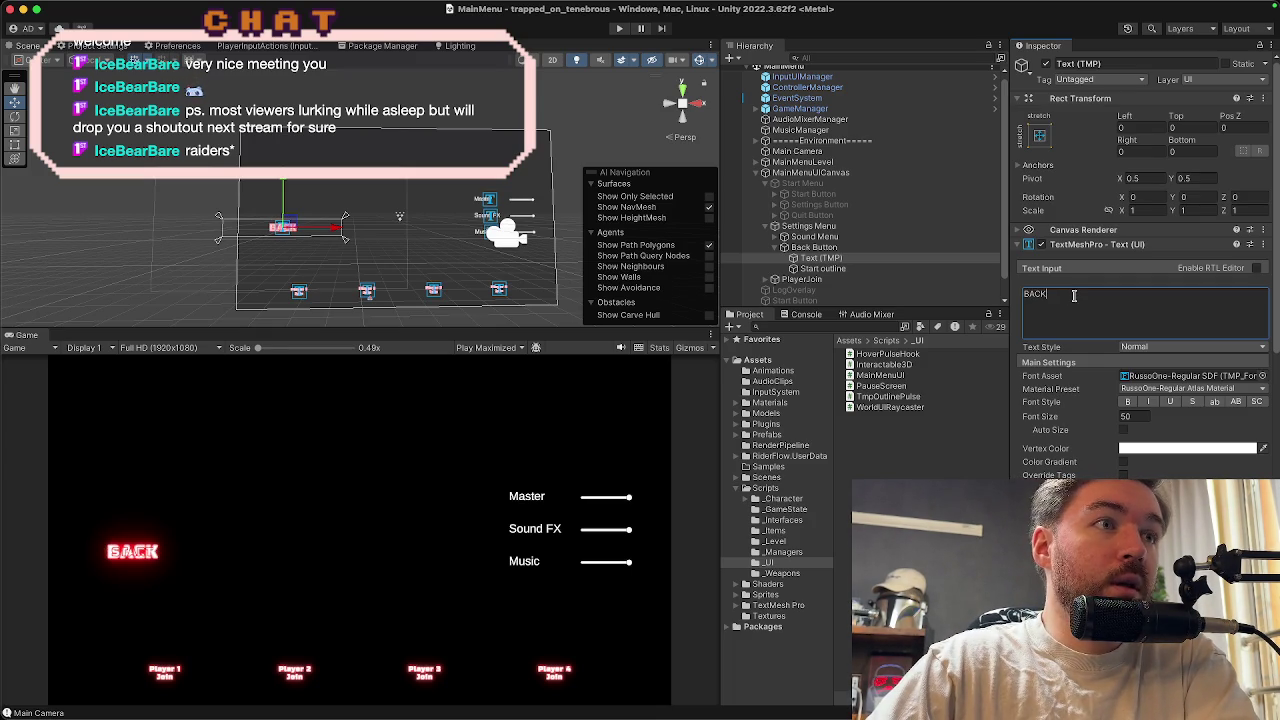
{"action": "left_click", "coordinate": [923, 268]}
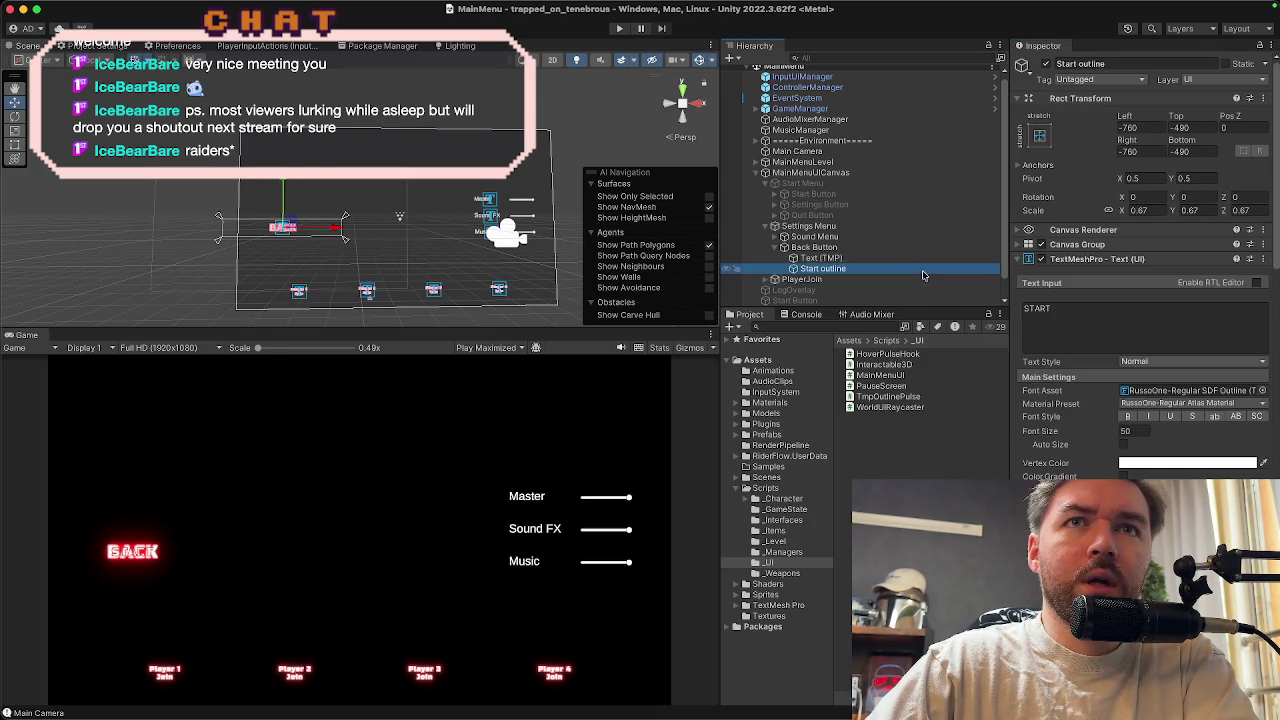
{"action": "left_click", "coordinate": [1065, 316]}
{"action": "type", "text": "BACK"}
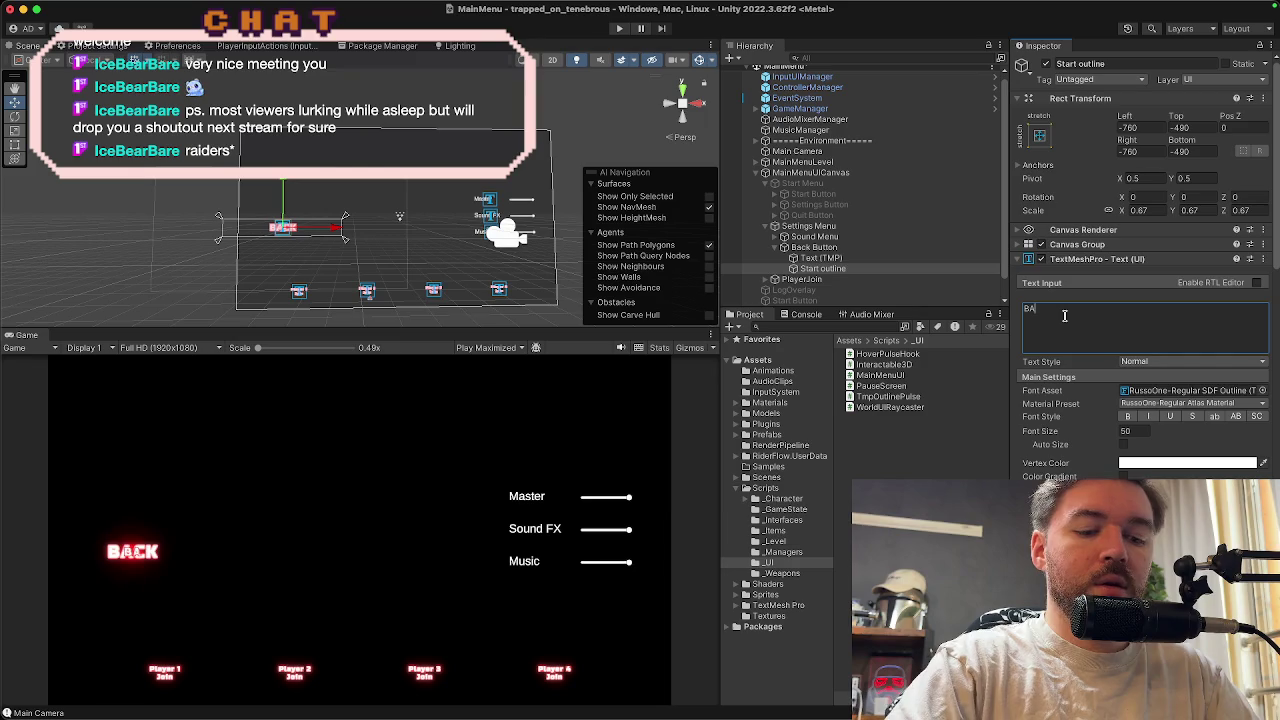
{"action": "key", "text": "Return"}
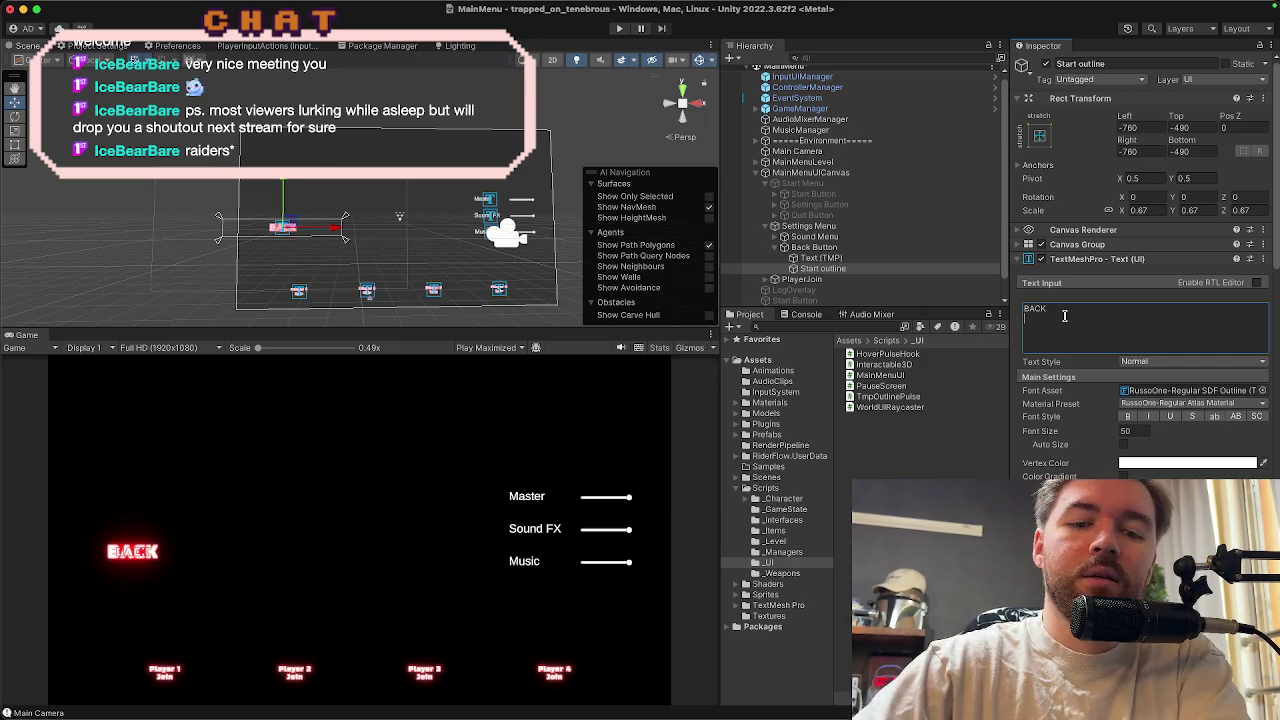
{"action": "left_click", "coordinate": [1071, 262]}
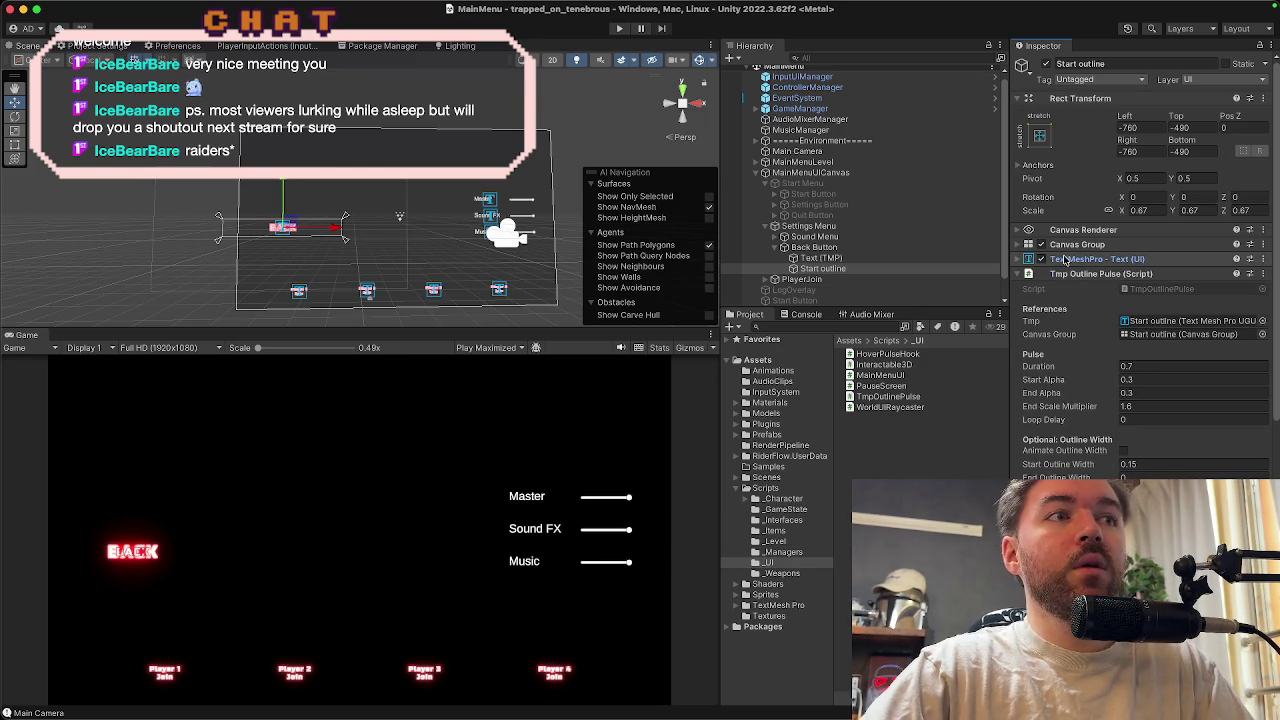
Set Back Button's On Click to MainMenuUICanvas calling MainMenuUI.SwitchToStartMenu
{"action": "left_click", "coordinate": [868, 250]}
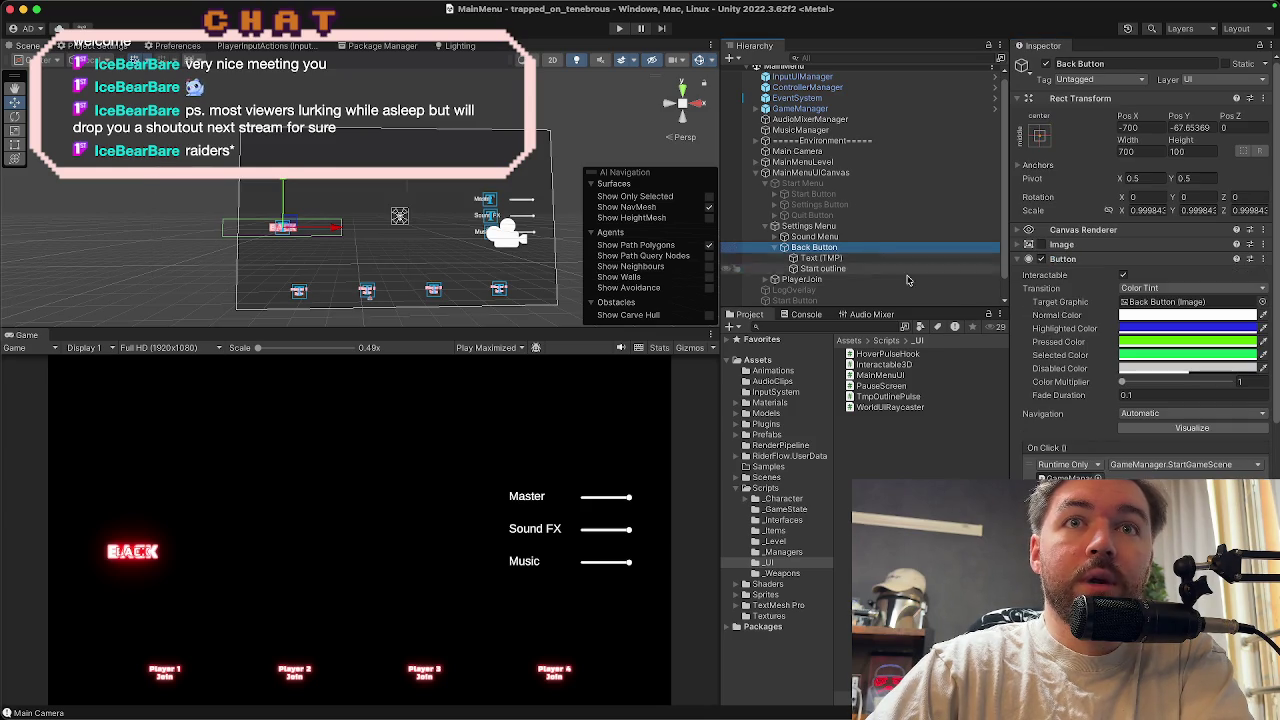
{"action": "scroll", "coordinate": [1127, 399], "scroll_direction": "down", "scroll_amount": 2}
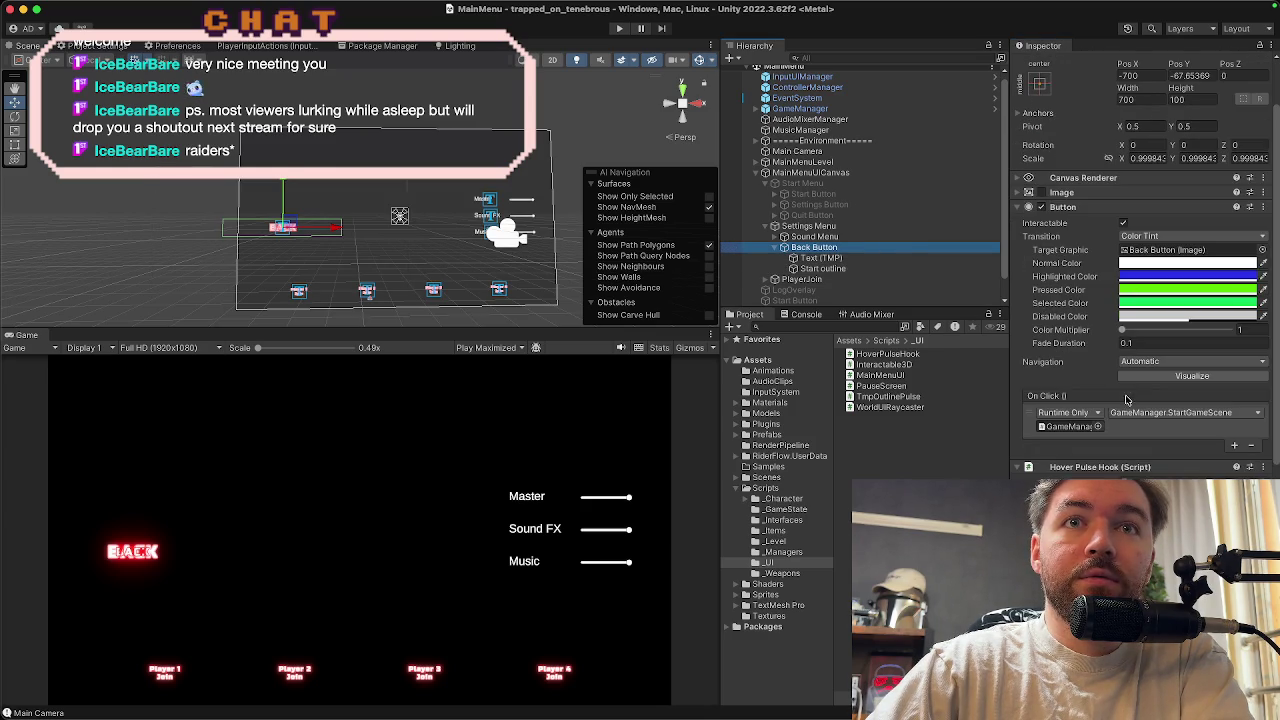
{"action": "left_click", "coordinate": [1195, 414]}
{"action": "mouse_move", "coordinate": [1145, 470]}
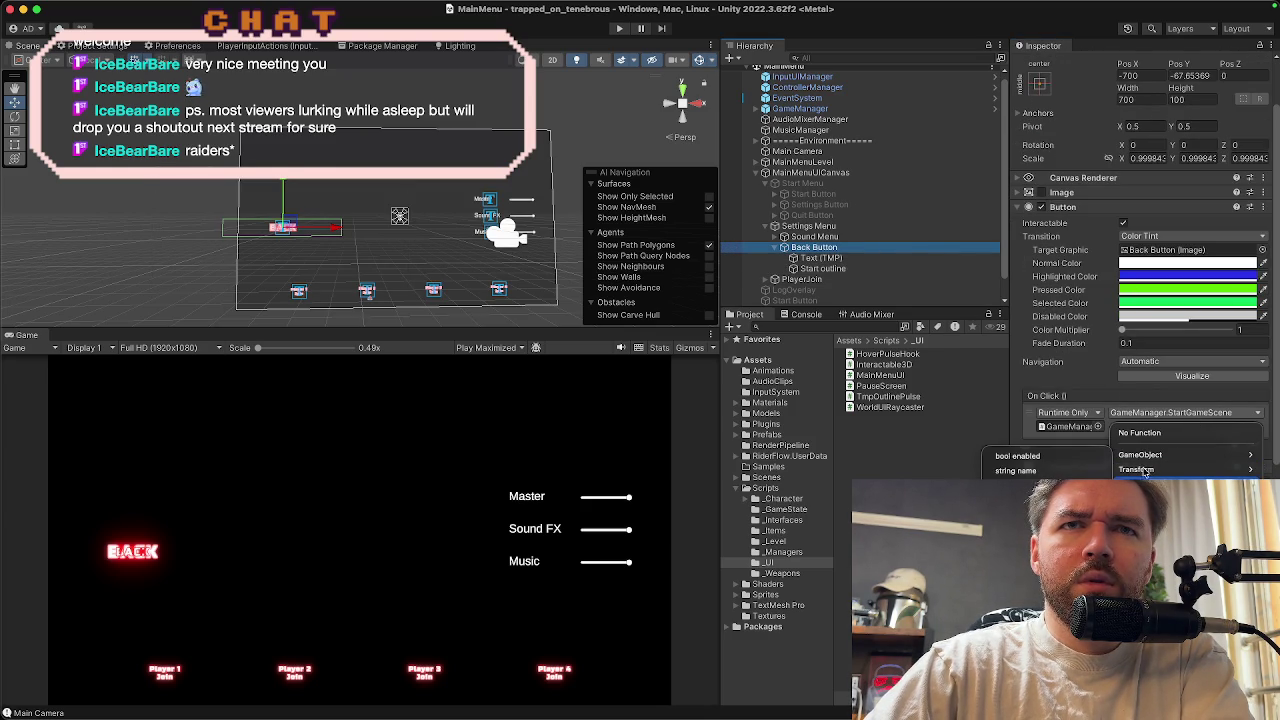
{"action": "left_click", "coordinate": [828, 178]}
{"action": "mouse_move", "coordinate": [828, 172]}
{"action": "left_mouse_down"}
{"action": "mouse_move", "coordinate": [850, 175]}
{"action": "mouse_move", "coordinate": [1068, 426]}
{"action": "left_mouse_up"}
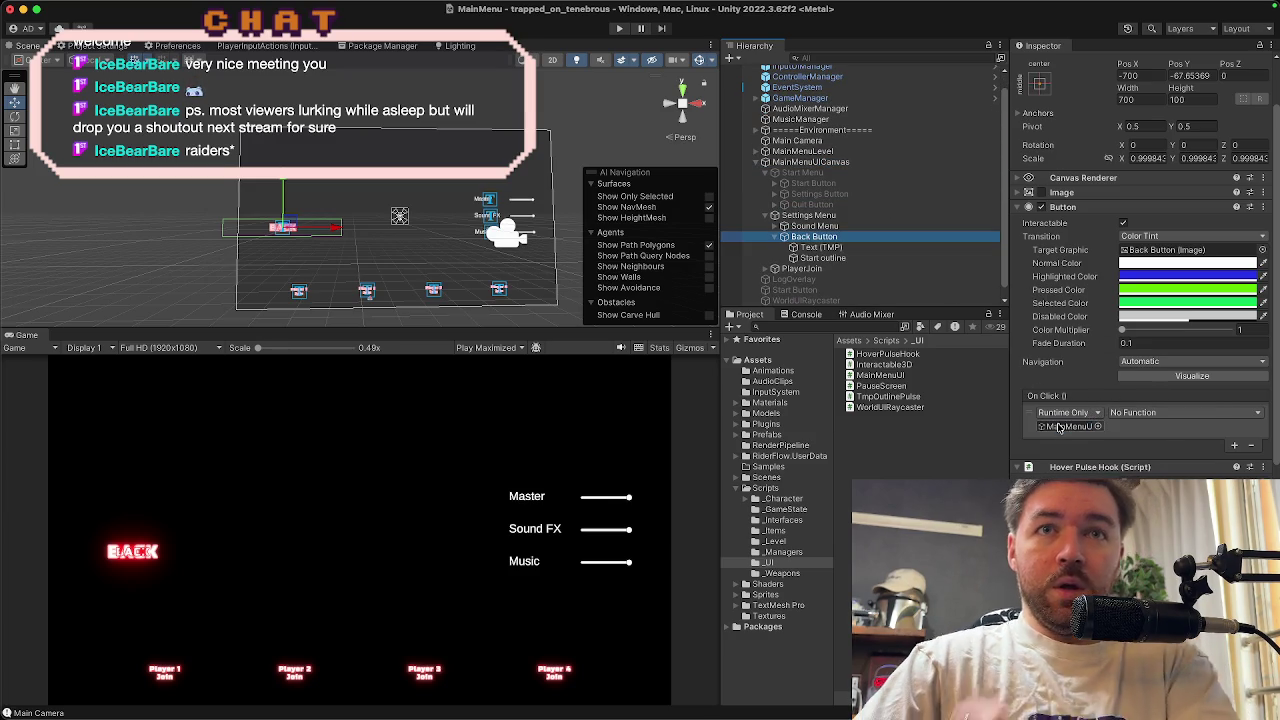
{"action": "left_click", "coordinate": [1145, 414]}
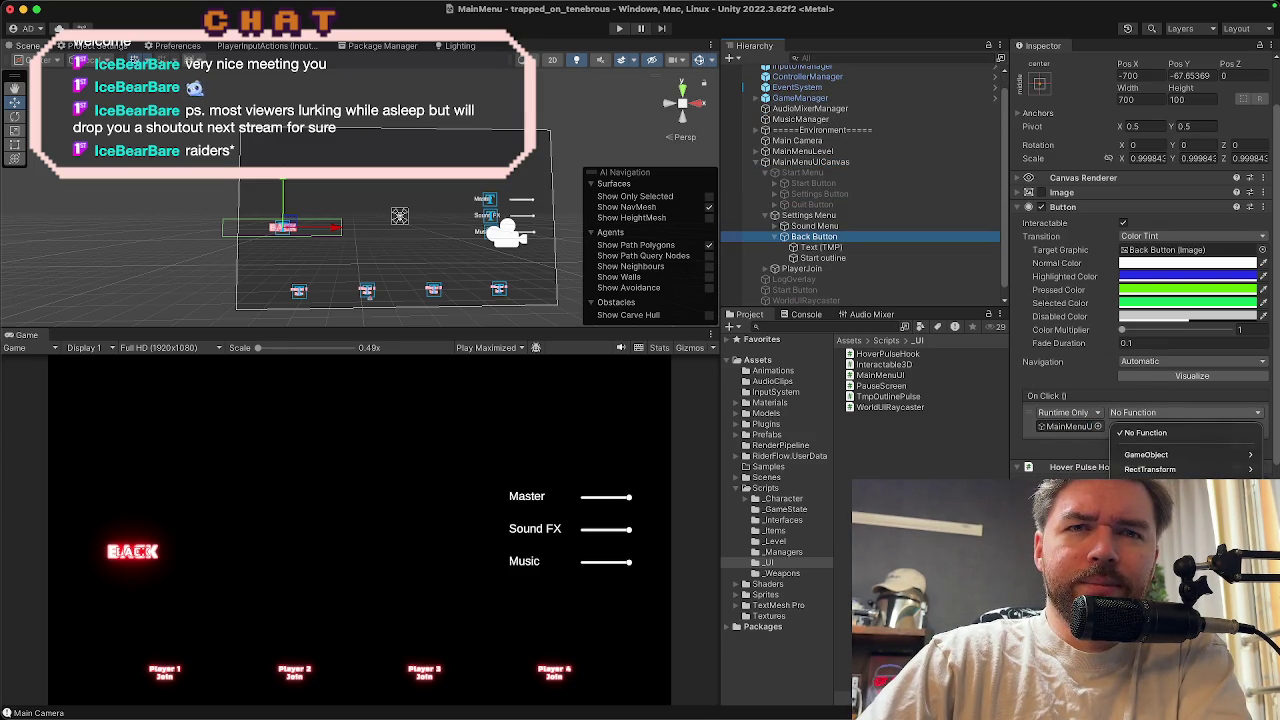
{"action": "left_click", "coordinate": [1072, 500]}
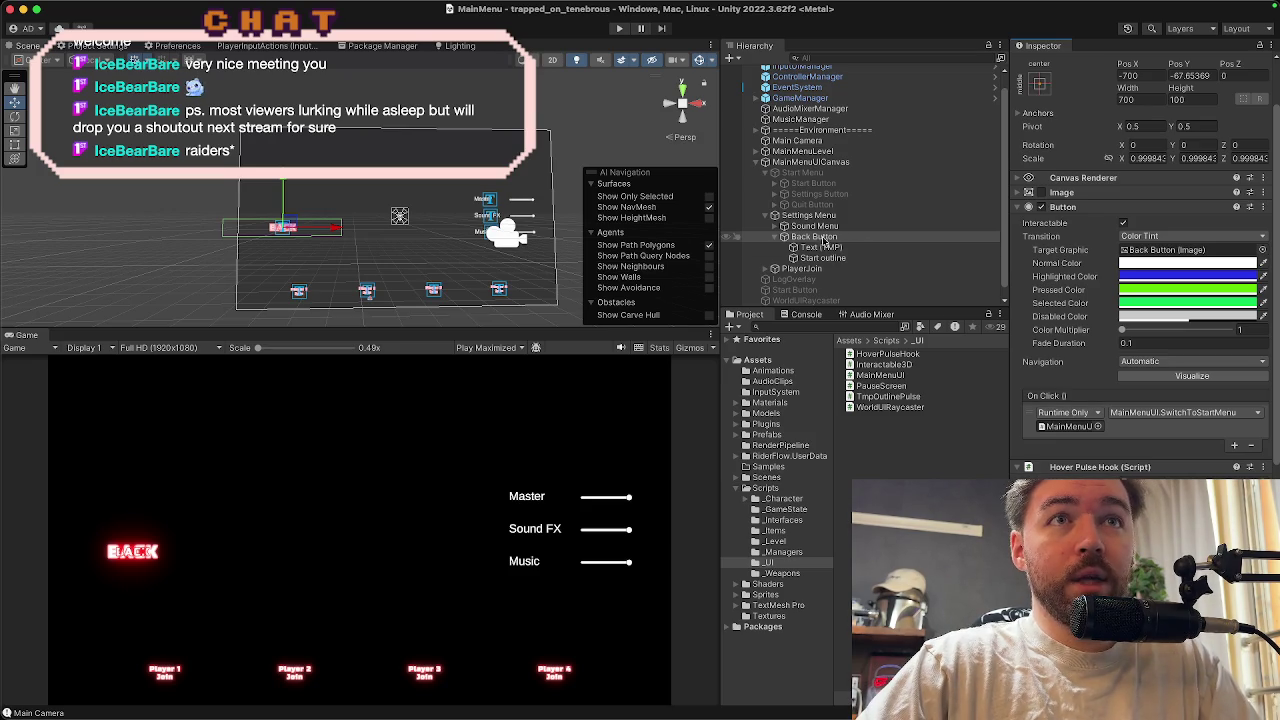
{"action": "left_click", "coordinate": [776, 236]}
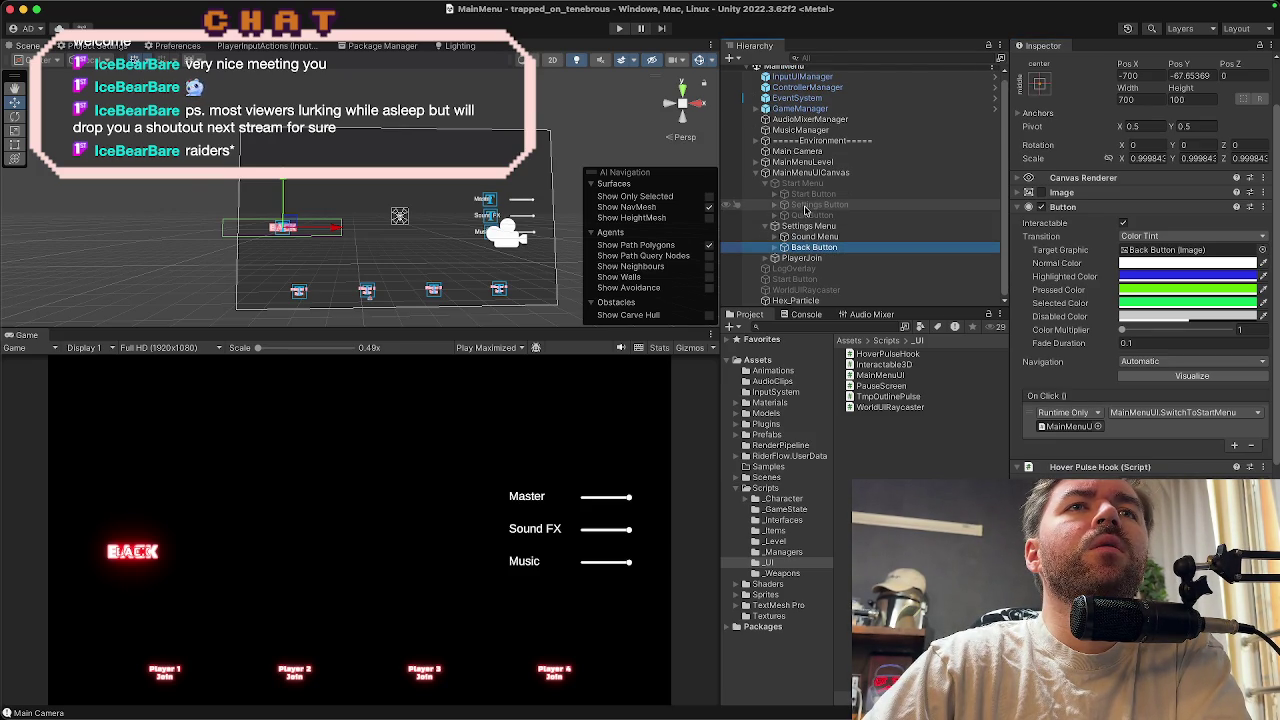
Check the Quit Button, then expand Sound Menu, Settings Button and the three volume sliders
{"action": "left_click", "coordinate": [812, 215]}
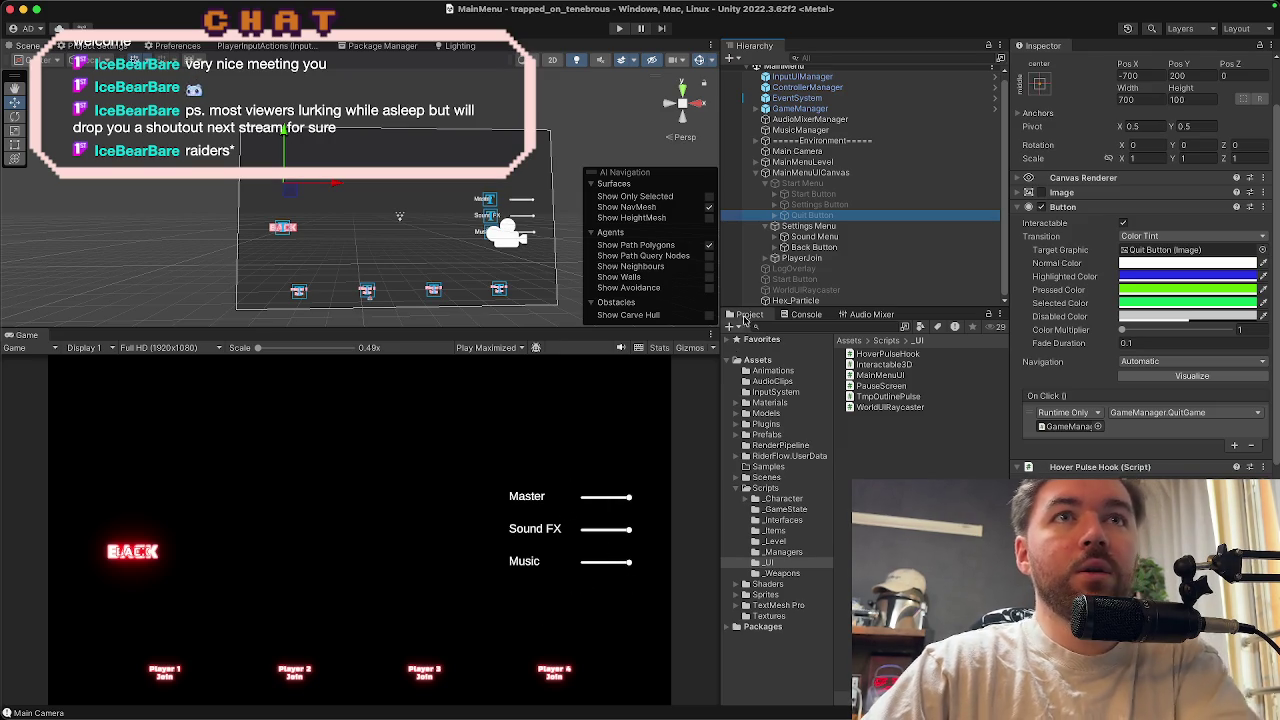
{"action": "left_click", "coordinate": [800, 236]}
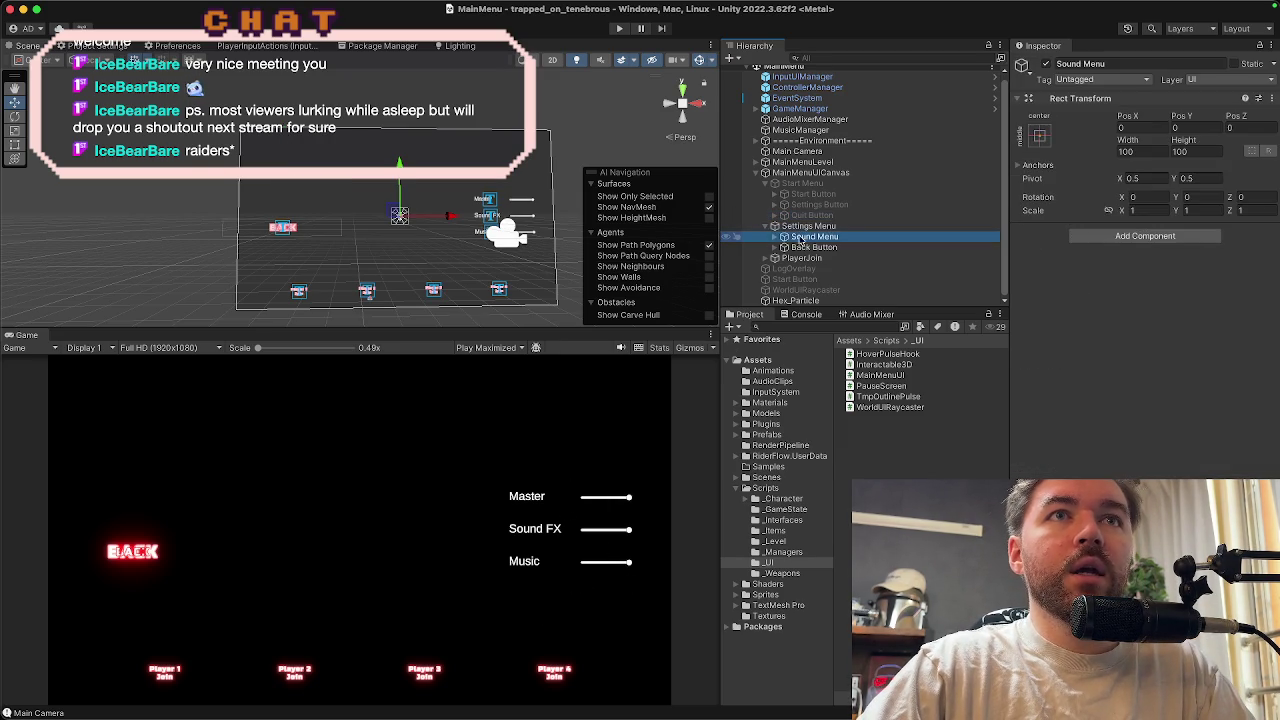
{"action": "left_click", "coordinate": [774, 237]}
{"action": "left_click", "coordinate": [784, 247]}
{"action": "scroll", "coordinate": [790, 240], "scroll_direction": "down", "scroll_amount": 2}
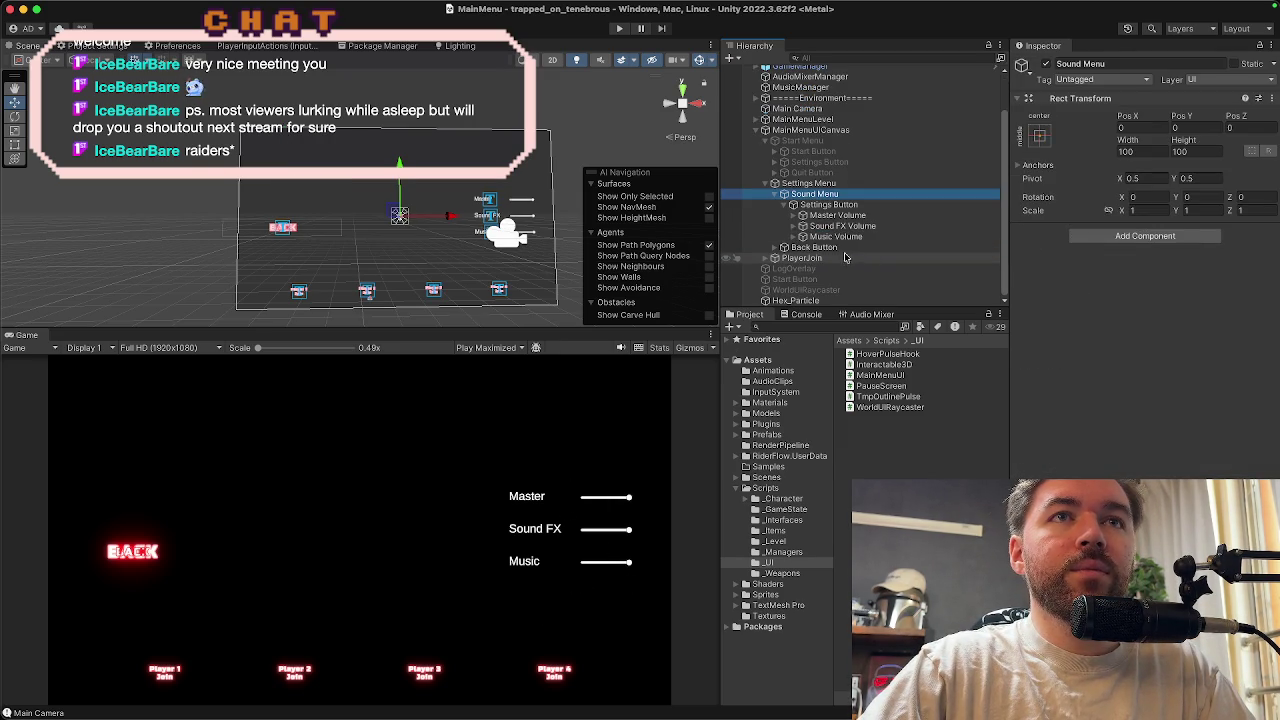
{"action": "left_click", "coordinate": [795, 215]}
{"action": "left_click", "coordinate": [795, 268]}
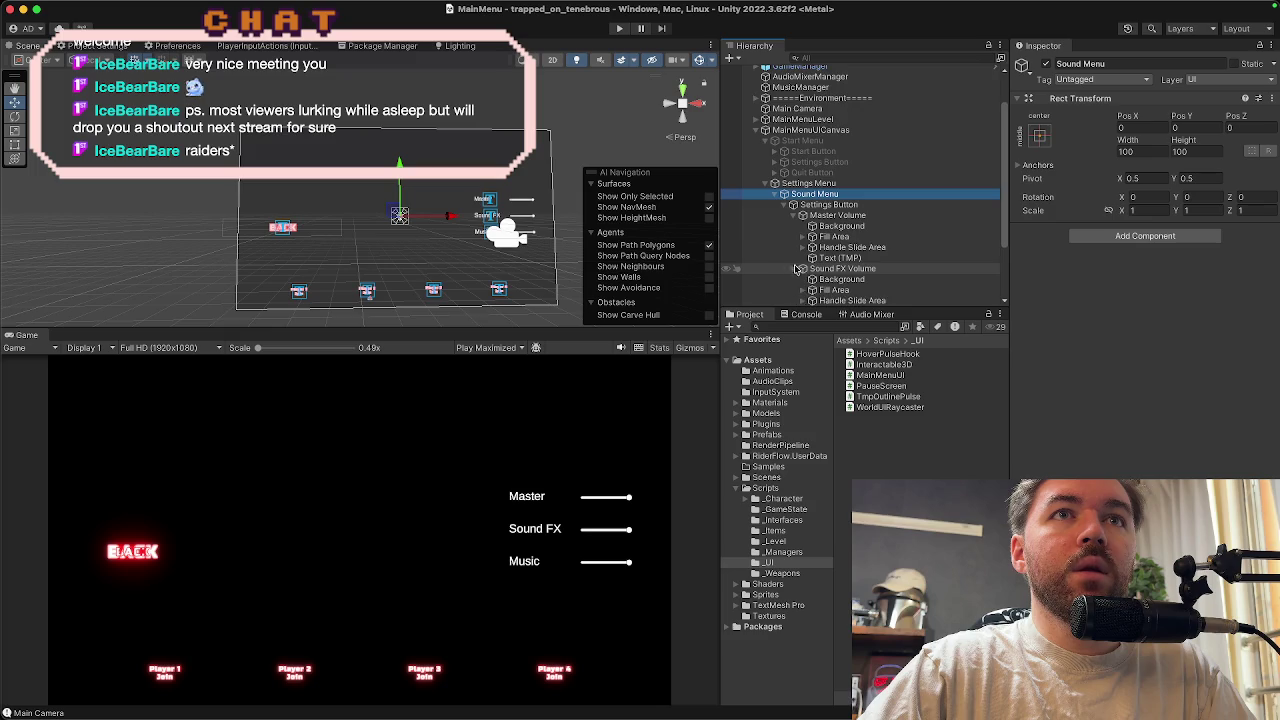
{"action": "scroll", "coordinate": [797, 268], "scroll_direction": "down", "scroll_amount": 3}
{"action": "left_click", "coordinate": [802, 252]}
Reveal the Fill and Handle parts of the Music, Sound FX and Master sliders
{"action": "scroll", "coordinate": [860, 255], "scroll_direction": "down", "scroll_amount": 2}
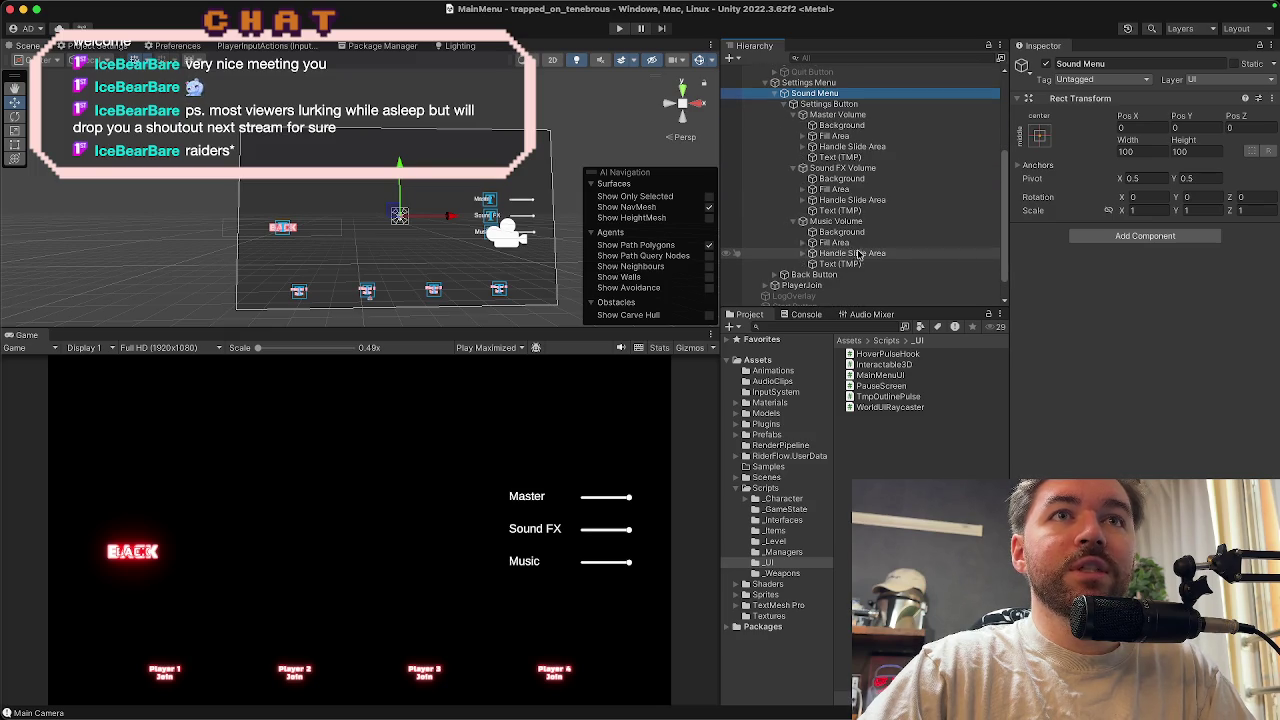
{"action": "left_click", "coordinate": [805, 242]}
{"action": "left_click", "coordinate": [805, 264]}
{"action": "left_click", "coordinate": [805, 189]}
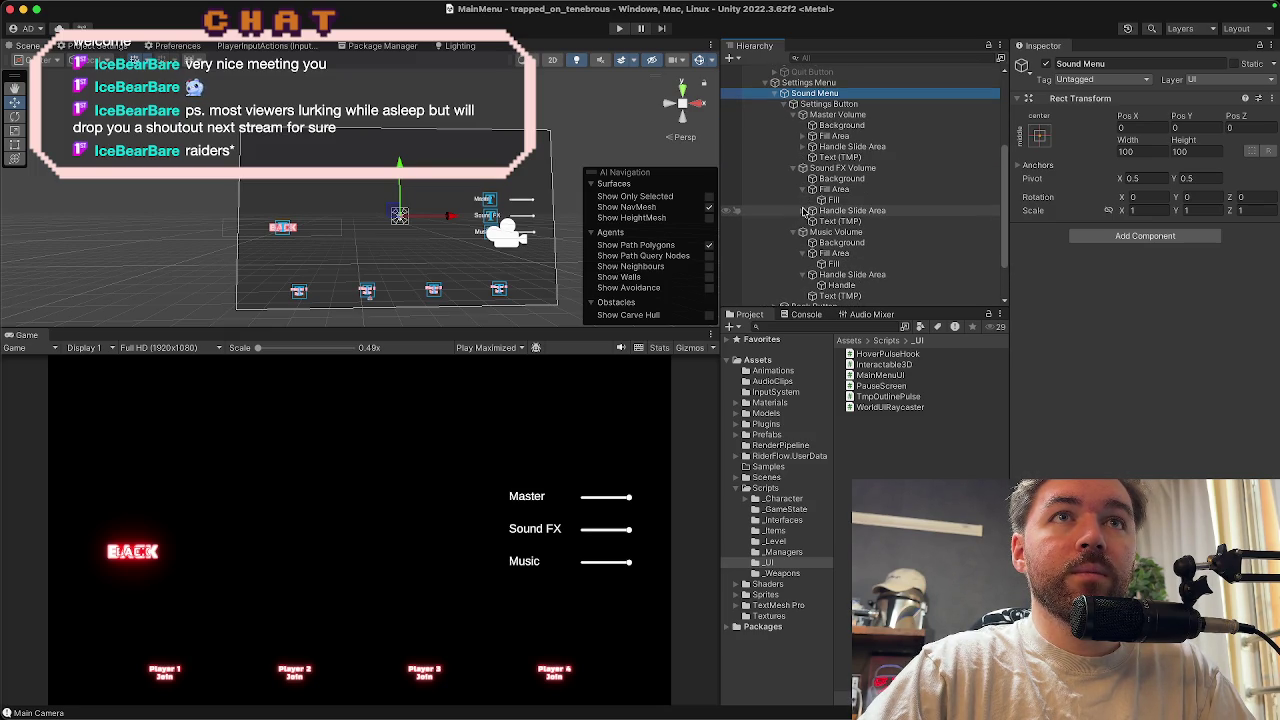
{"action": "left_click", "coordinate": [805, 210]}
{"action": "left_click", "coordinate": [805, 136]}
{"action": "left_click", "coordinate": [805, 157]}
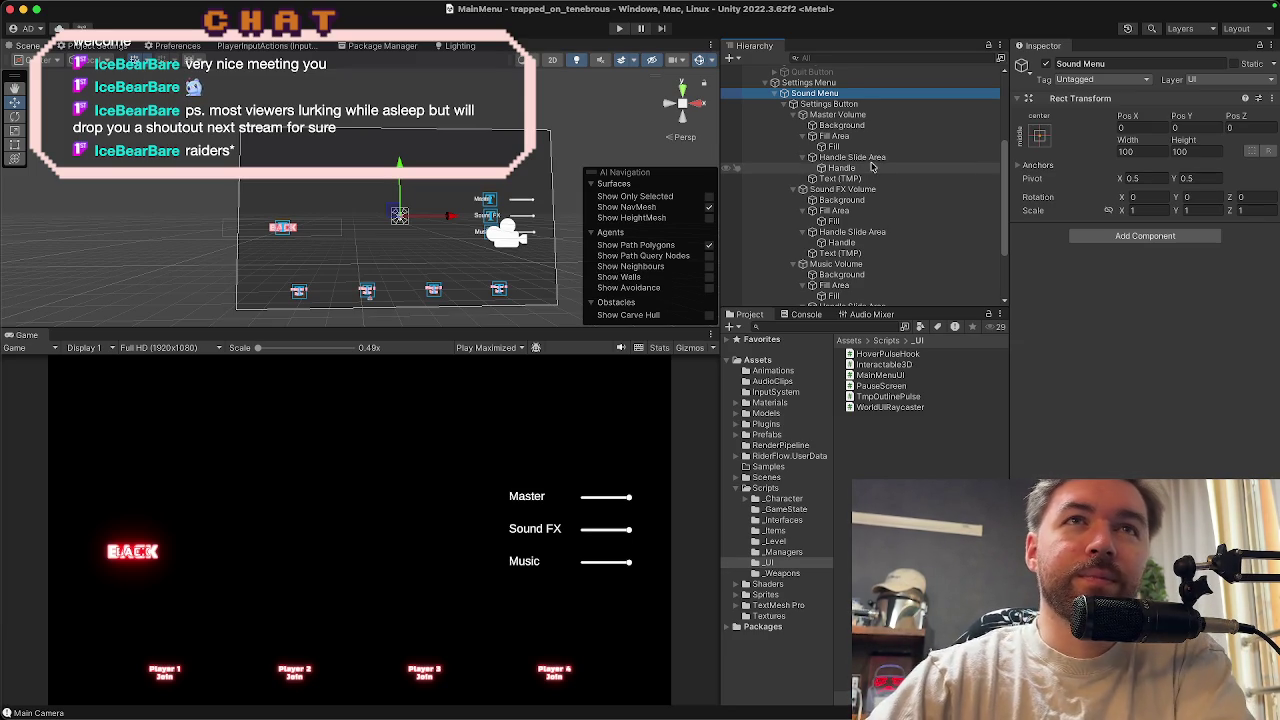
Select the Settings Button container, then collapse Settings Menu and the canvas hierarchy
{"action": "scroll", "coordinate": [850, 128], "scroll_direction": "up", "scroll_amount": 1}
{"action": "left_click", "coordinate": [849, 118]}
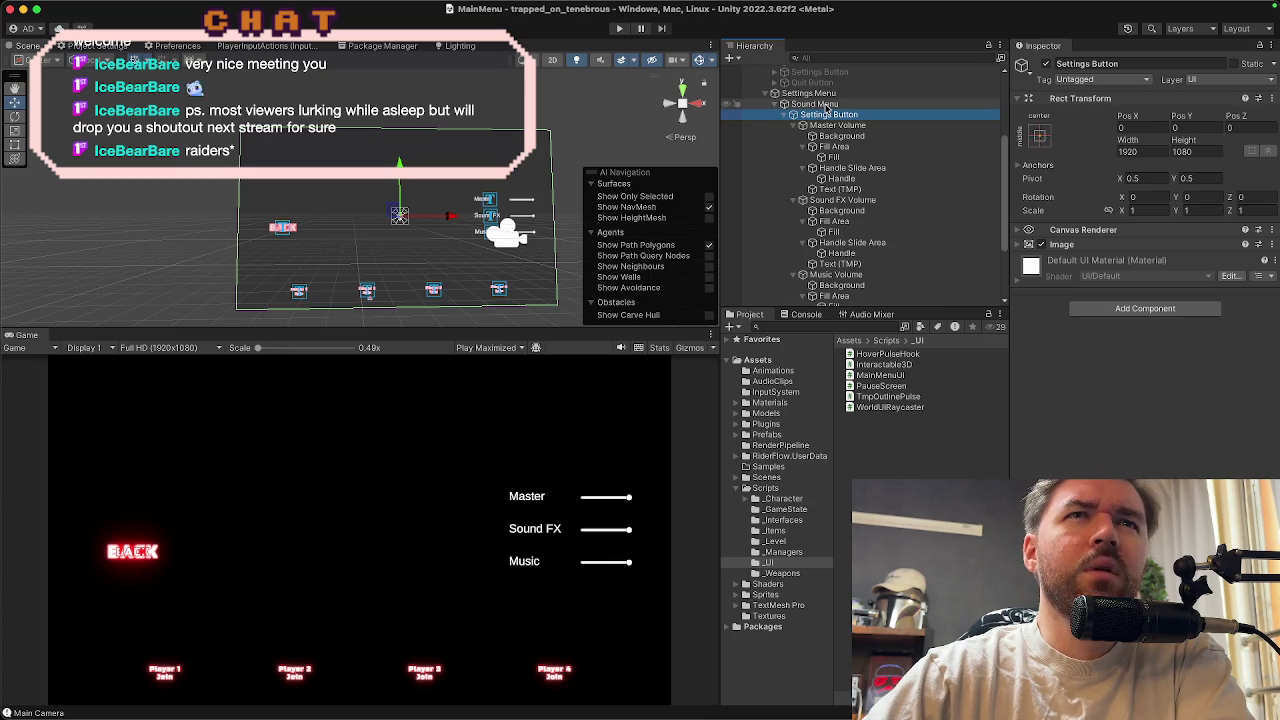
{"action": "scroll", "coordinate": [822, 112], "scroll_direction": "down", "scroll_amount": 3}
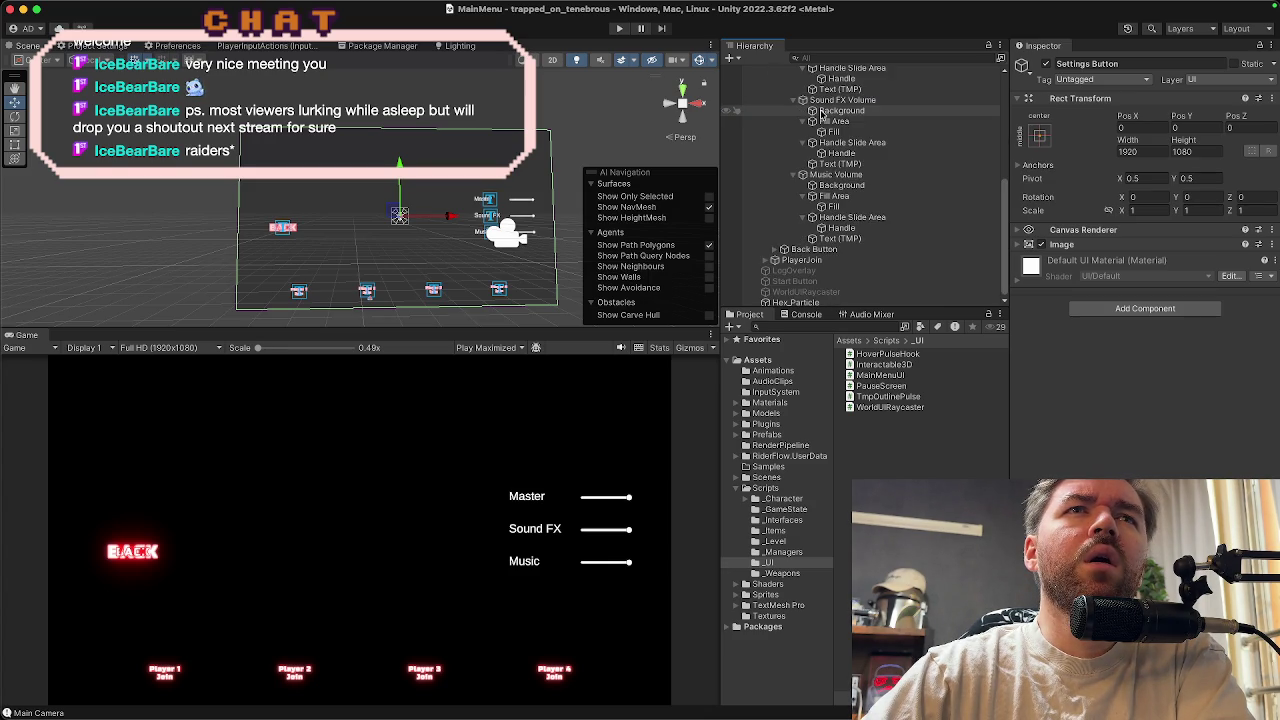
{"action": "scroll", "coordinate": [790, 110], "scroll_direction": "up", "scroll_amount": 3}
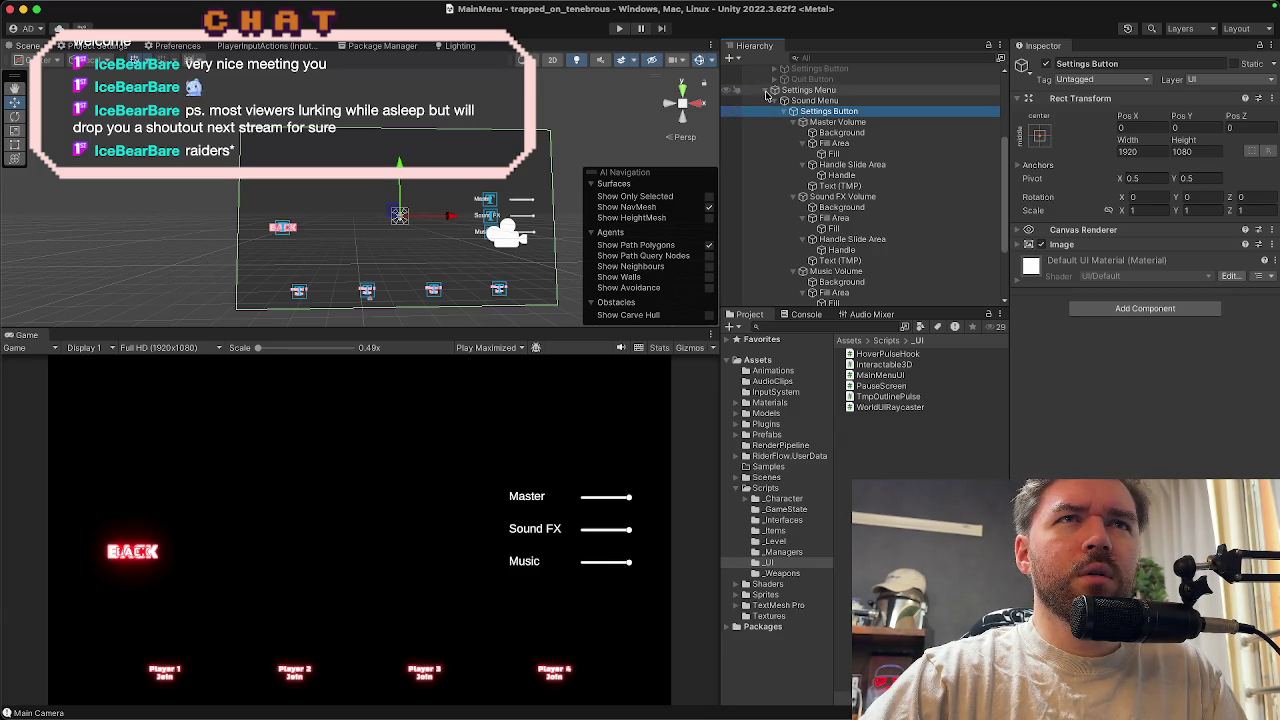
{"action": "left_click", "coordinate": [768, 101]}
{"action": "left_click", "coordinate": [758, 183]}
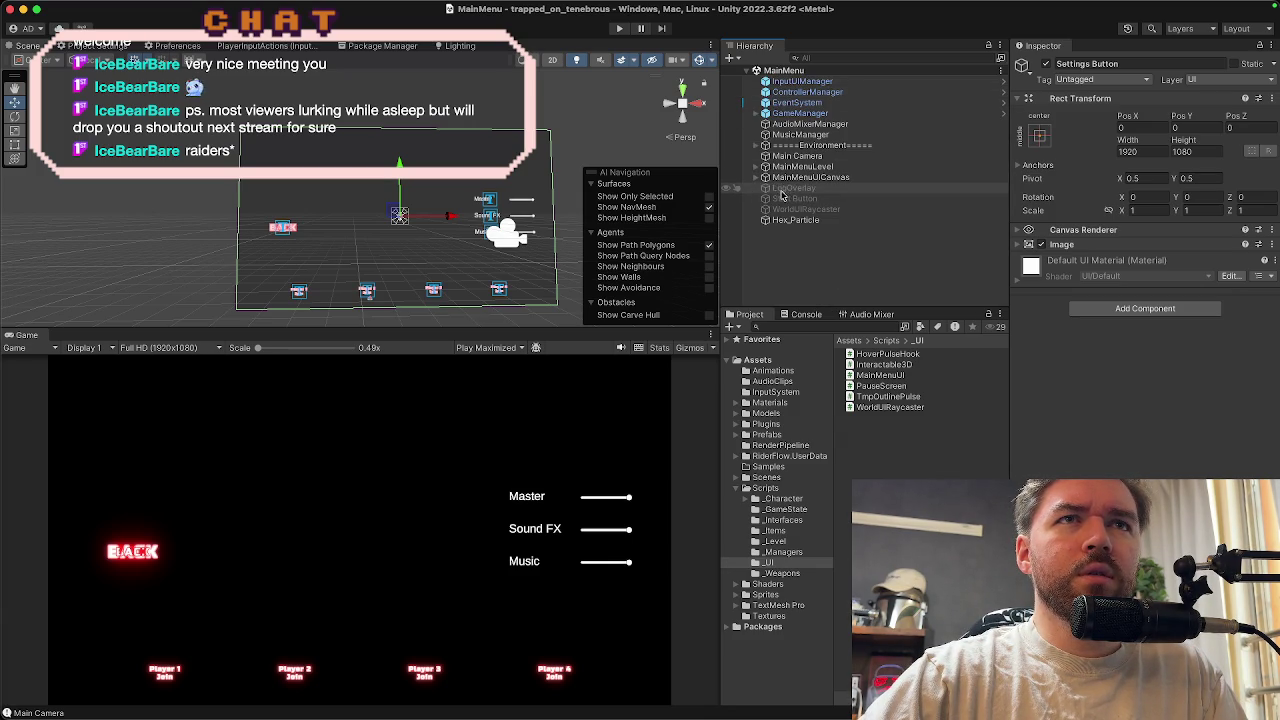
Expand MainMenuUICanvas and Settings Menu, then frame and expand Sound Menu
{"action": "left_click", "coordinate": [758, 179]}
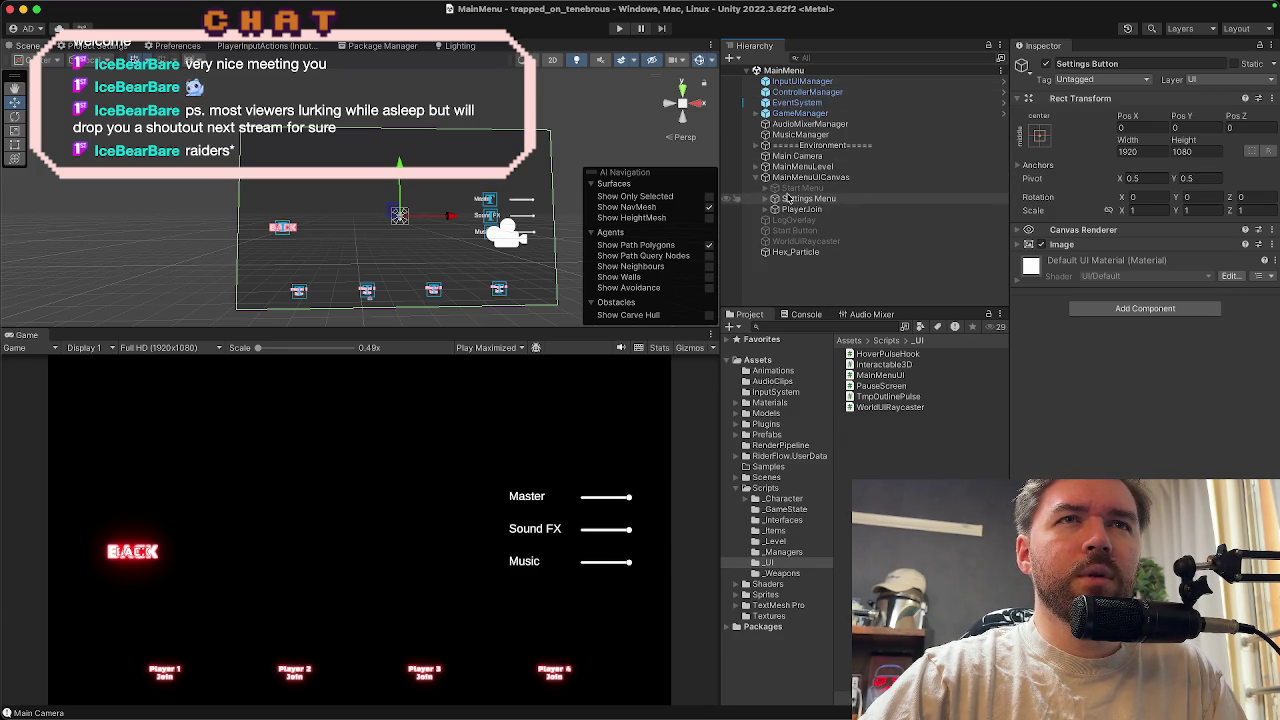
{"action": "left_click", "coordinate": [765, 199]}
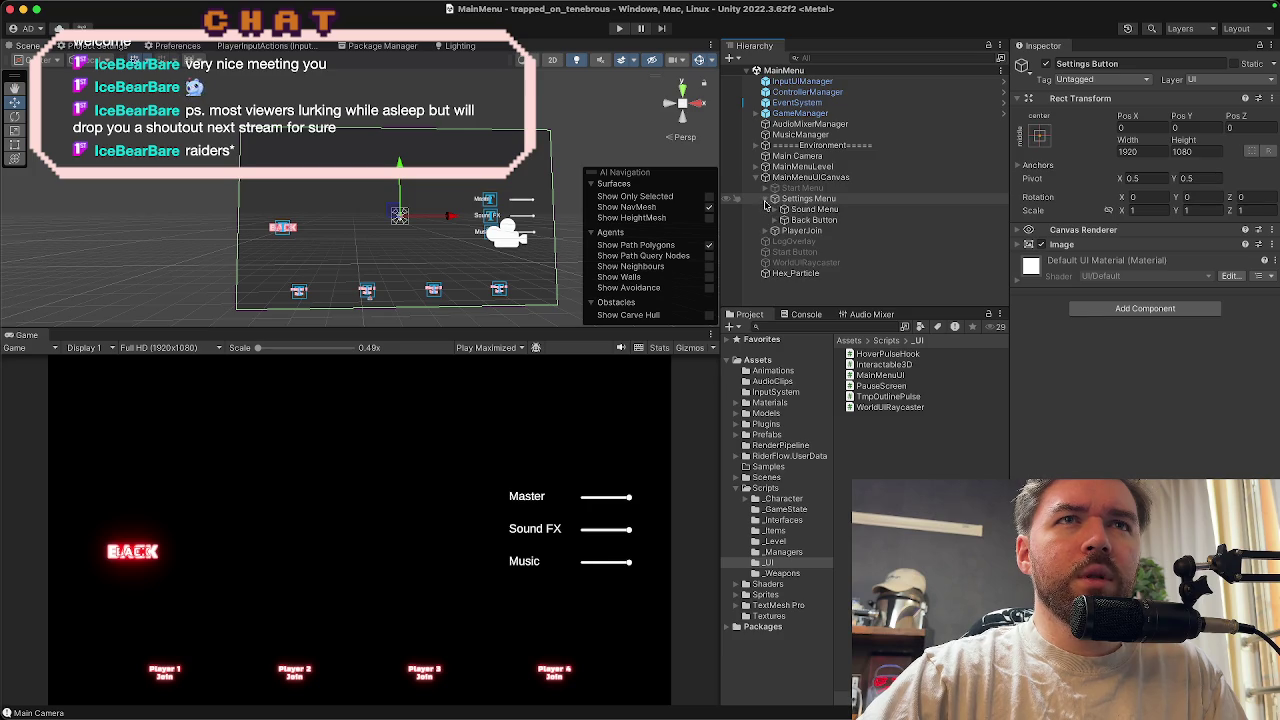
{"action": "left_click", "coordinate": [804, 210]}
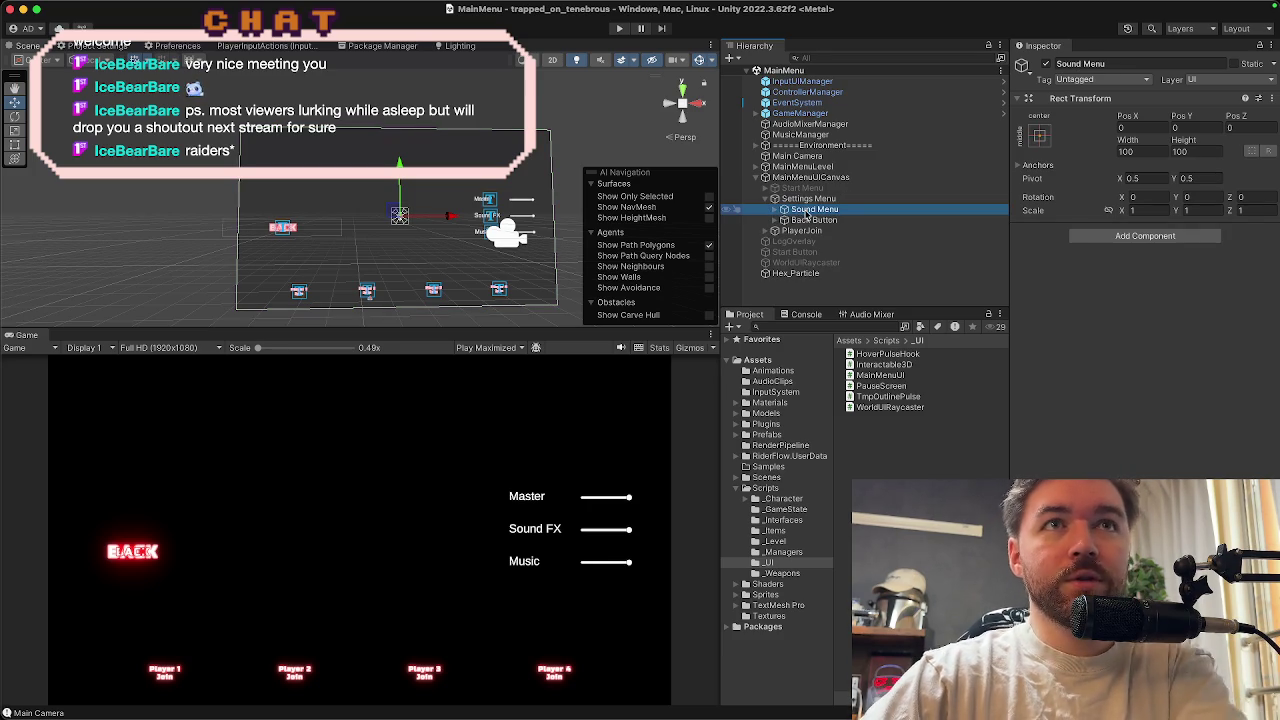
{"action": "key", "text": "f"}
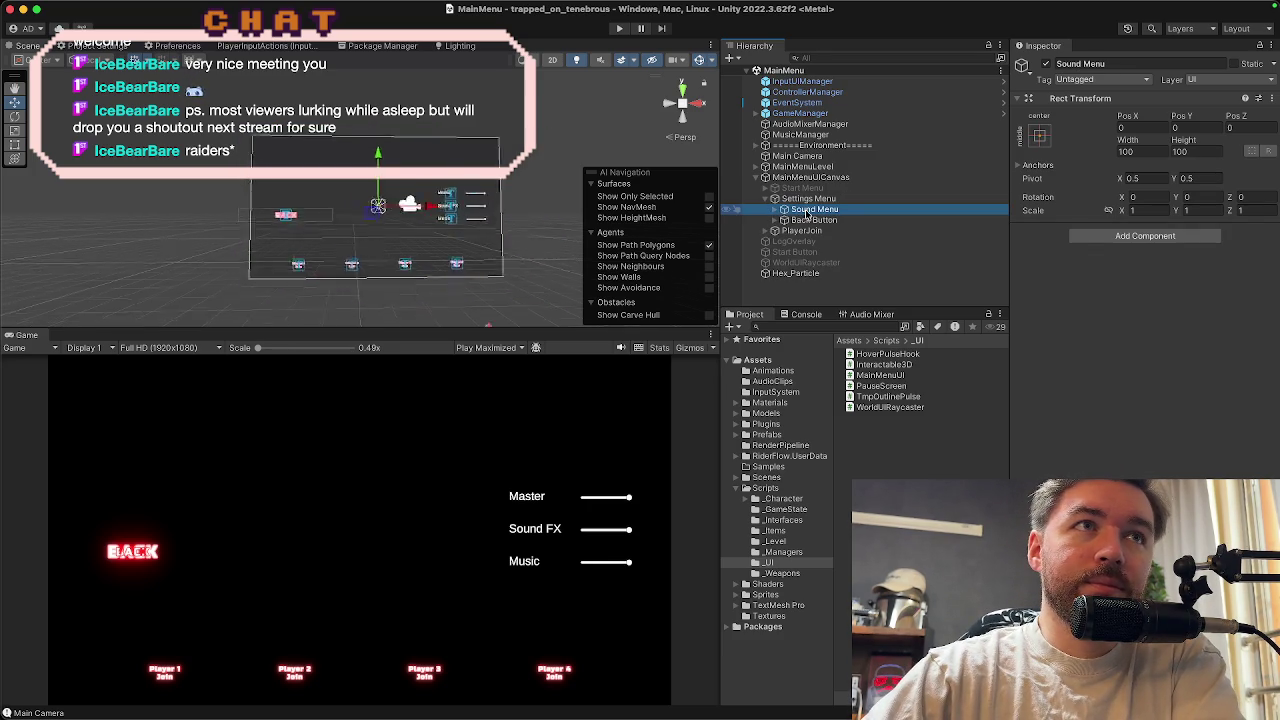
{"action": "left_click", "coordinate": [776, 210]}
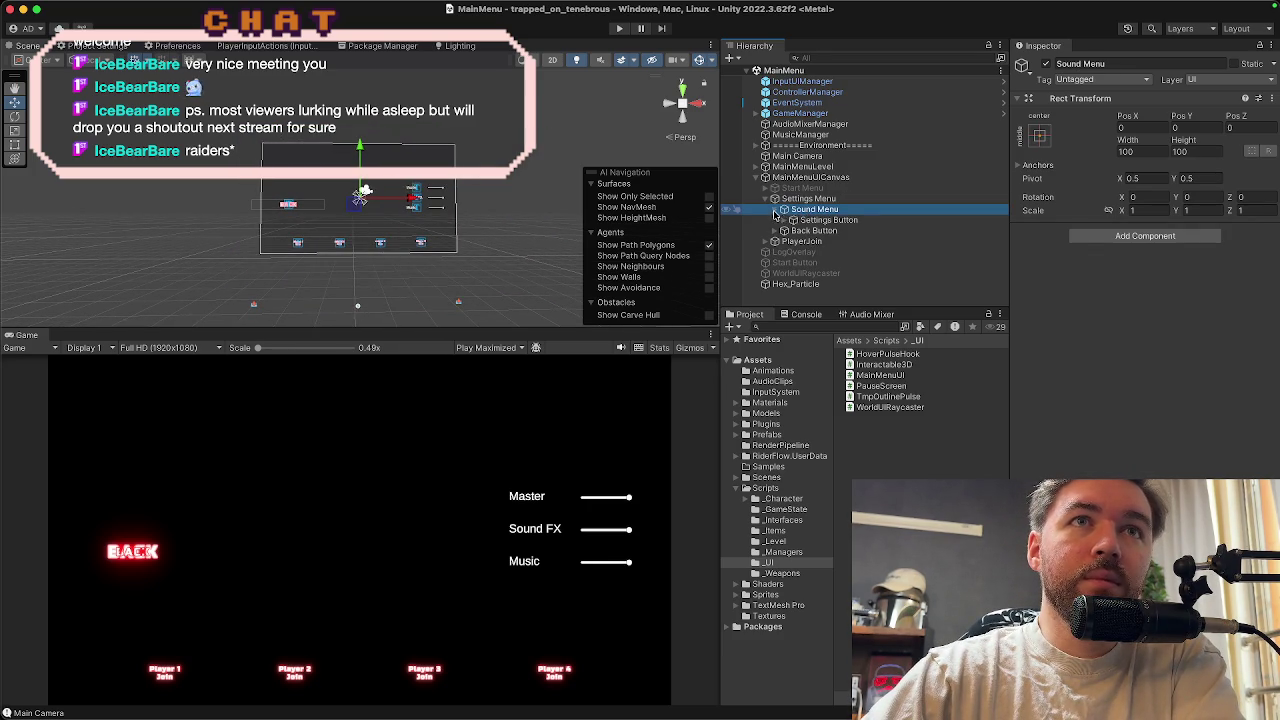
Expand Settings Button and select its Master, Sound FX and Music Volume sliders
{"action": "left_click", "coordinate": [806, 221]}
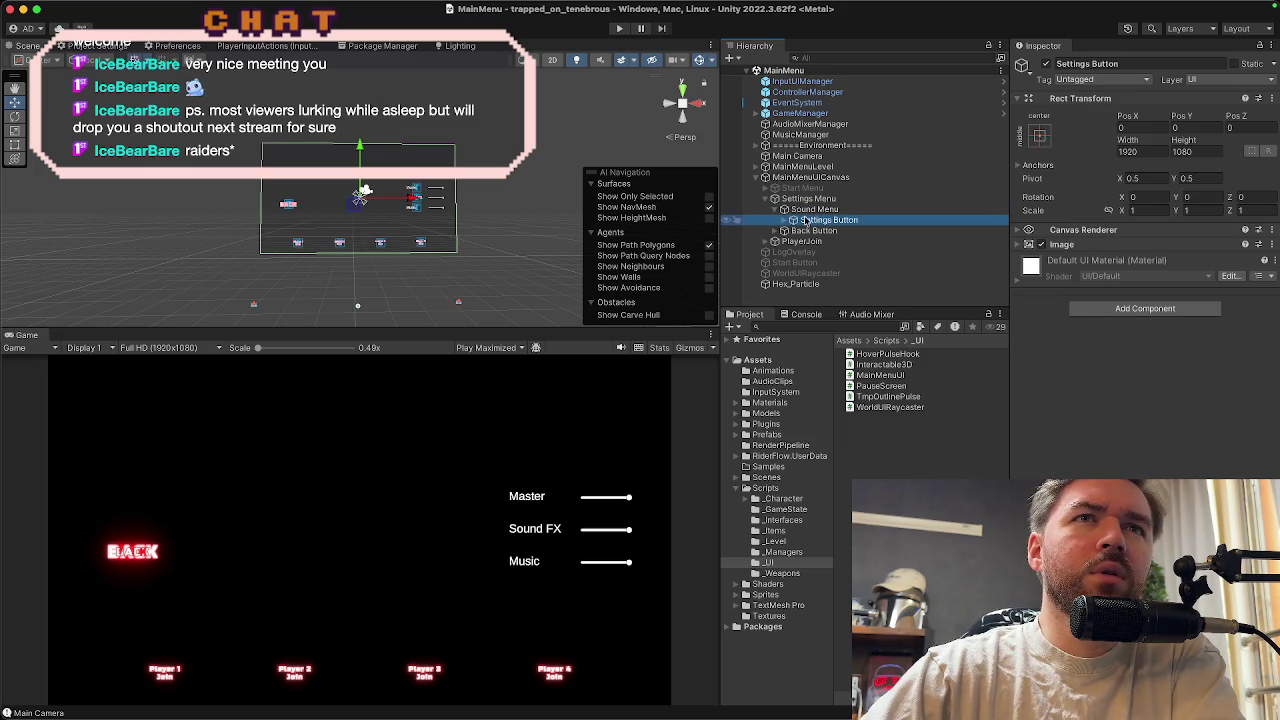
{"action": "left_click", "coordinate": [801, 220]}
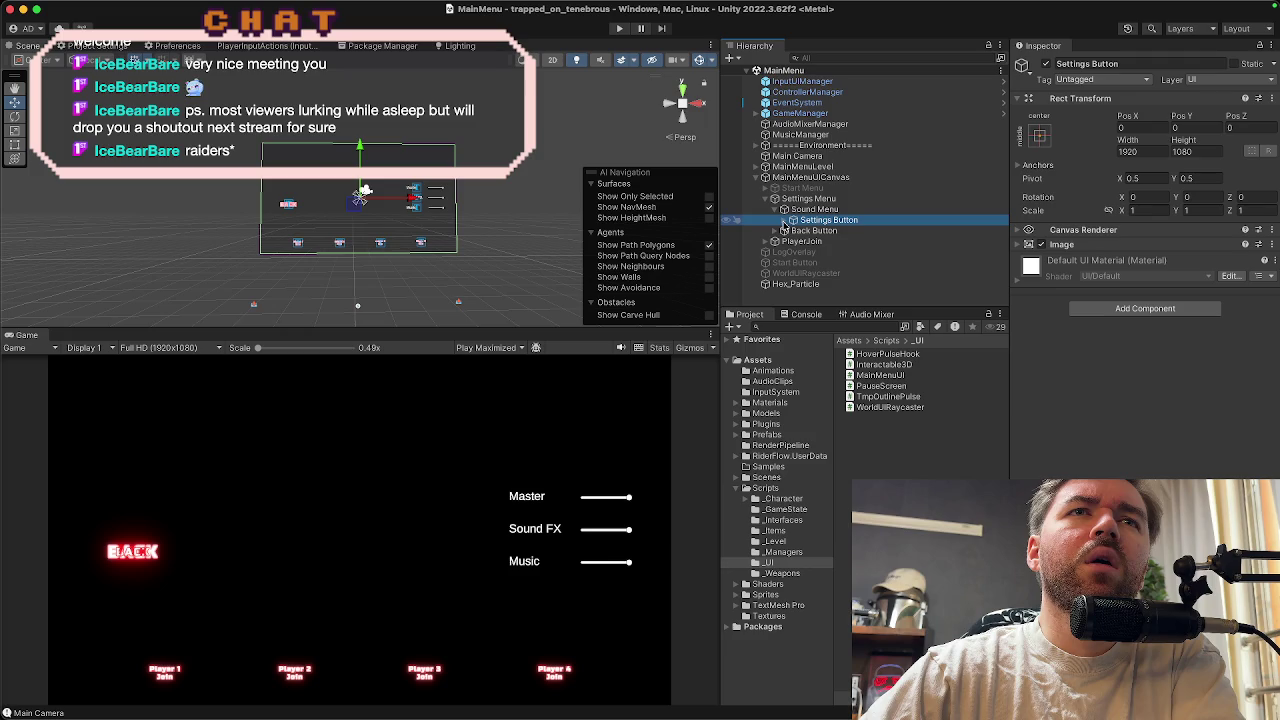
{"action": "left_click", "coordinate": [784, 222]}
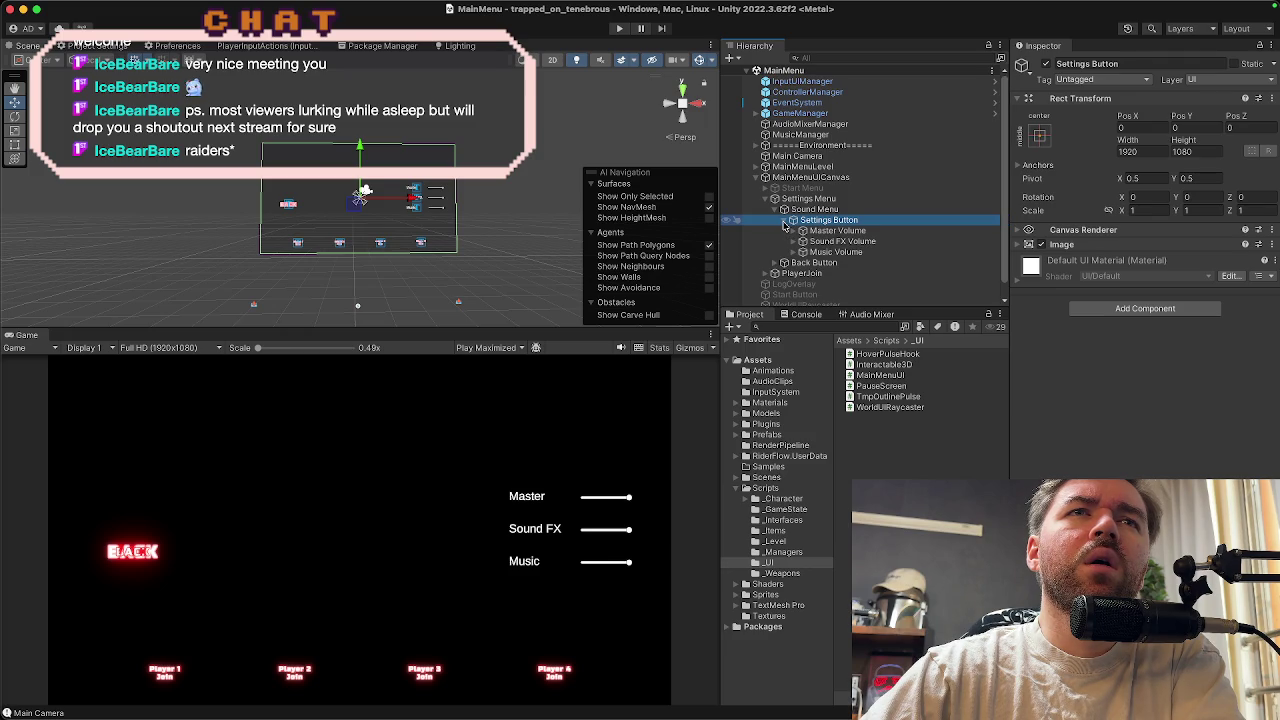
{"action": "left_click", "coordinate": [838, 232]}
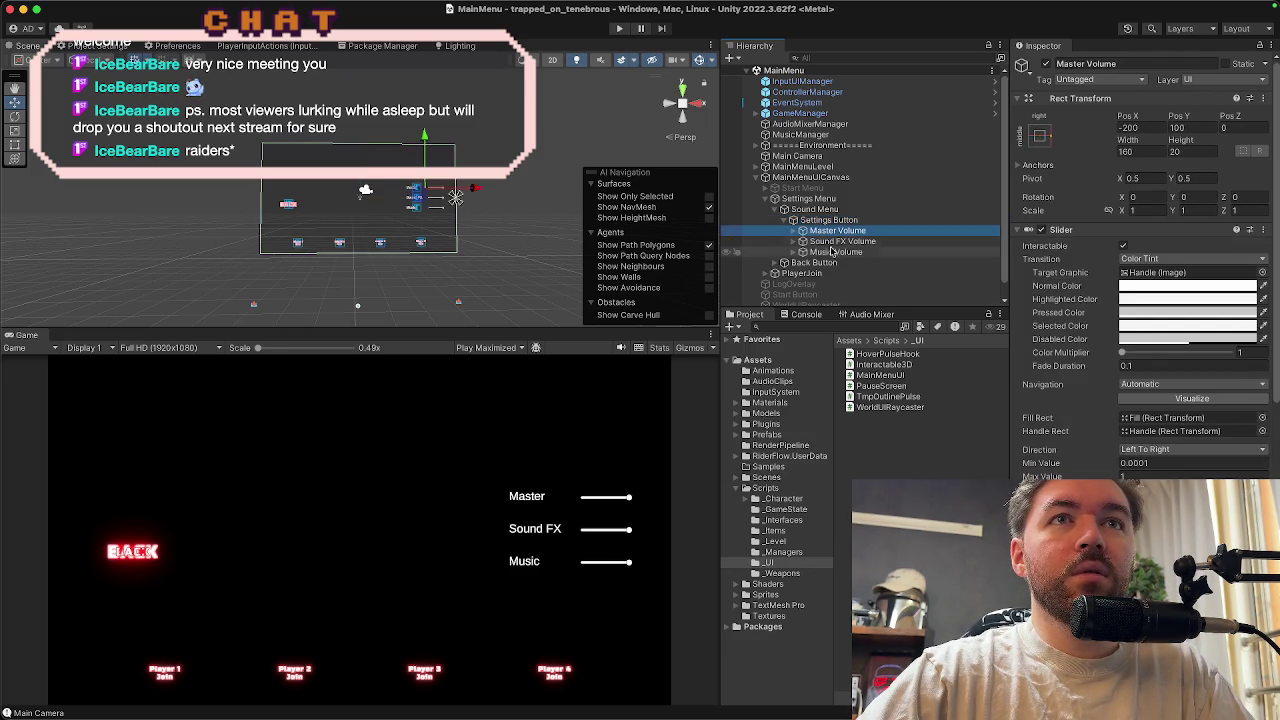
{"action": "left_click", "coordinate": [828, 221]}
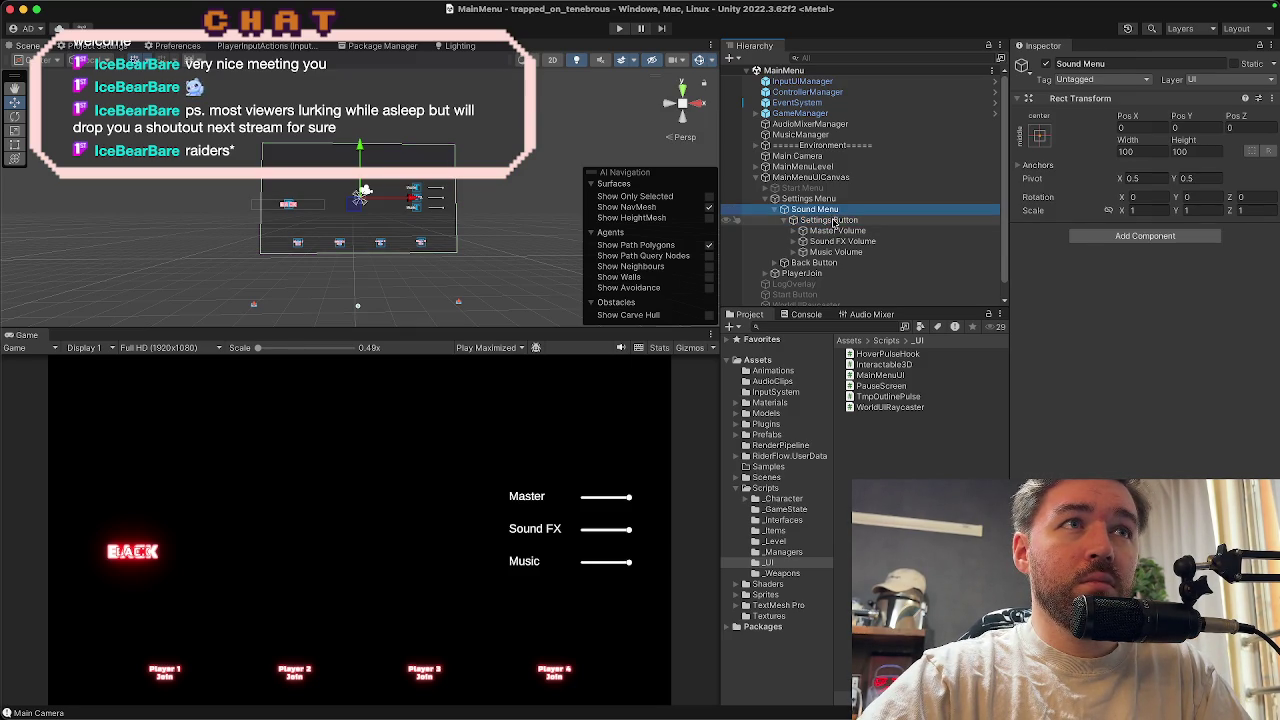
{"action": "left_click", "coordinate": [829, 230]}
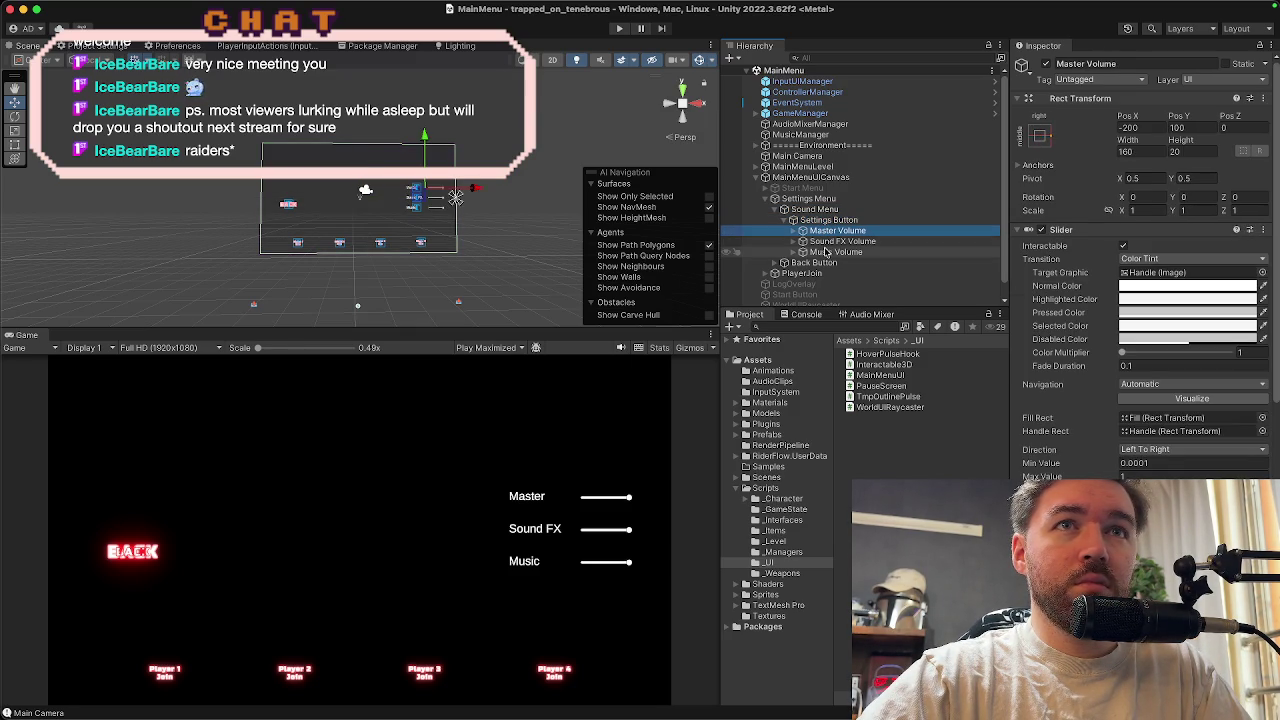
Move the three volume sliders under Sound Menu and delete the empty Settings Button
{"action": "left_click", "coordinate": [829, 253], "text": "shift"}
{"action": "mouse_move", "coordinate": [829, 254]}
{"action": "left_mouse_down"}
{"action": "mouse_move", "coordinate": [836, 236]}
{"action": "mouse_move", "coordinate": [820, 211]}
{"action": "left_mouse_up"}
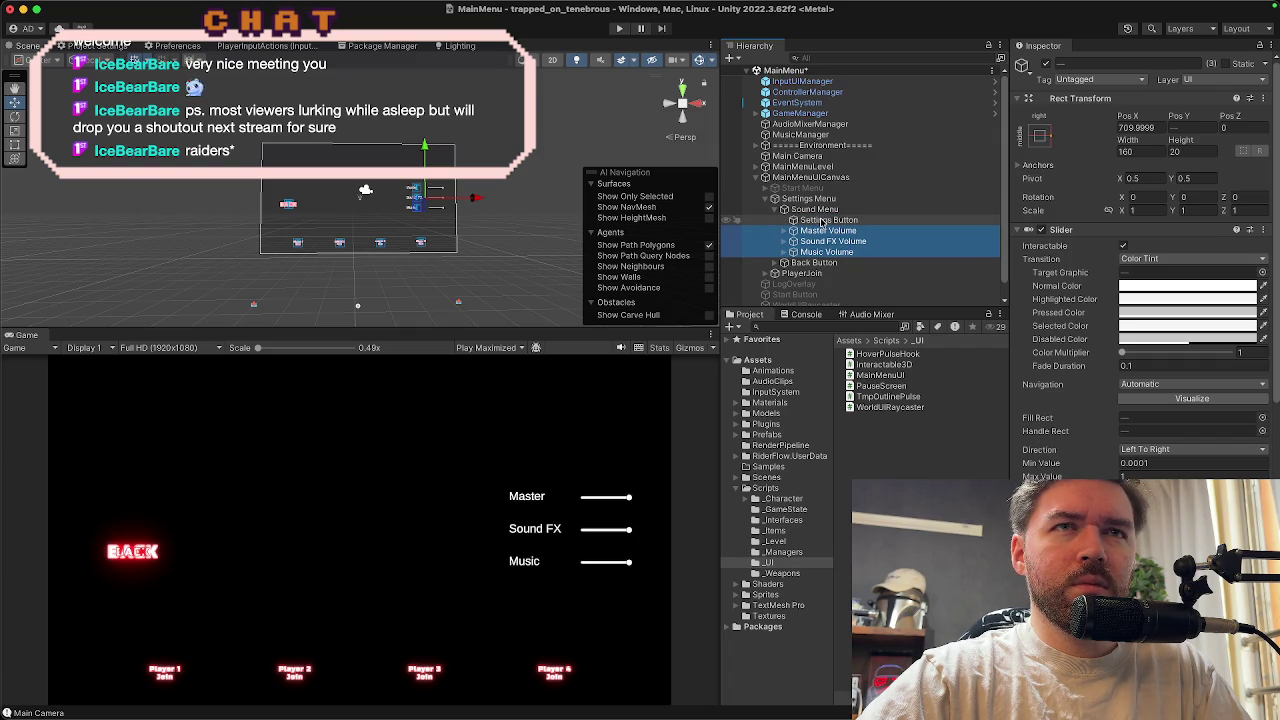
{"action": "left_click", "coordinate": [822, 220]}
{"action": "key", "text": "Delete"}
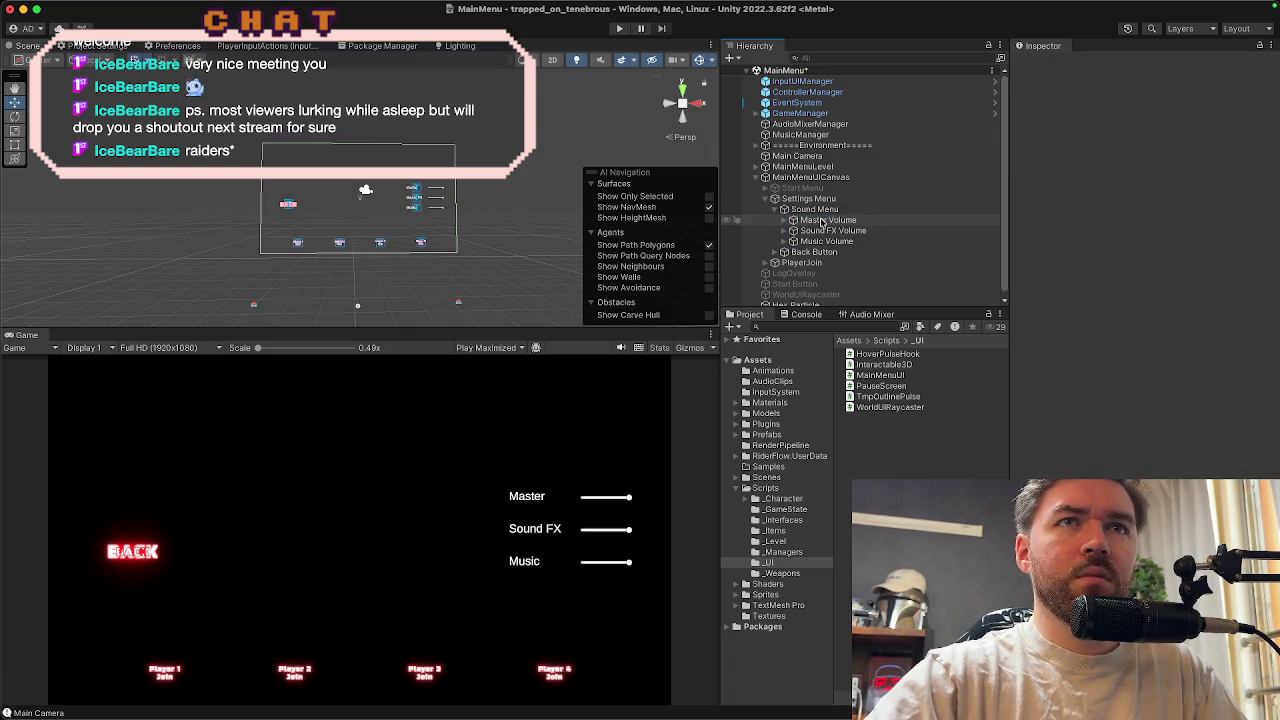
Disable the Master Volume Background image and select the Fill inside its Fill Area
{"action": "left_click", "coordinate": [821, 220]}
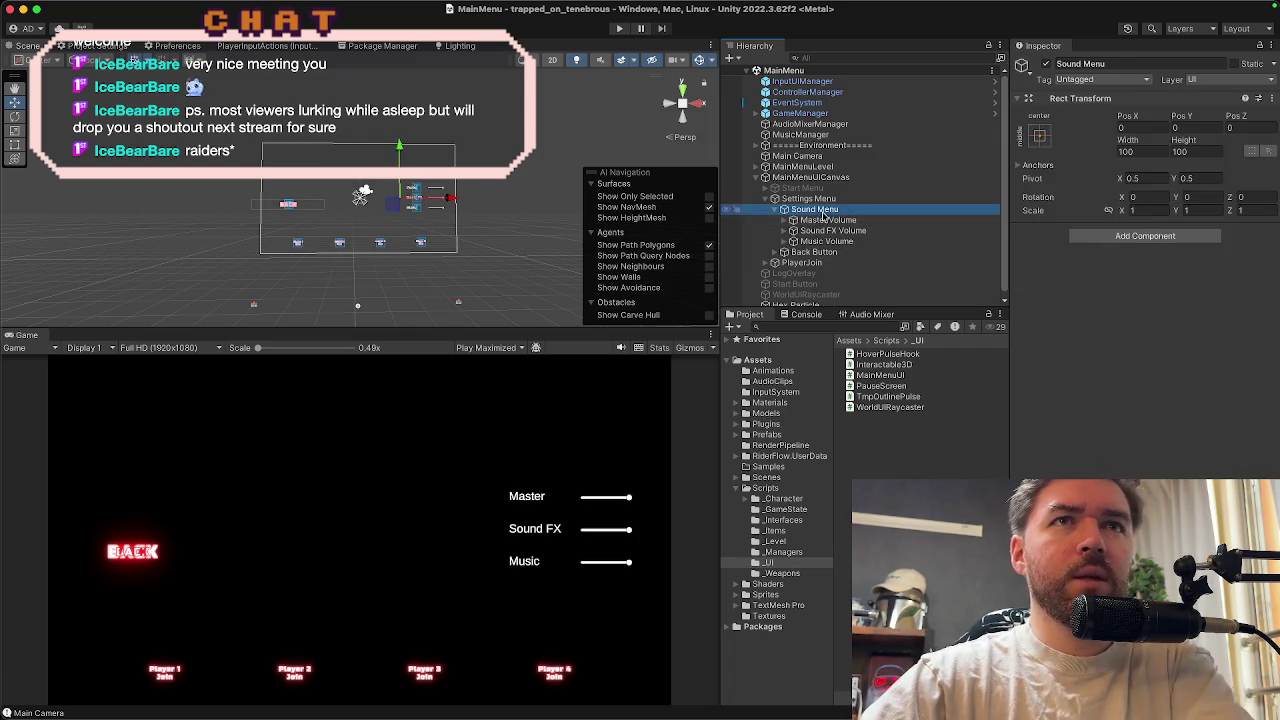
{"action": "left_click", "coordinate": [827, 230]}
{"action": "left_click", "coordinate": [833, 221]}
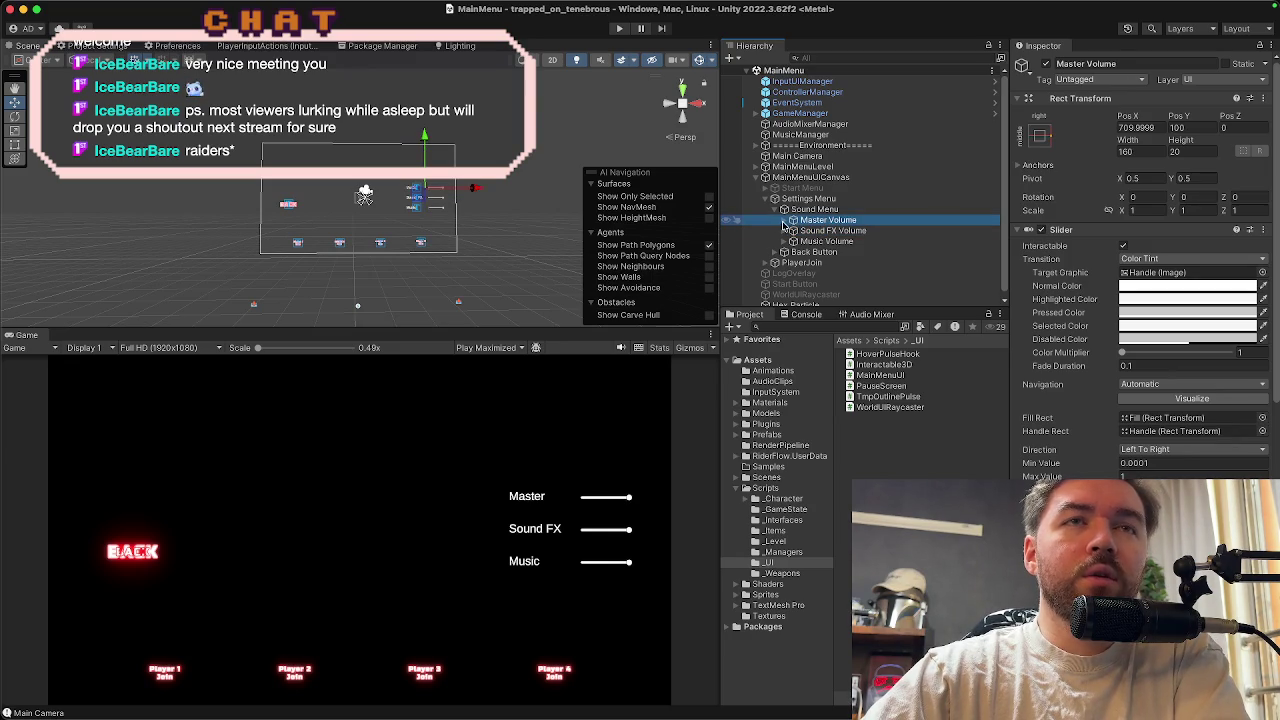
{"action": "left_click", "coordinate": [788, 221]}
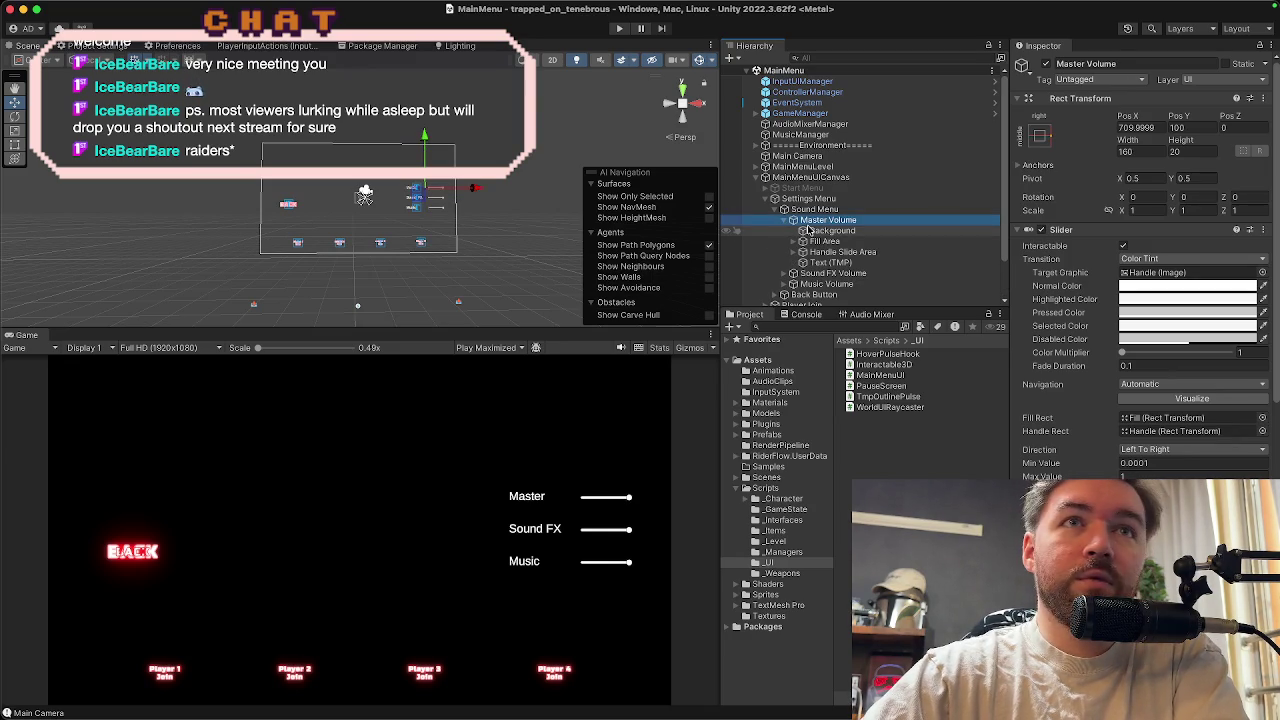
{"action": "left_click", "coordinate": [815, 232]}
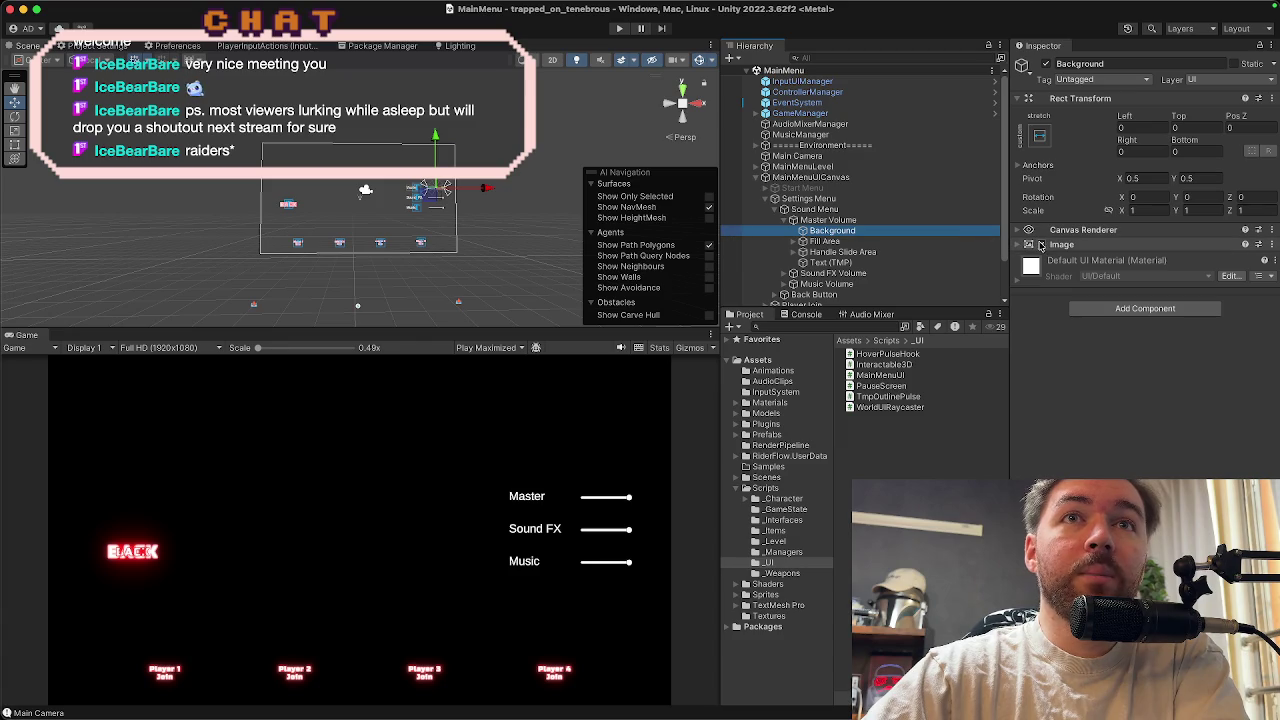
{"action": "left_click", "coordinate": [1041, 248]}
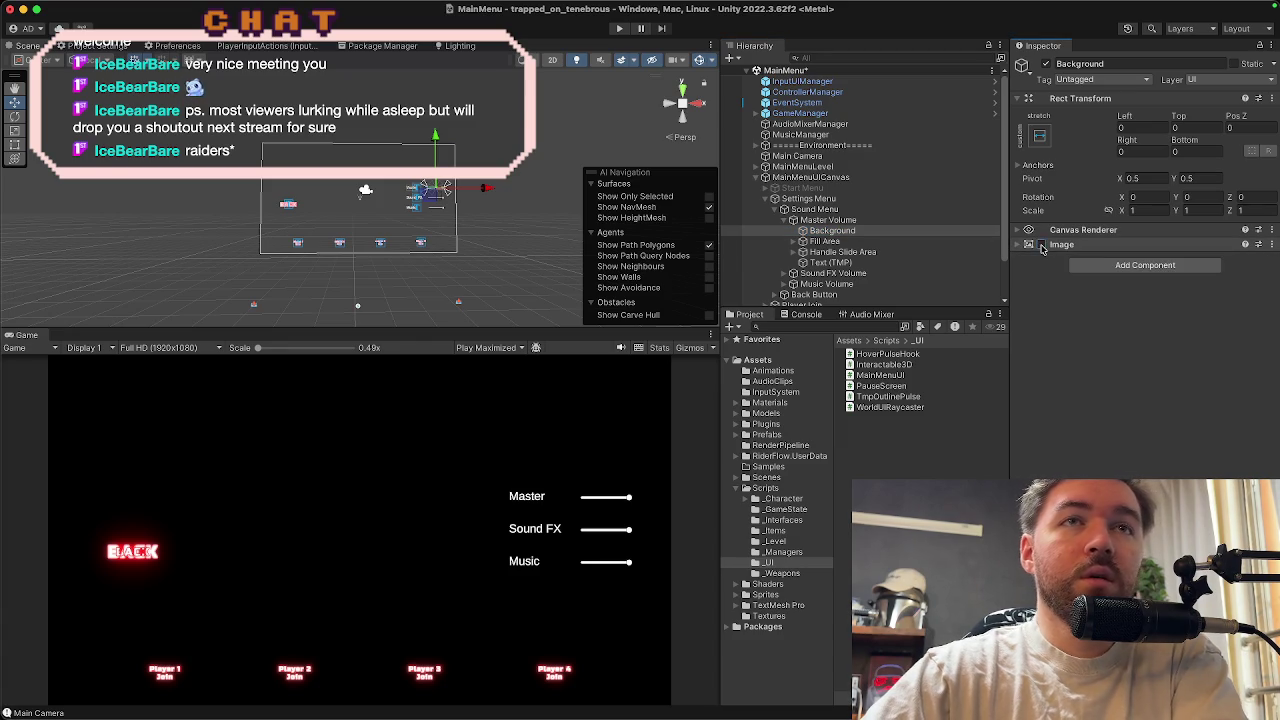
{"action": "left_click", "coordinate": [1041, 246]}
{"action": "left_click", "coordinate": [828, 242]}
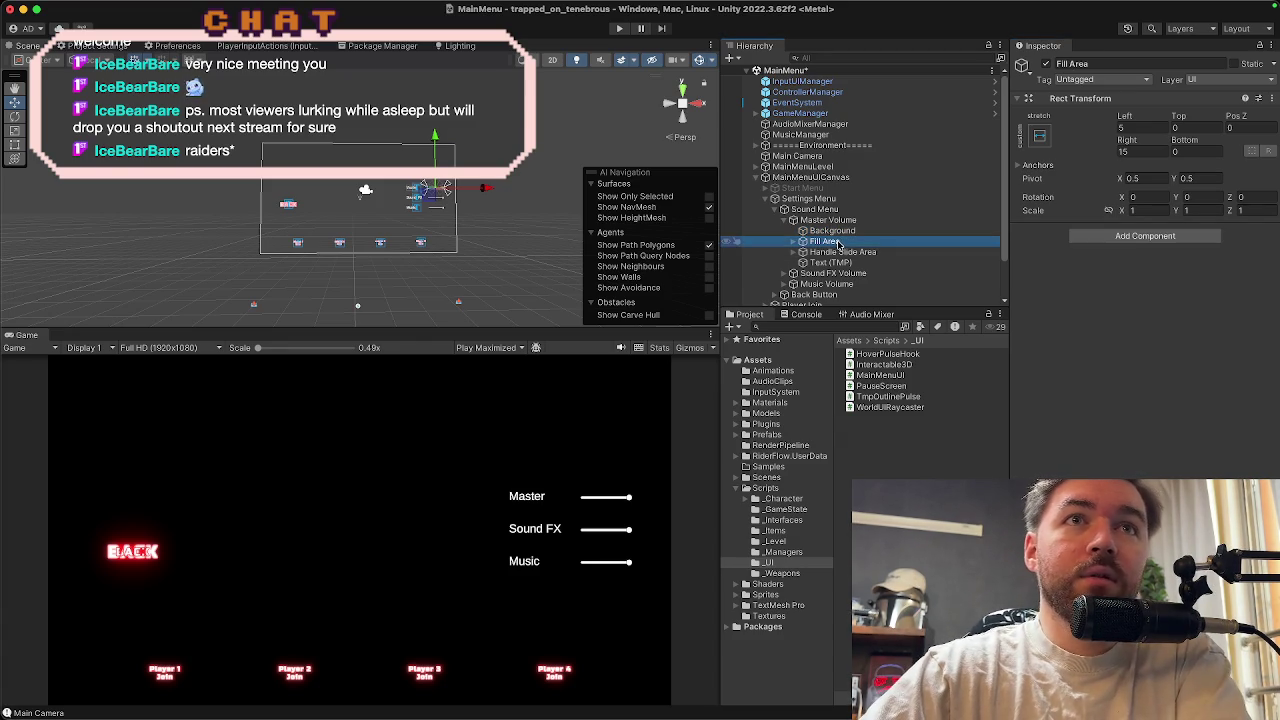
{"action": "left_click", "coordinate": [793, 242]}
{"action": "left_click", "coordinate": [826, 252]}
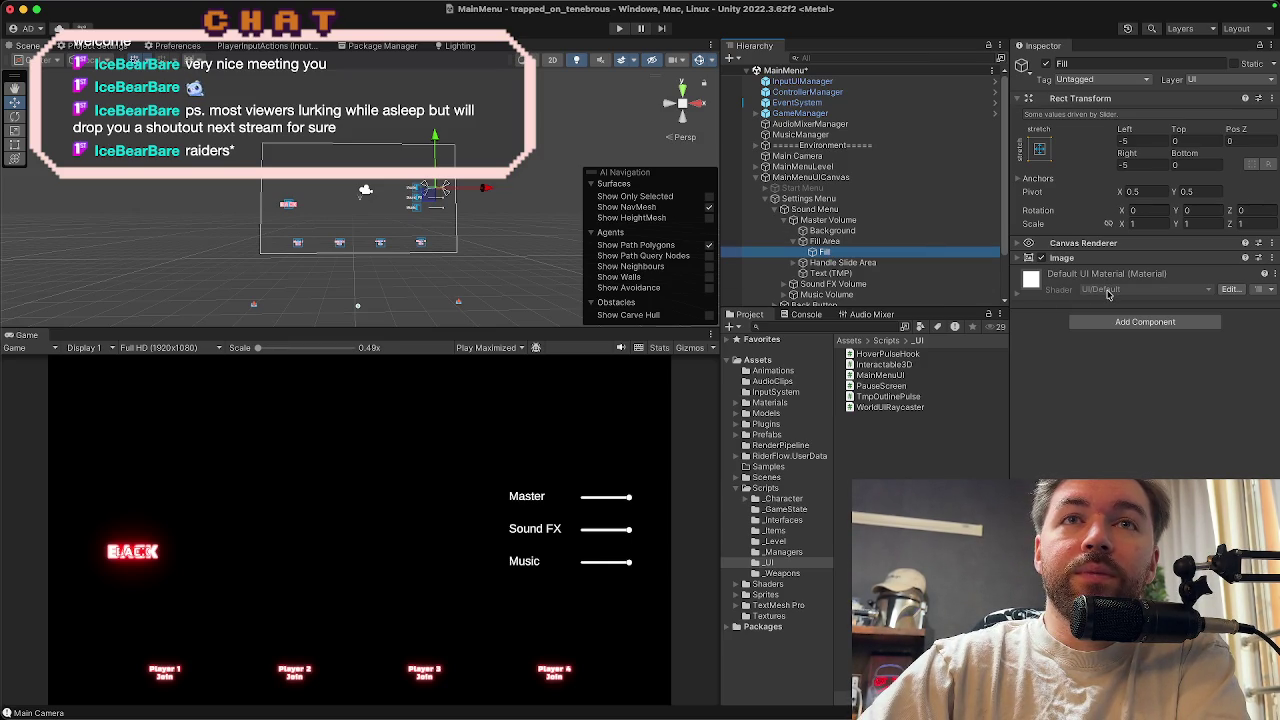
Inspect the Fill image's shader and material, and search the material list for 'ui'
{"action": "left_click", "coordinate": [1226, 291]}
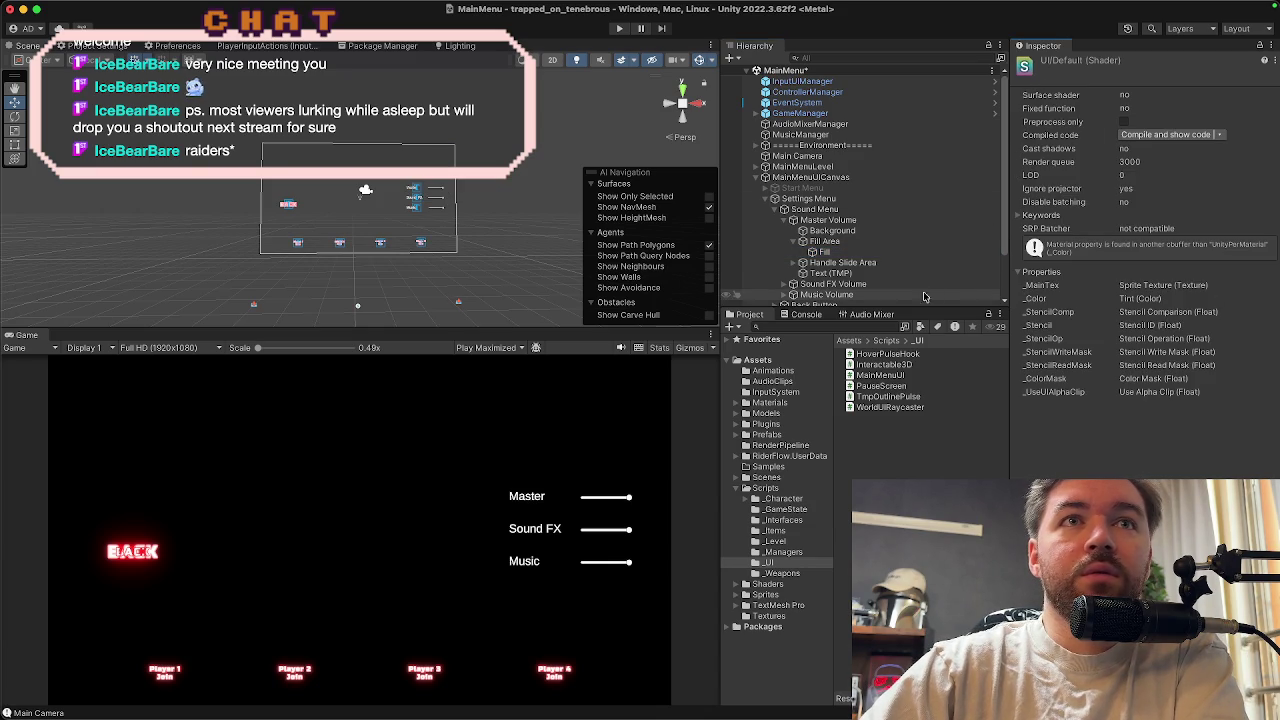
{"action": "left_click", "coordinate": [893, 242]}
{"action": "left_click", "coordinate": [897, 253]}
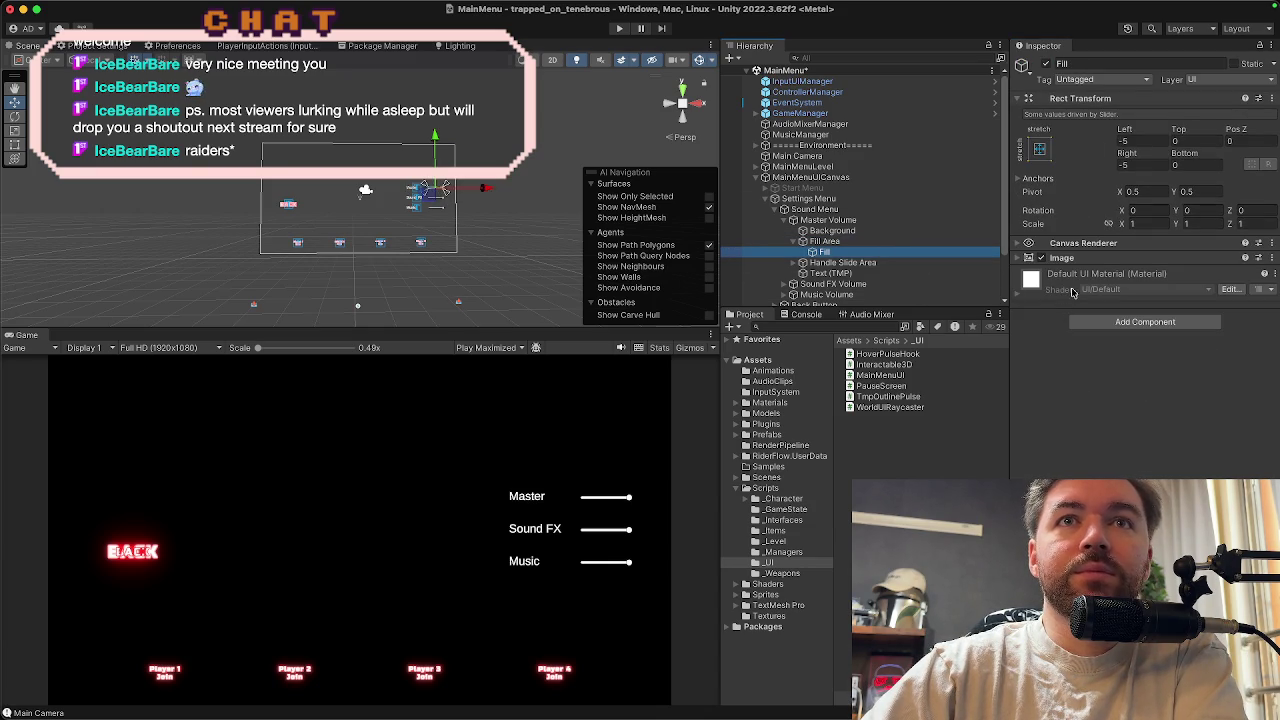
{"action": "left_click", "coordinate": [1017, 295]}
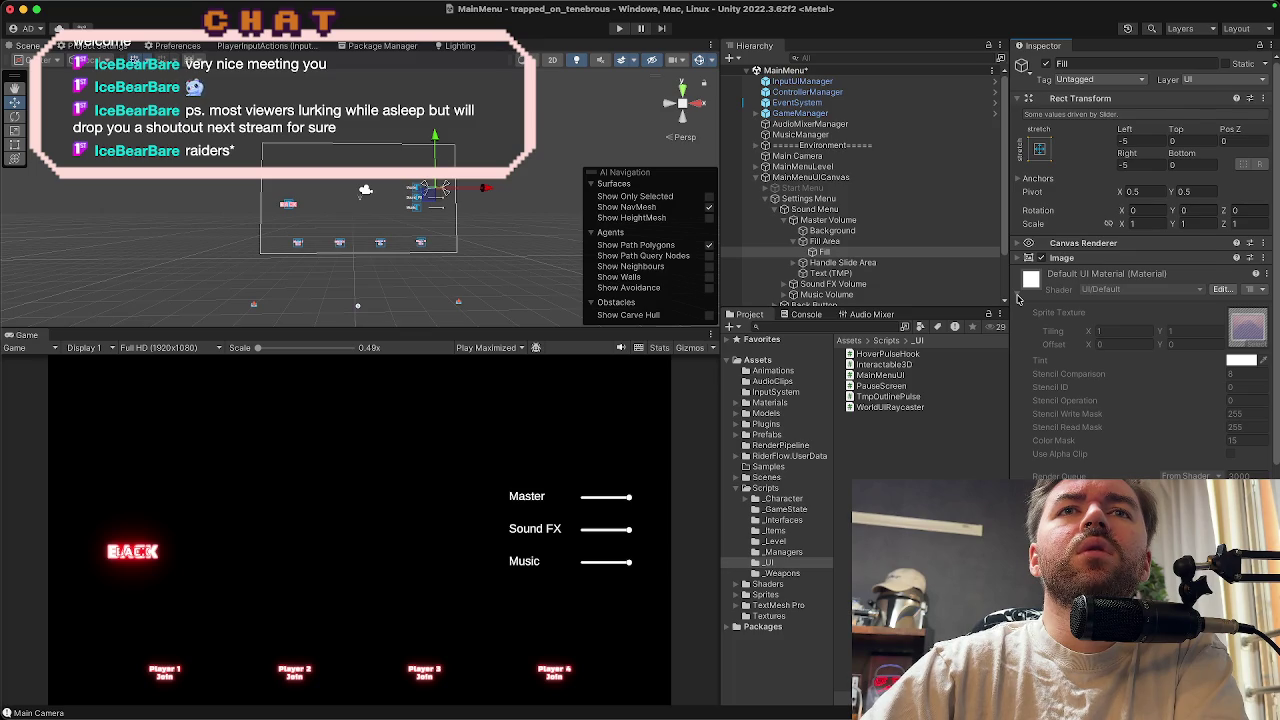
{"action": "left_click", "coordinate": [1017, 297]}
{"action": "left_click", "coordinate": [1060, 258]}
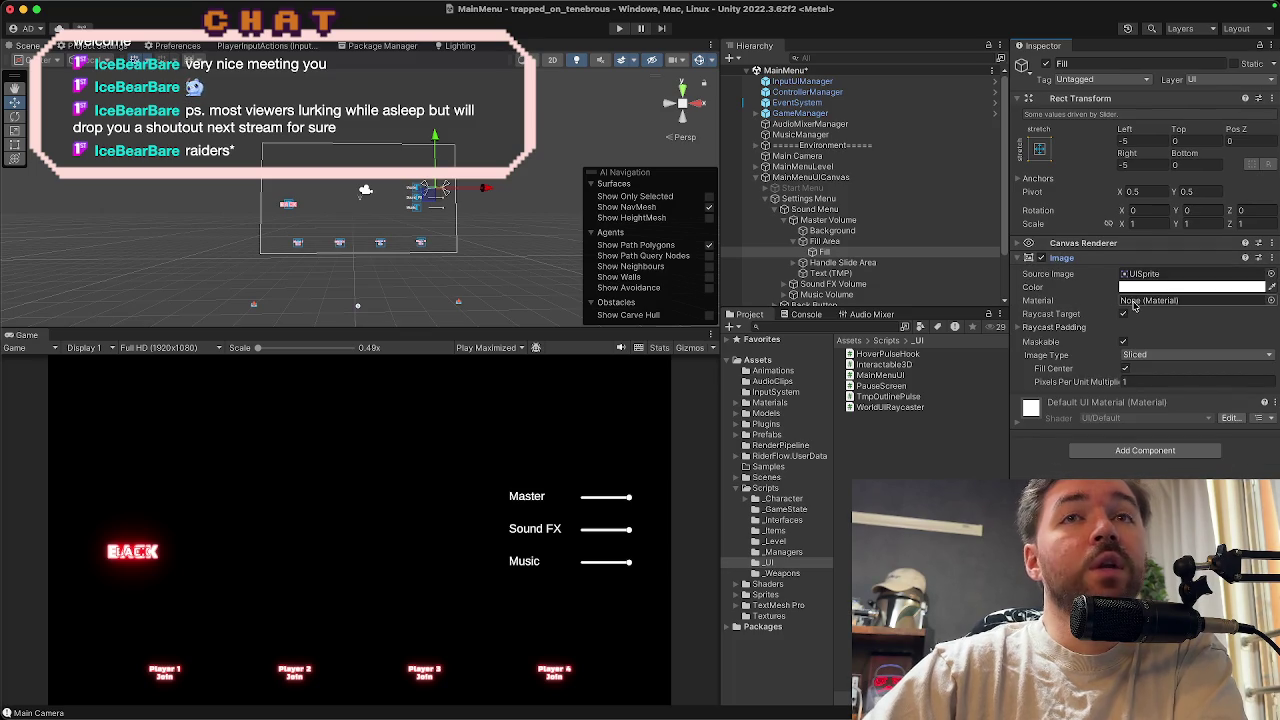
{"action": "left_click", "coordinate": [1271, 301]}
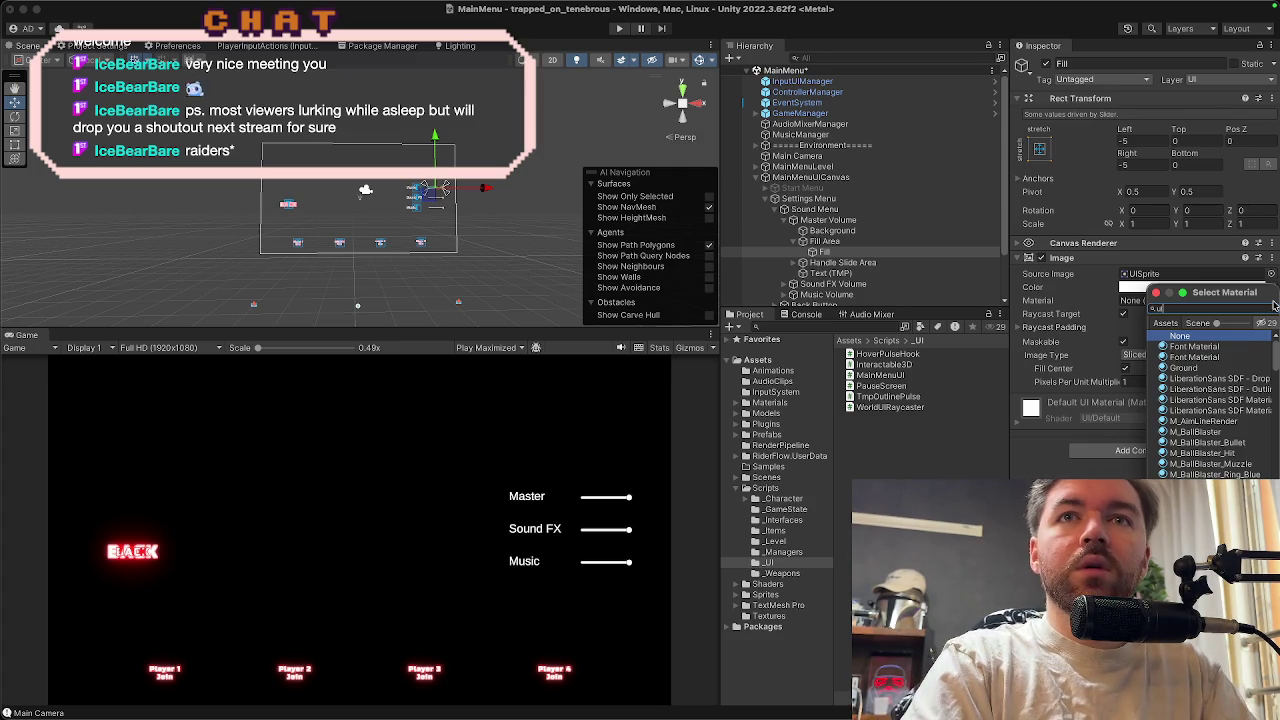
{"action": "type", "text": "ui"}
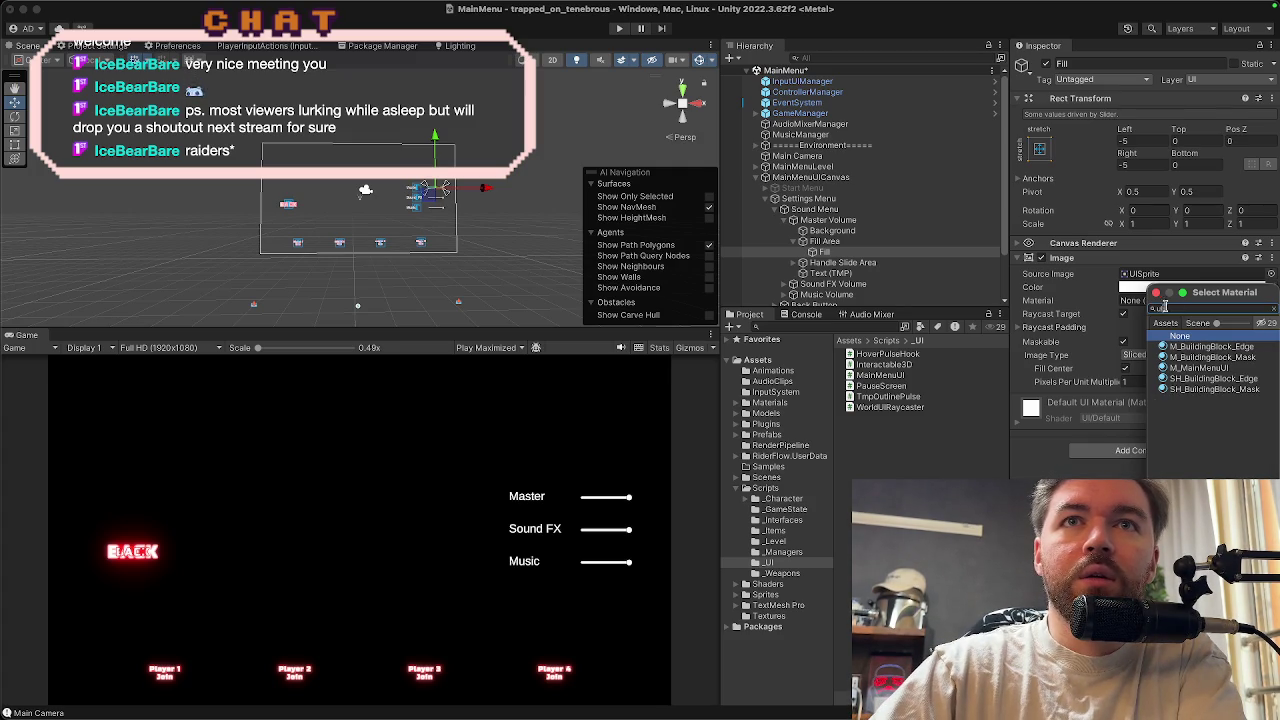
{"action": "left_click", "coordinate": [1155, 293]}
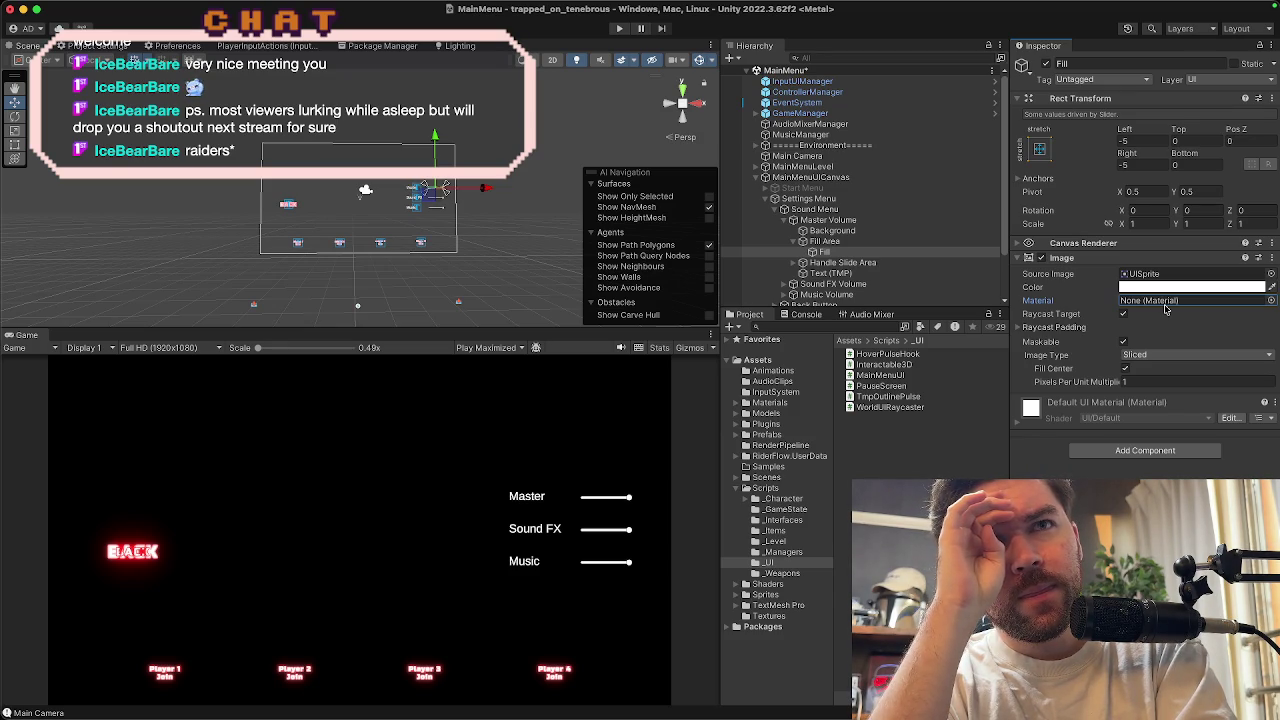
Assign the M_Platform_Red material to the Master slider's Fill image
{"action": "left_click", "coordinate": [1270, 300]}
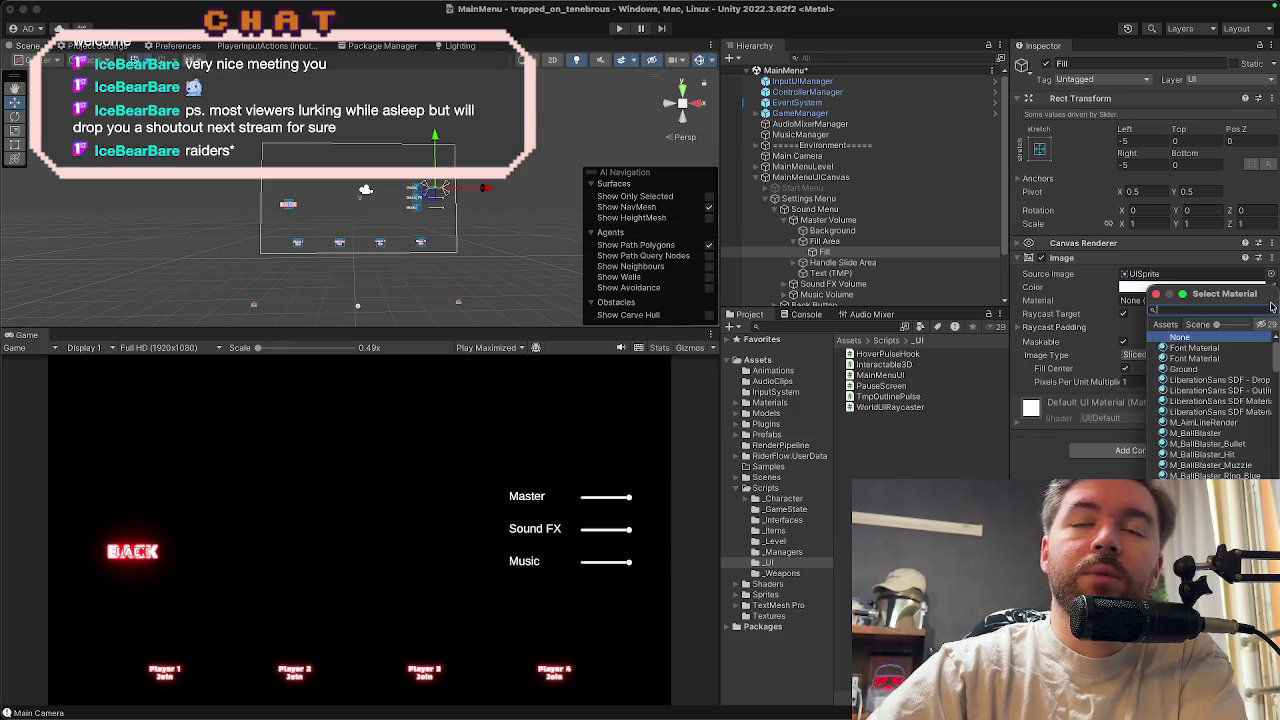
{"action": "scroll", "coordinate": [1222, 400], "scroll_direction": "down", "scroll_amount": 5}
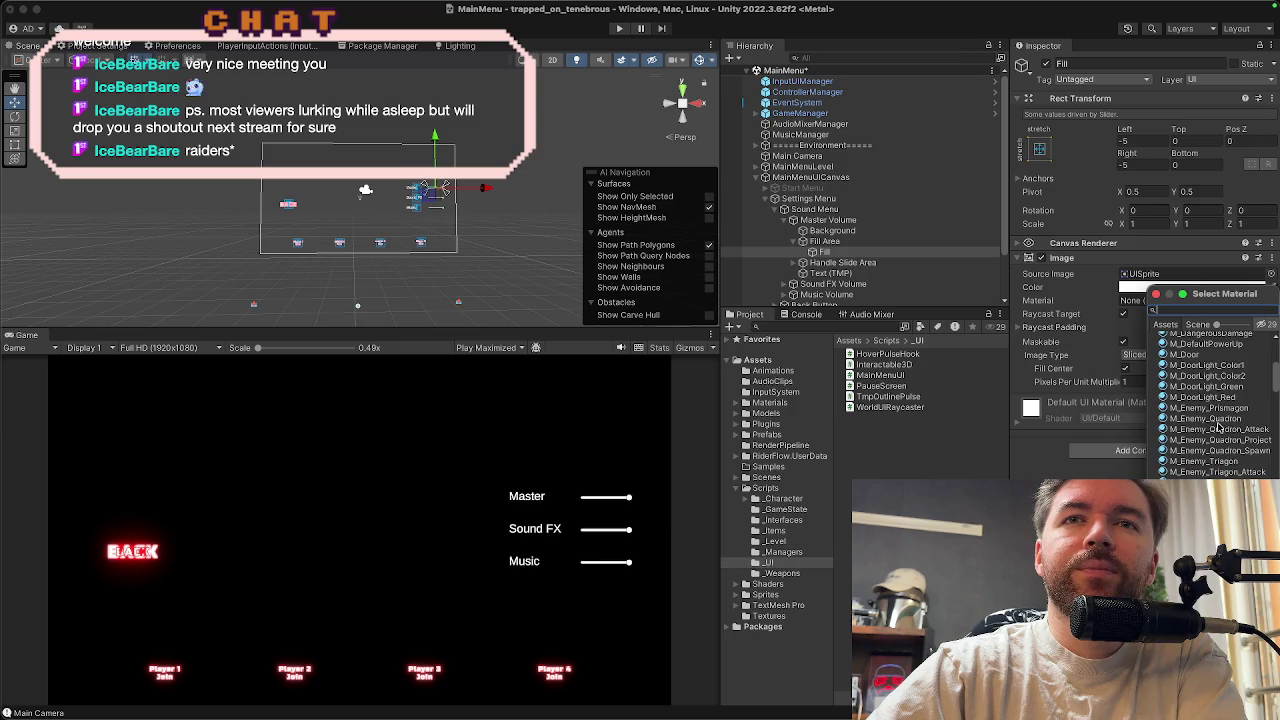
{"action": "scroll", "coordinate": [1275, 390], "scroll_direction": "down", "scroll_amount": 5}
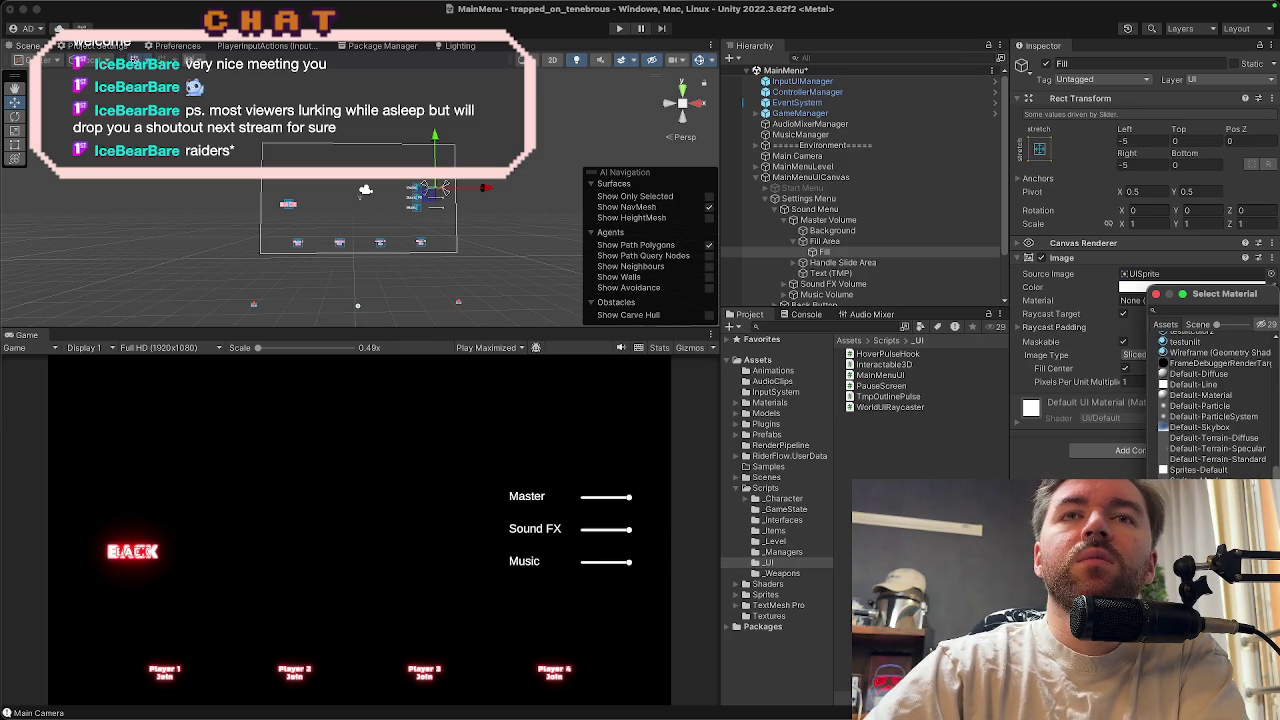
{"action": "scroll", "coordinate": [1203, 430], "scroll_direction": "up", "scroll_amount": 5}
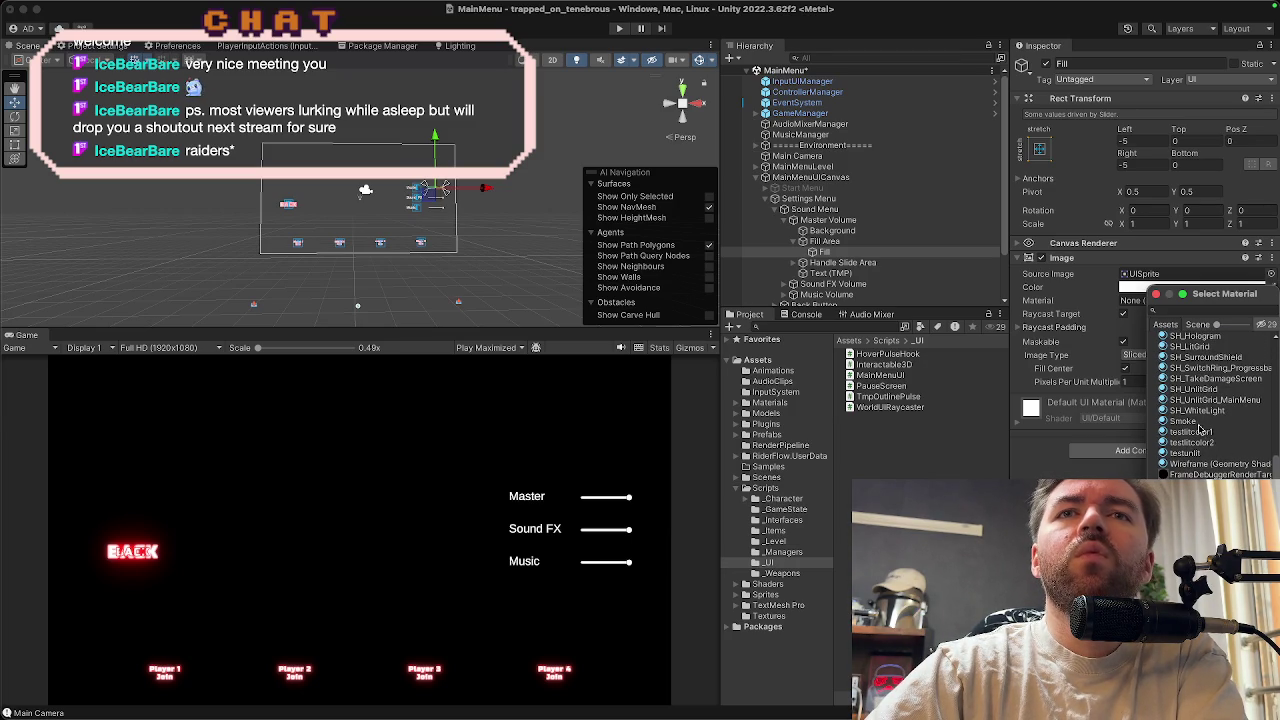
{"action": "scroll", "coordinate": [1203, 430], "scroll_direction": "up", "scroll_amount": 2}
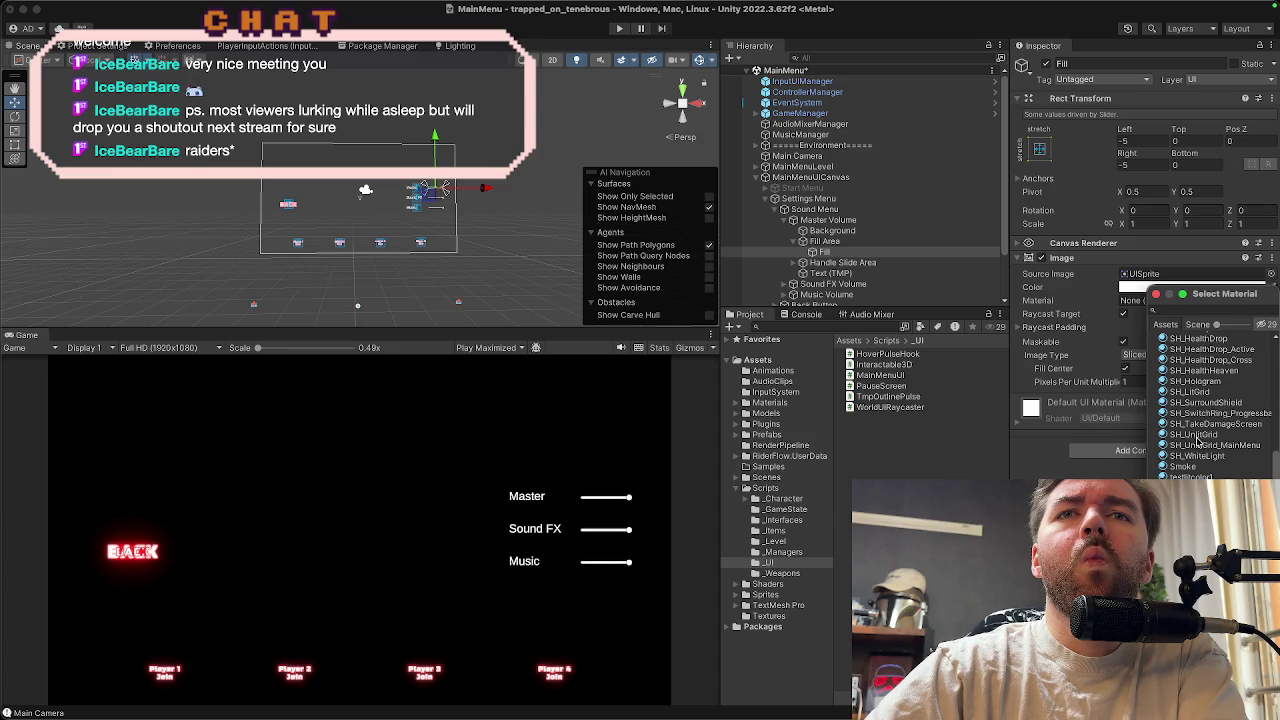
{"action": "scroll", "coordinate": [1198, 442], "scroll_direction": "up", "scroll_amount": 2}
{"action": "scroll", "coordinate": [1198, 441], "scroll_direction": "up", "scroll_amount": 6}
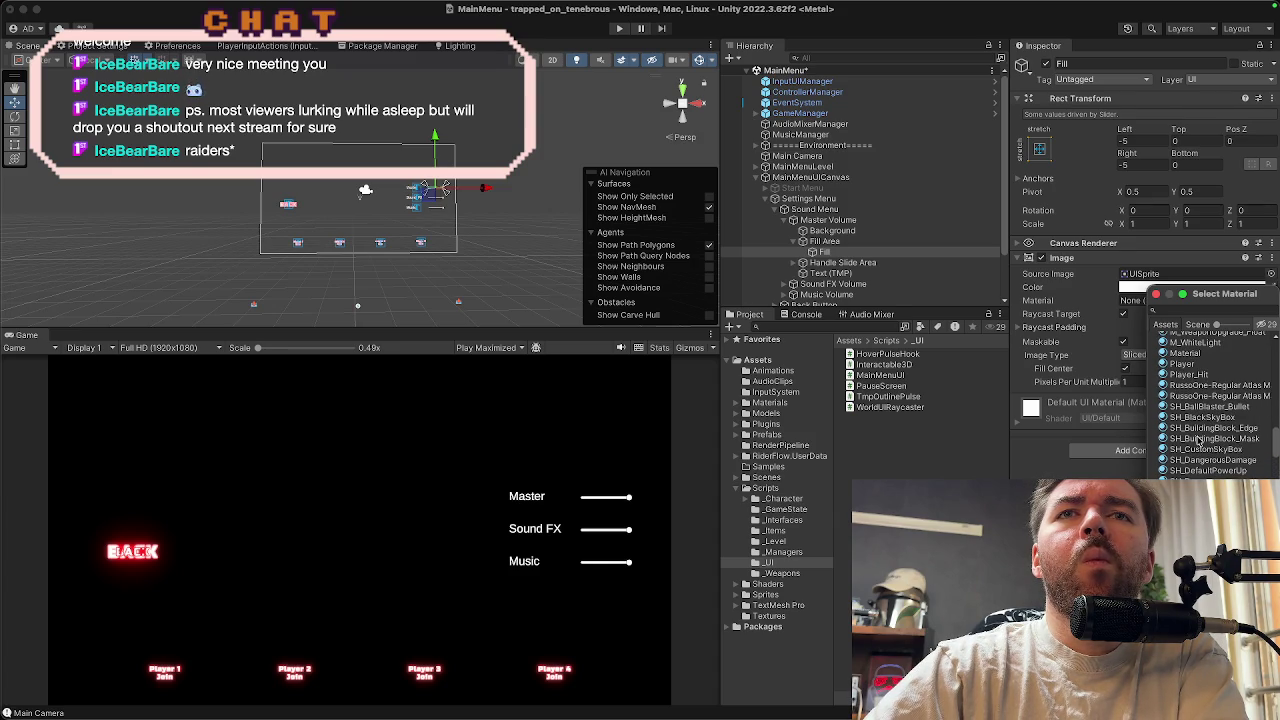
{"action": "scroll", "coordinate": [1198, 441], "scroll_direction": "up", "scroll_amount": 8}
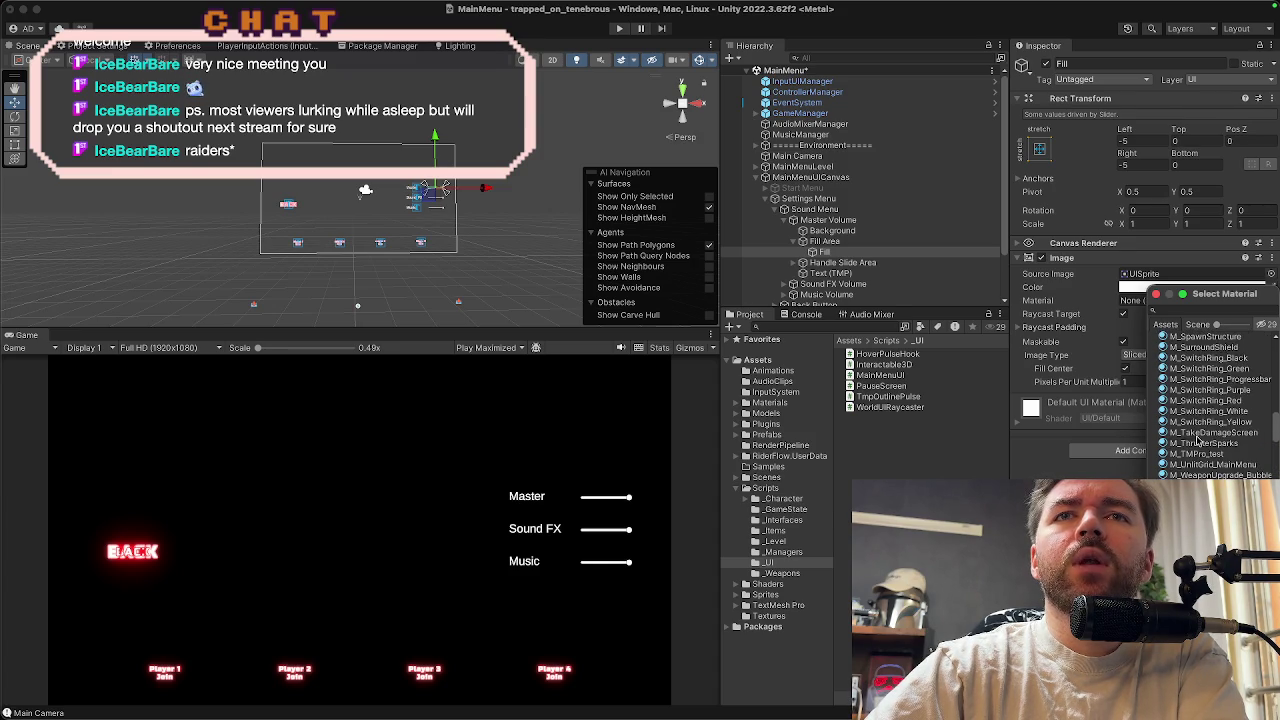
{"action": "scroll", "coordinate": [1196, 391], "scroll_direction": "up", "scroll_amount": 1}
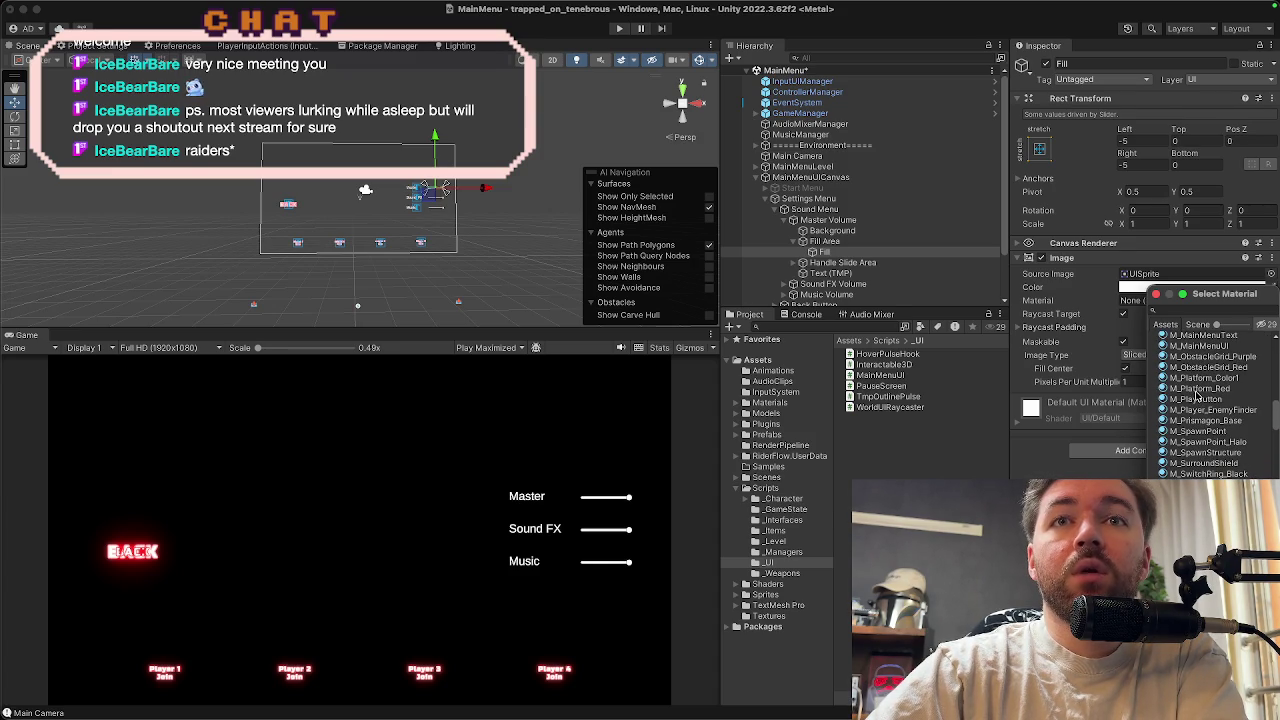
{"action": "left_click", "coordinate": [1197, 389]}
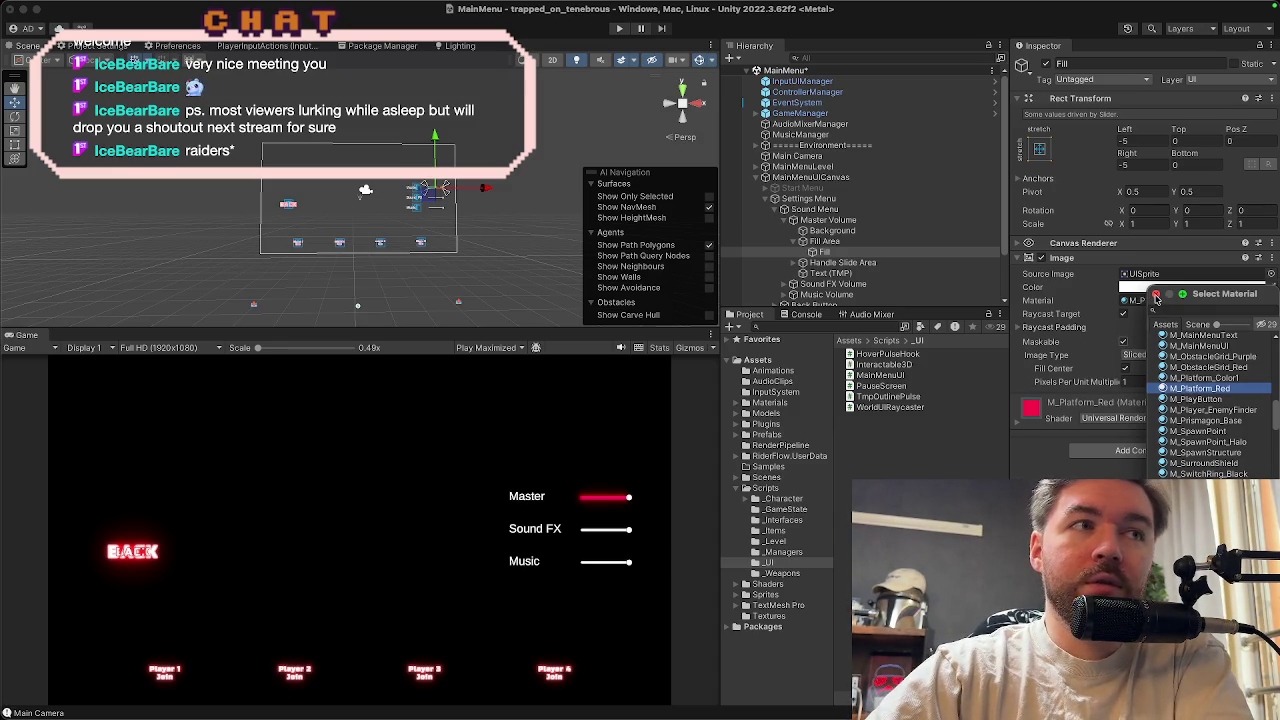
{"action": "left_click", "coordinate": [1155, 296]}
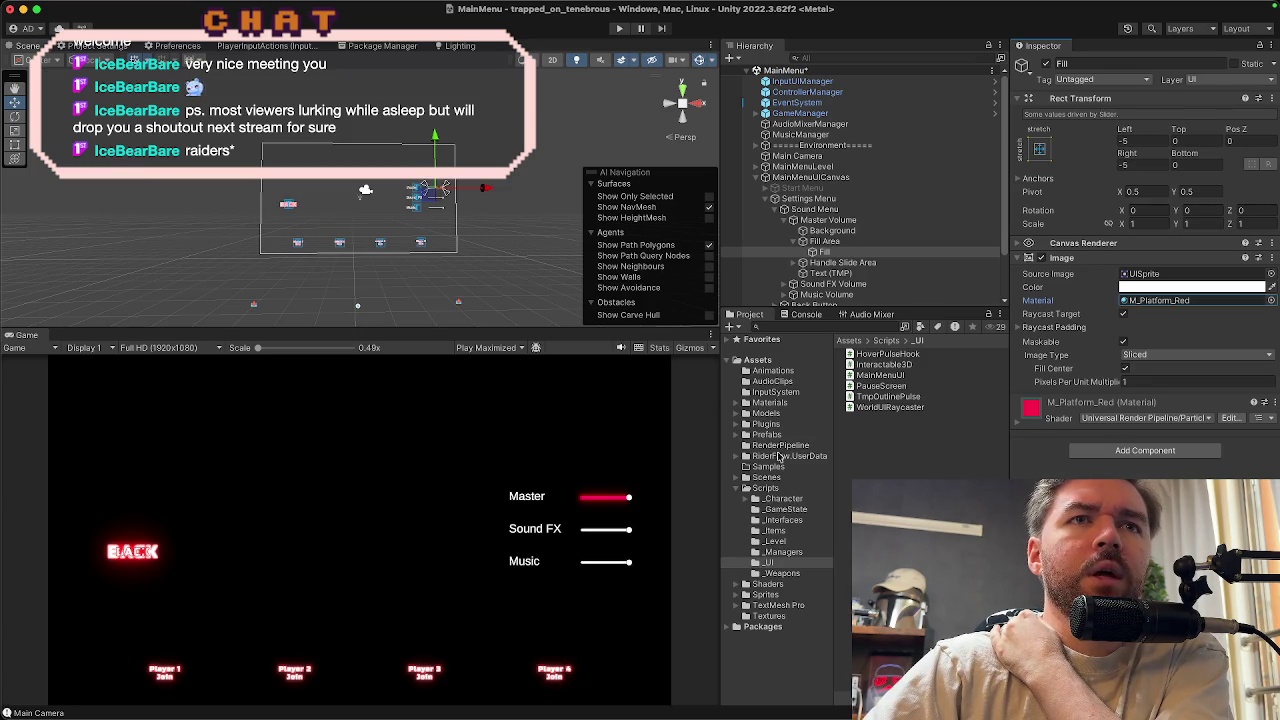
Collapse Scripts, browse the Shaders folder, and search project assets for 'platform'
{"action": "left_click", "coordinate": [740, 489]}
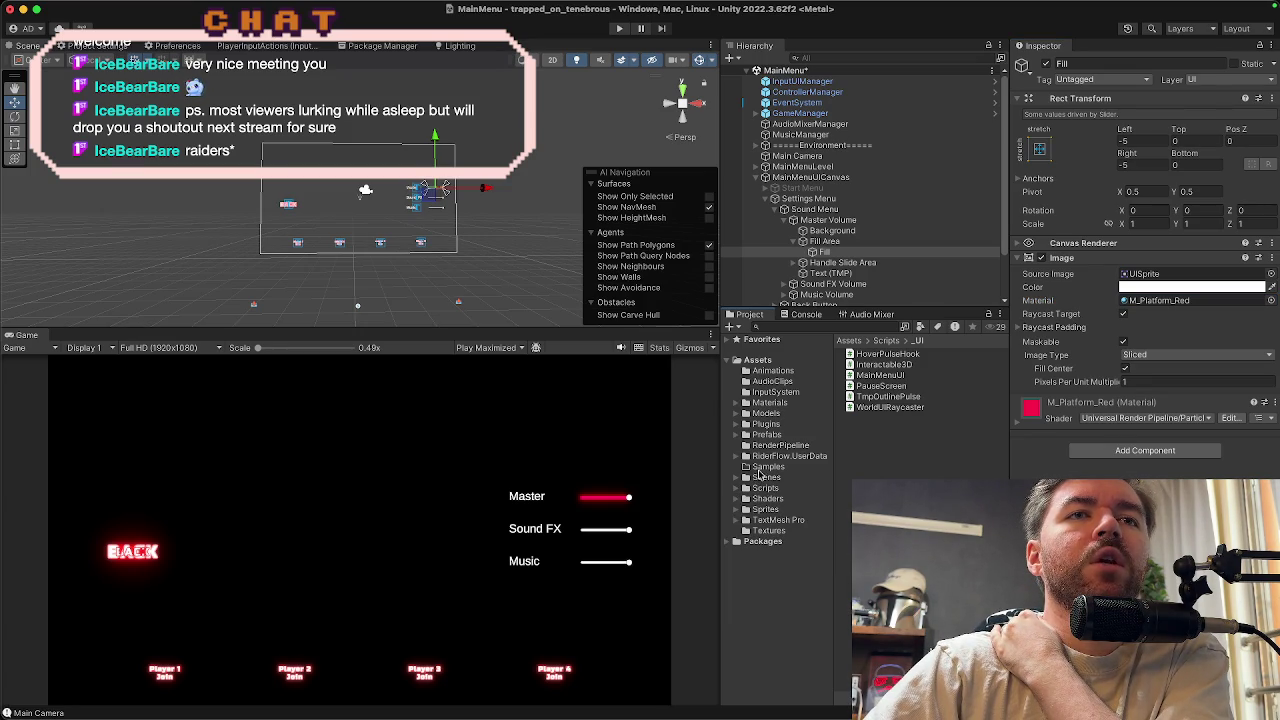
{"action": "left_click", "coordinate": [762, 477]}
{"action": "left_click", "coordinate": [765, 498]}
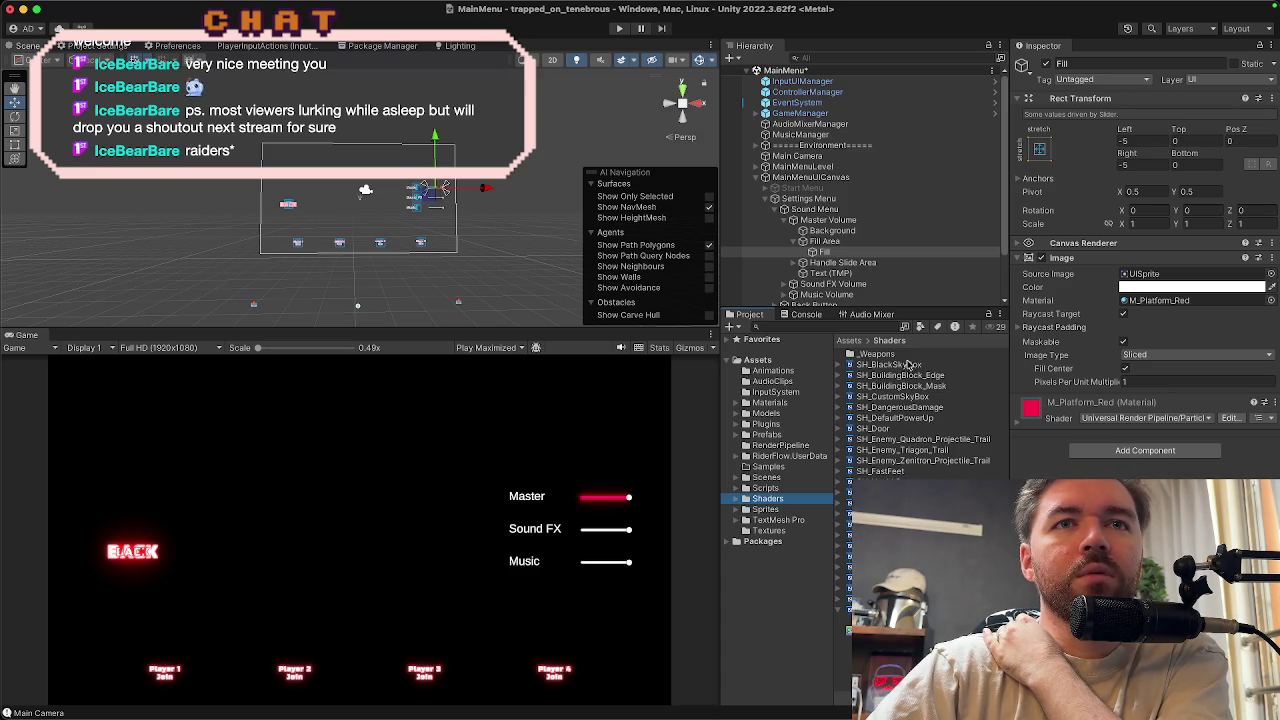
{"action": "left_click", "coordinate": [876, 325]}
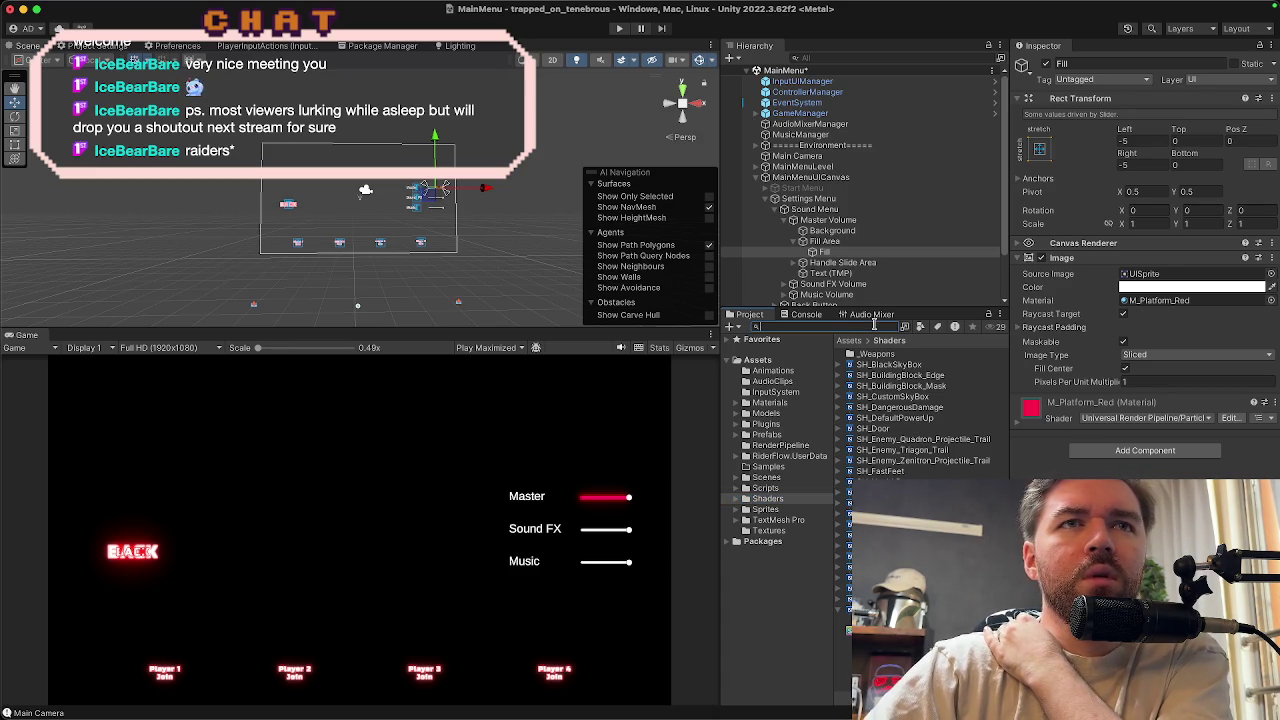
{"action": "type", "text": "platform"}
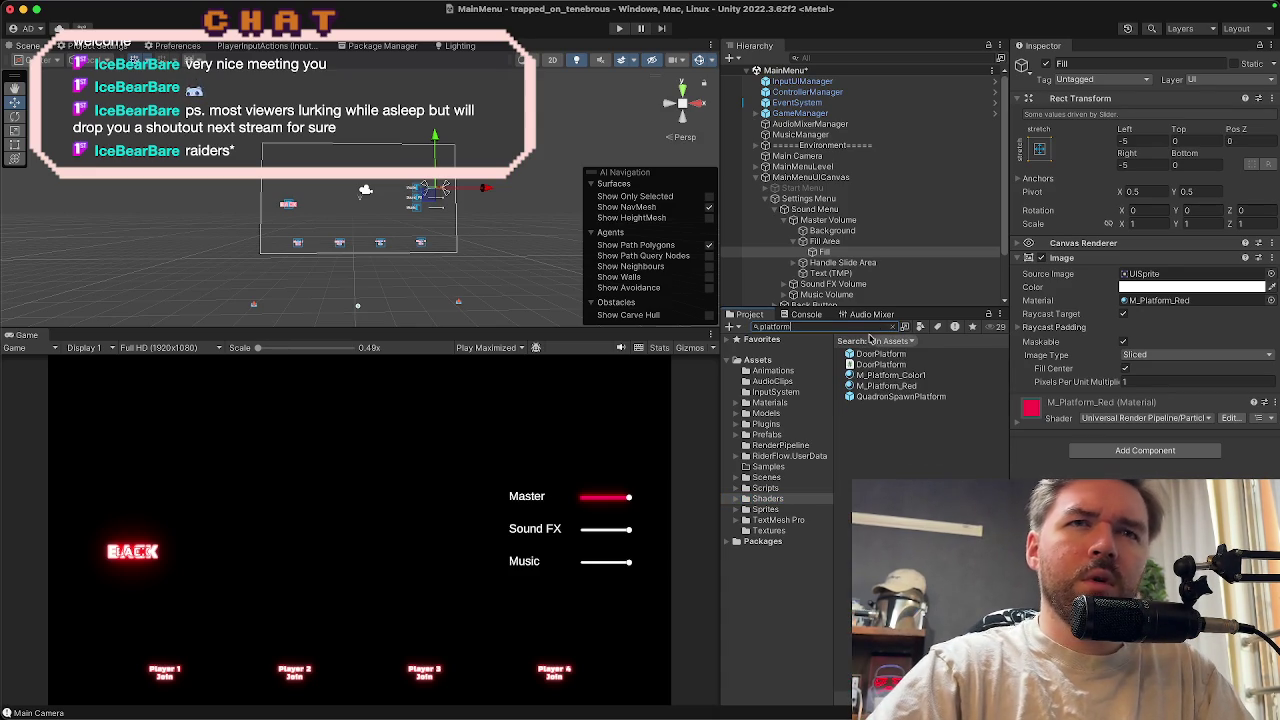
Duplicate the red M_Platform_Red material with Ctrl+D and name the copy M_UI_Elements
{"action": "left_click", "coordinate": [878, 386]}
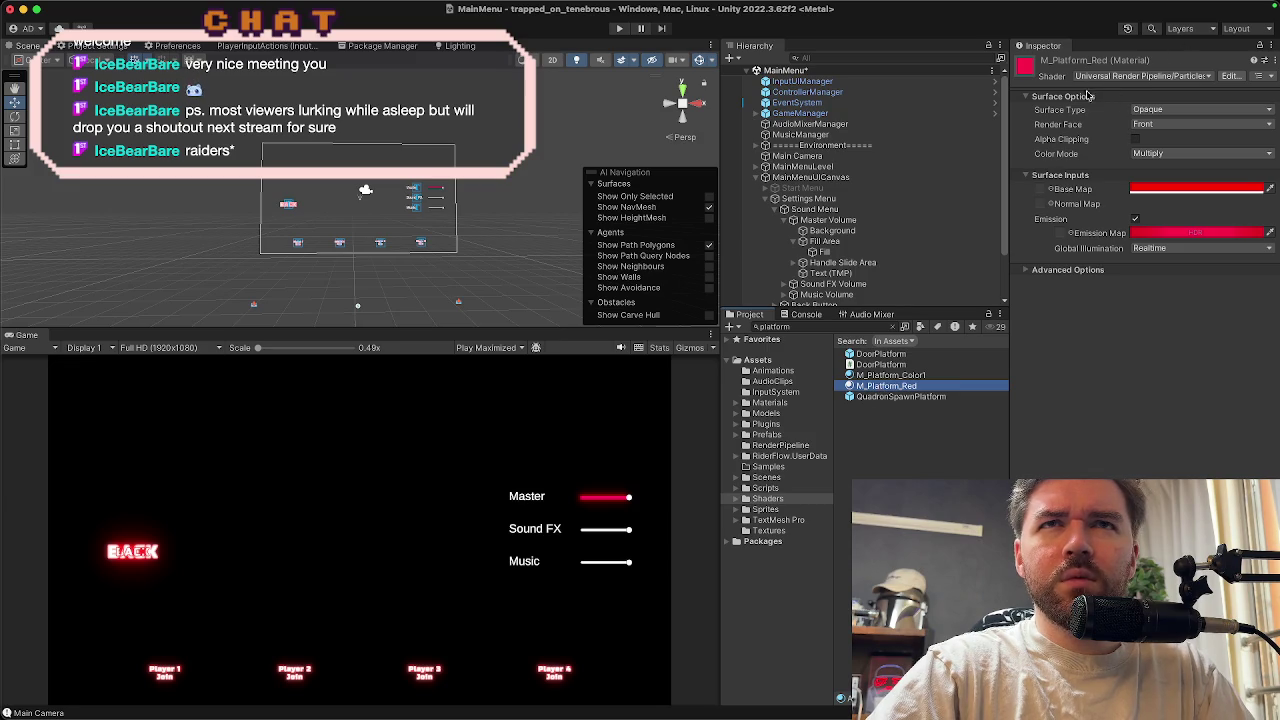
{"action": "key", "text": "ctrl+d"}
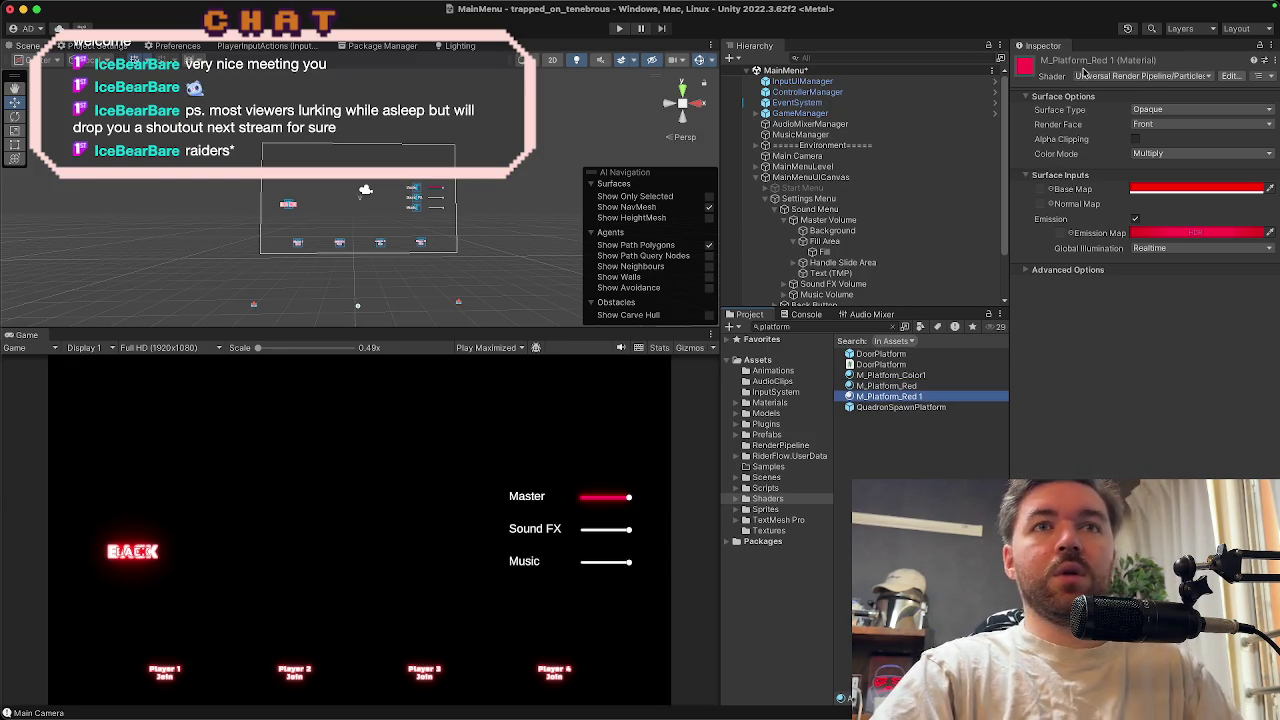
{"action": "left_click", "coordinate": [928, 397]}
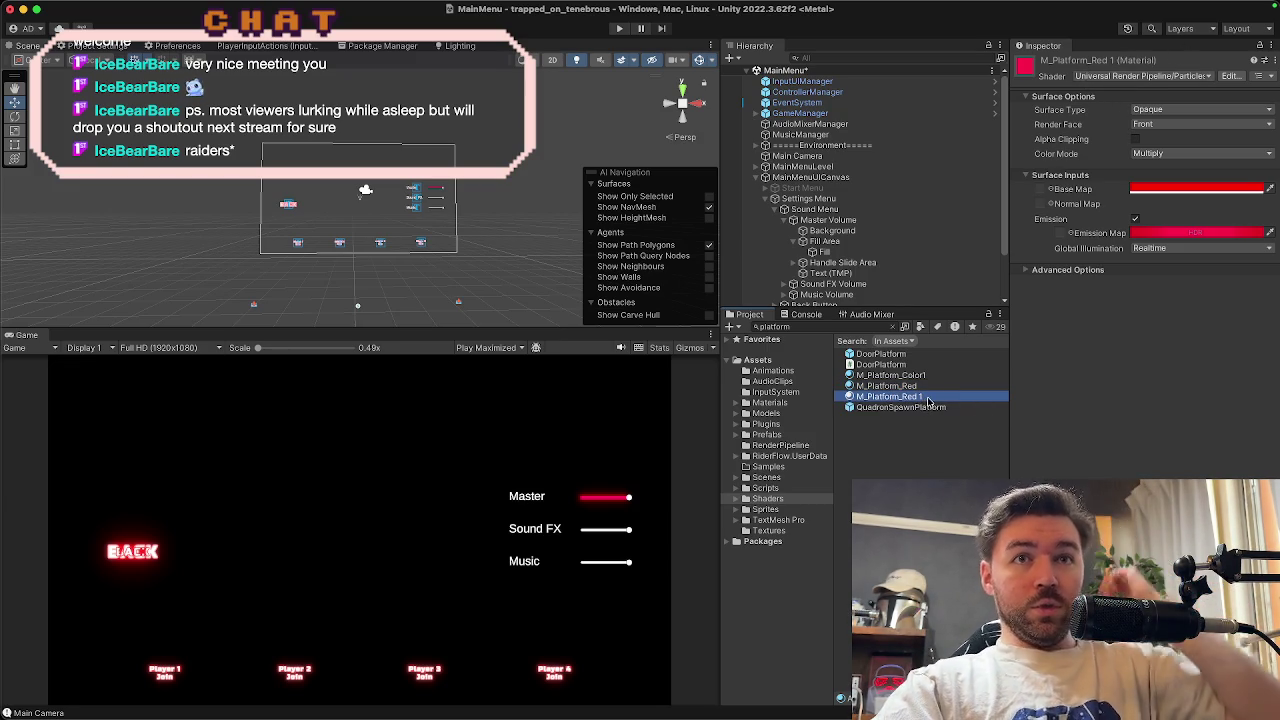
{"action": "left_click", "coordinate": [932, 396]}
{"action": "type", "text": "M_UI_Element"}
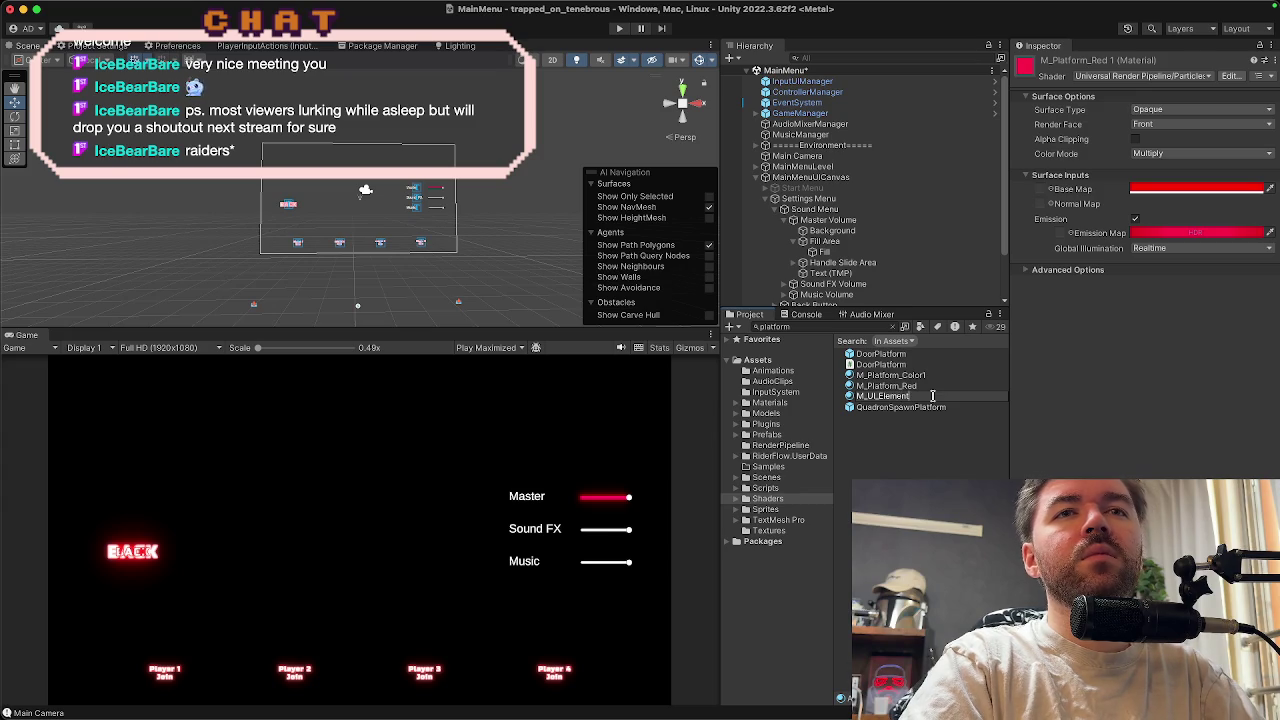
{"action": "type", "text": "s"}
{"action": "key", "text": "Return"}
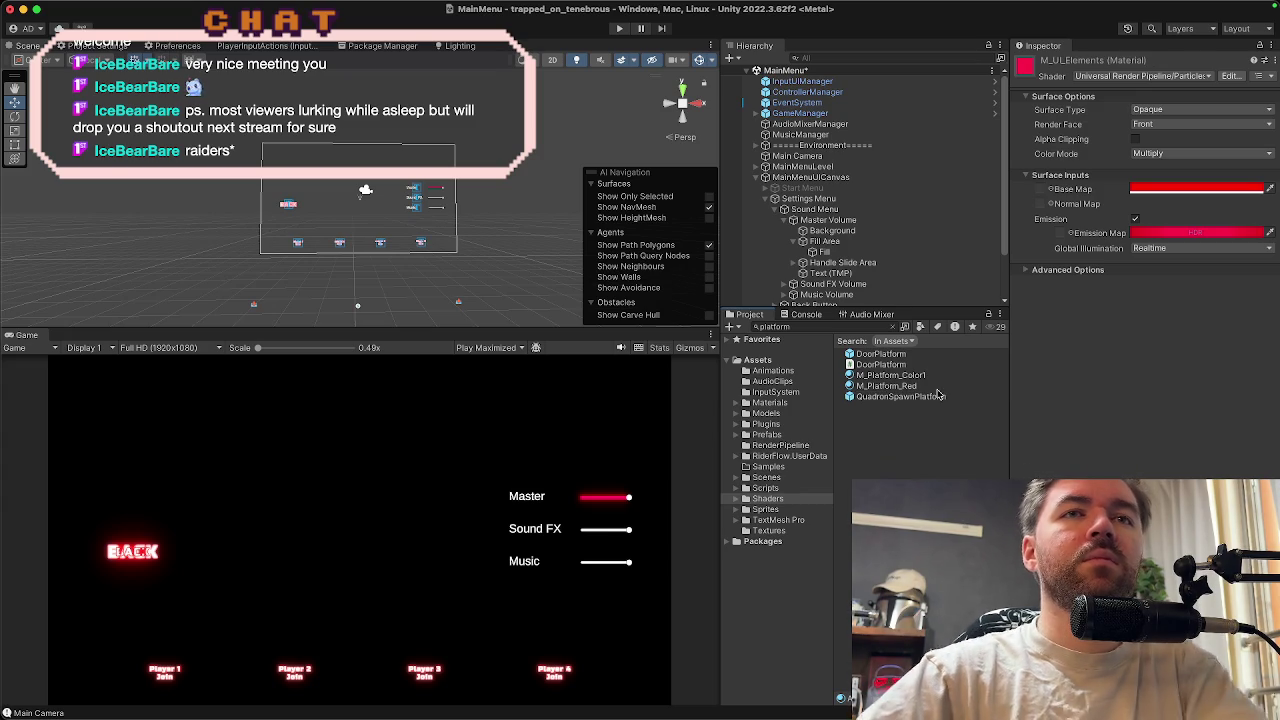
{"action": "left_click", "coordinate": [885, 386]}
Search the Project panel and select the new M_UI_Elements material
{"action": "left_click", "coordinate": [840, 327]}
{"action": "type", "text": "u"}
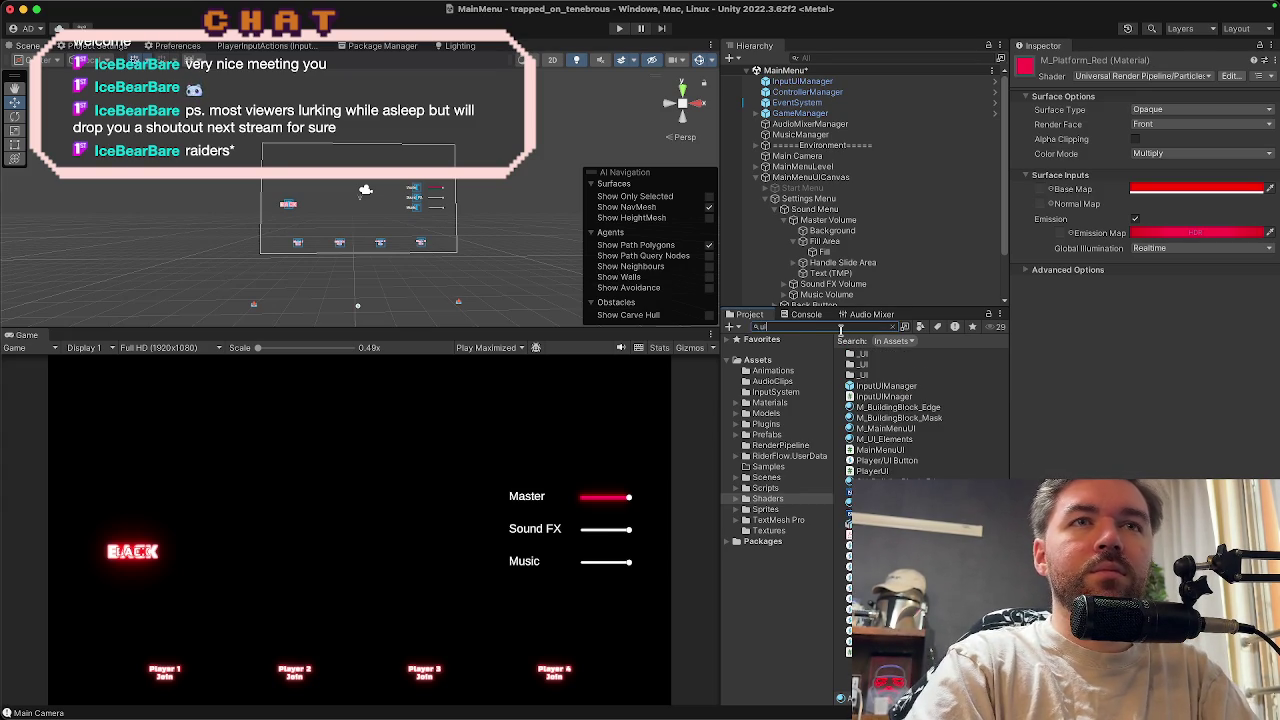
{"action": "type", "text": "iele"}
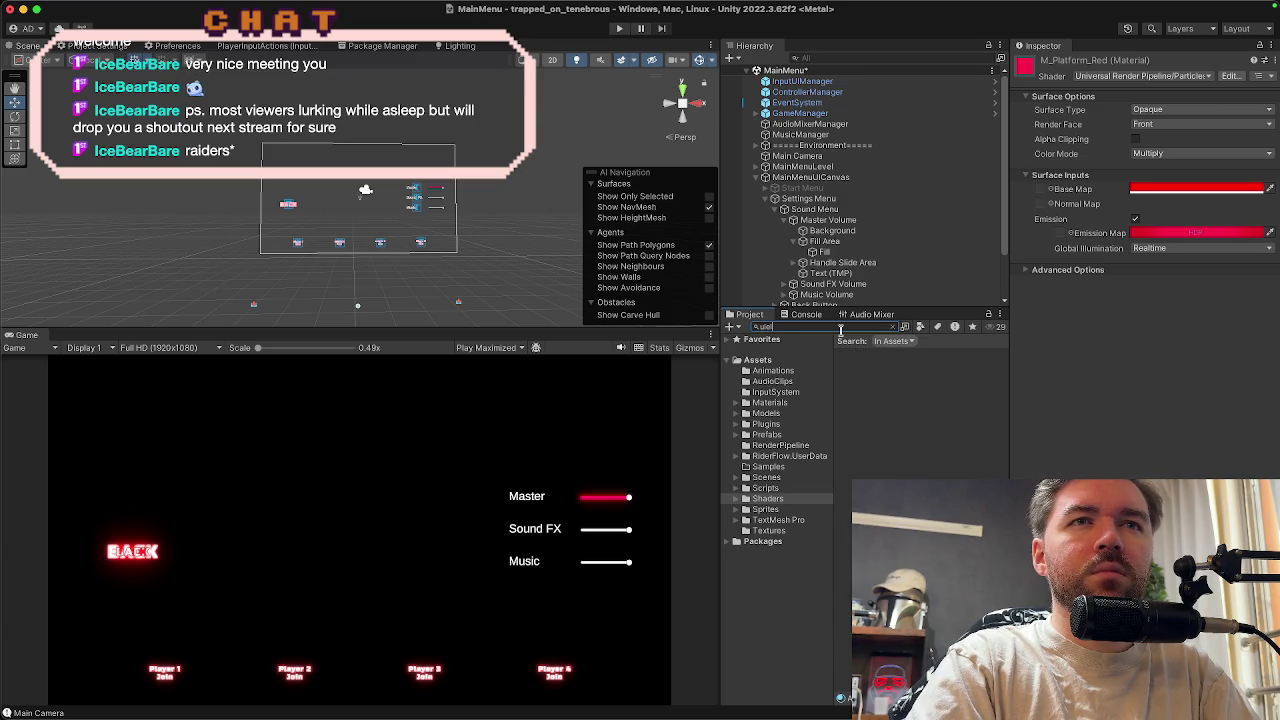
{"action": "key", "text": "BackSpace"}
{"action": "key", "text": "BackSpace"}
{"action": "key", "text": "BackSpace"}
{"action": "type", "text": "_ele"}
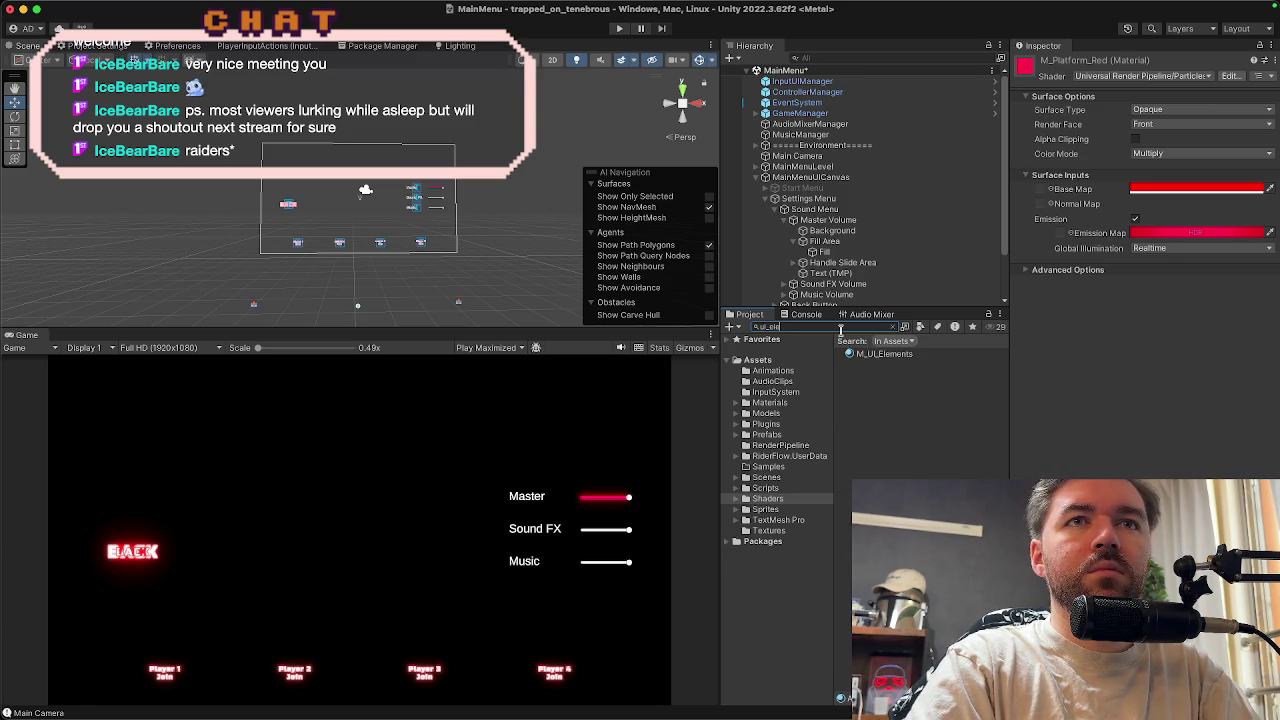
{"action": "left_click", "coordinate": [869, 356]}
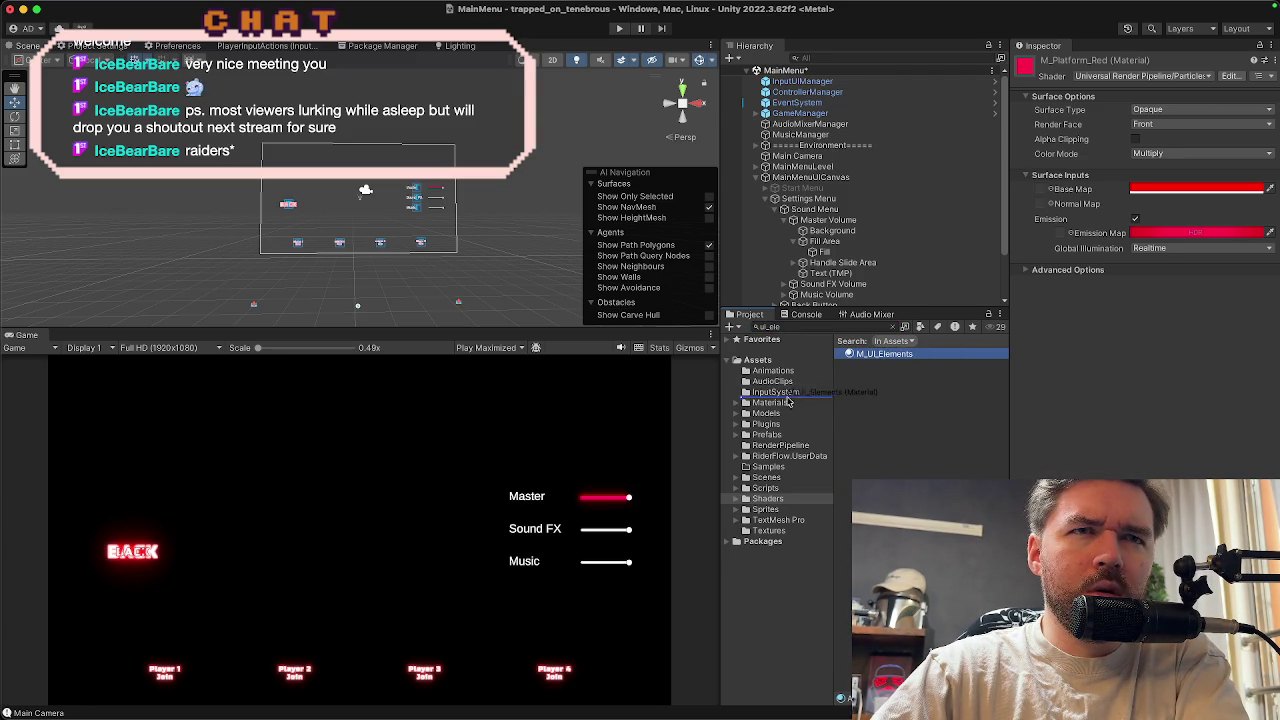
Create a new folder named _UI inside the Materials folder
{"action": "left_click", "coordinate": [778, 403]}
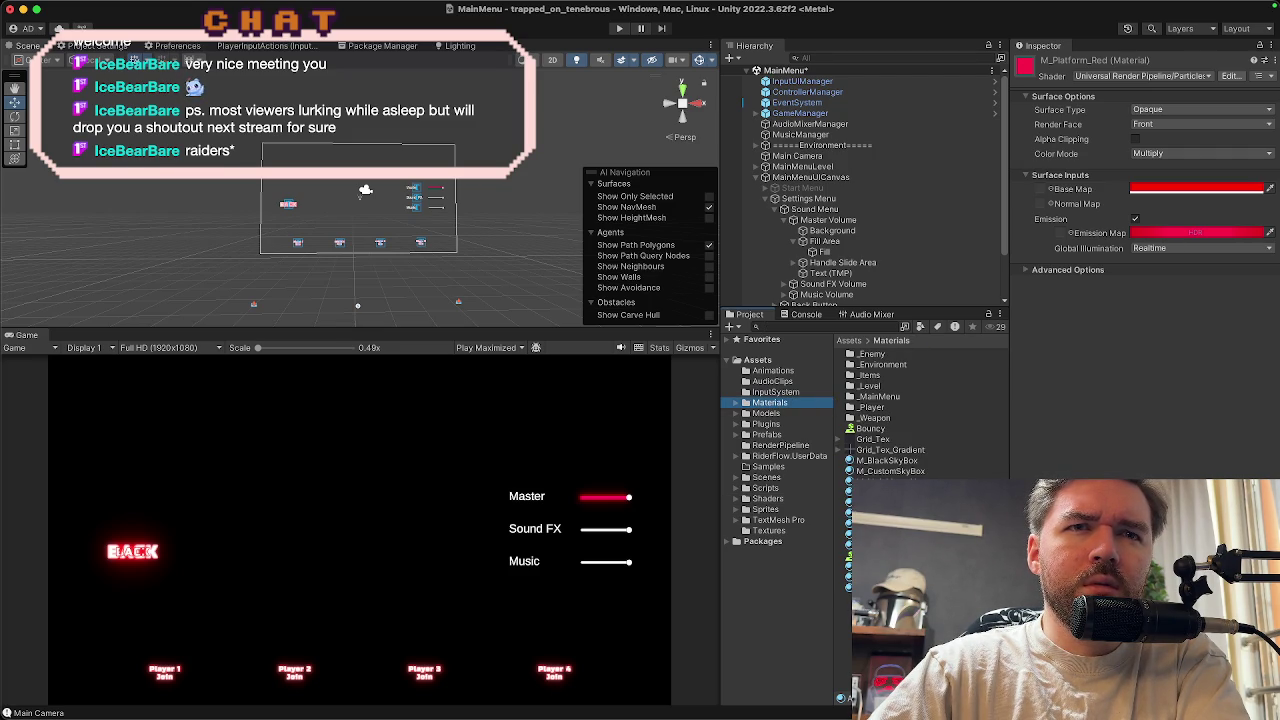
{"action": "right_click", "coordinate": [897, 283]}
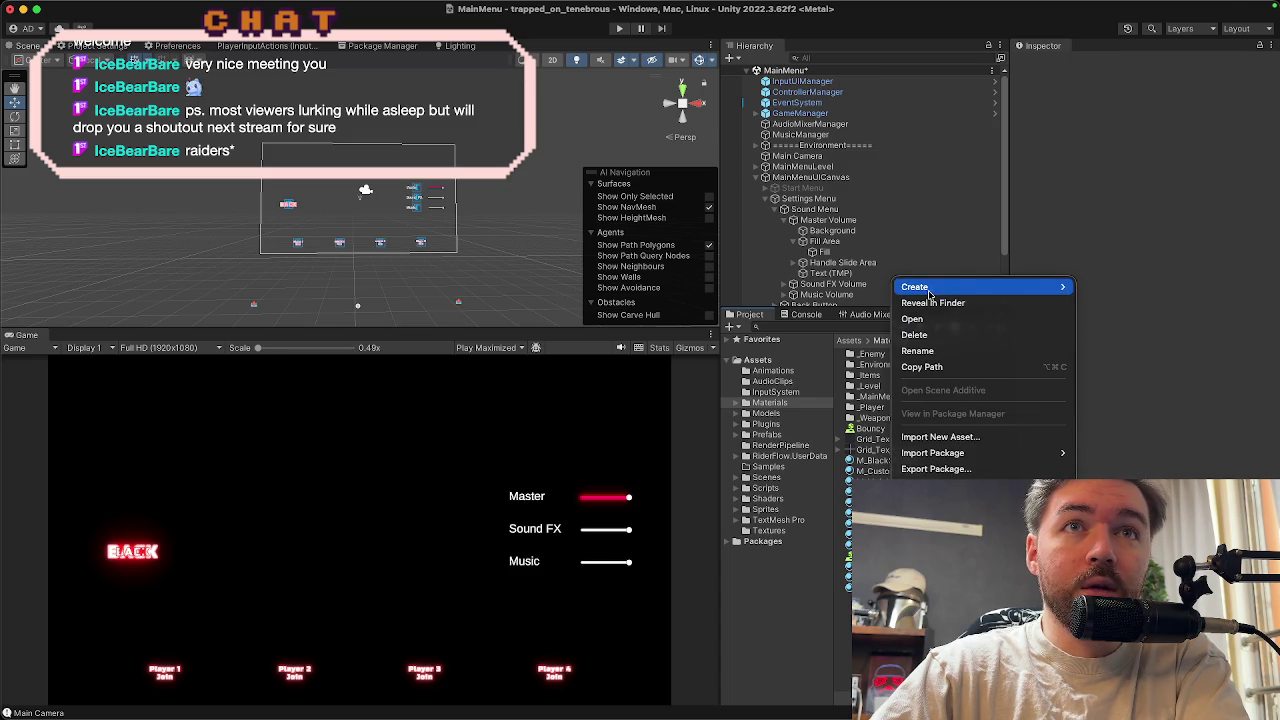
{"action": "mouse_move", "coordinate": [1000, 287]}
{"action": "left_click", "coordinate": [1136, 18]}
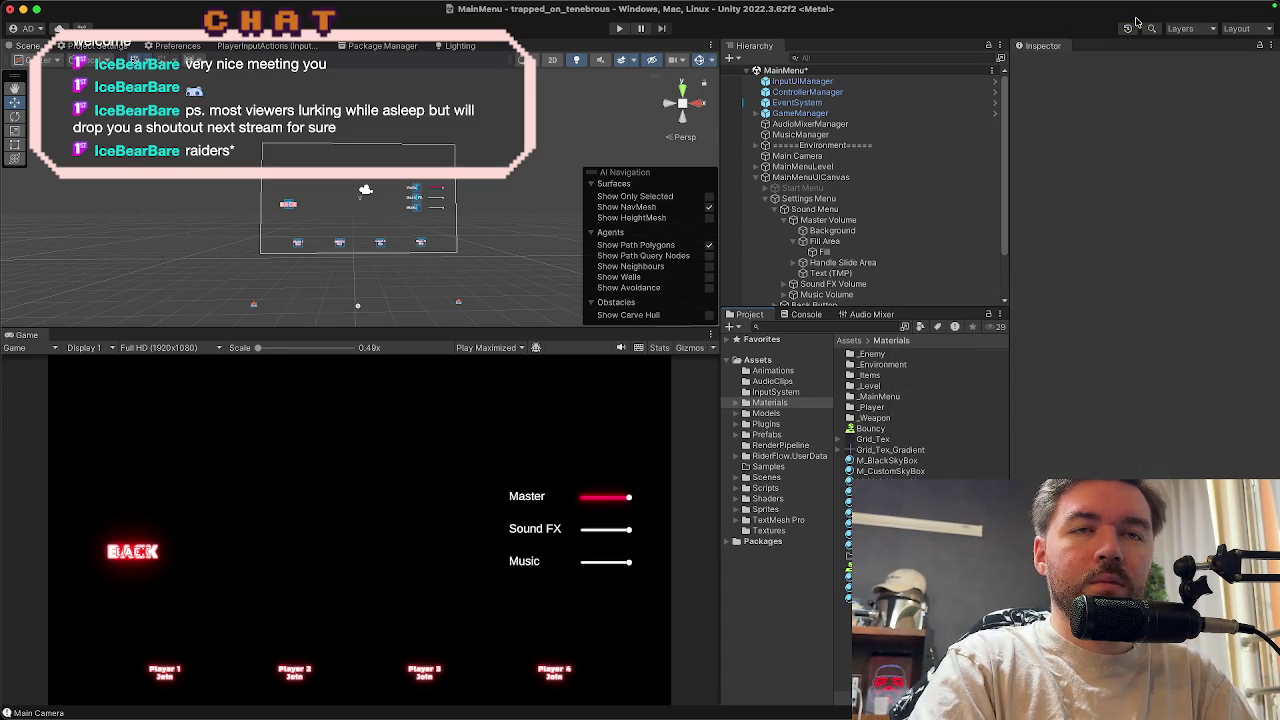
{"action": "key", "text": "Return"}
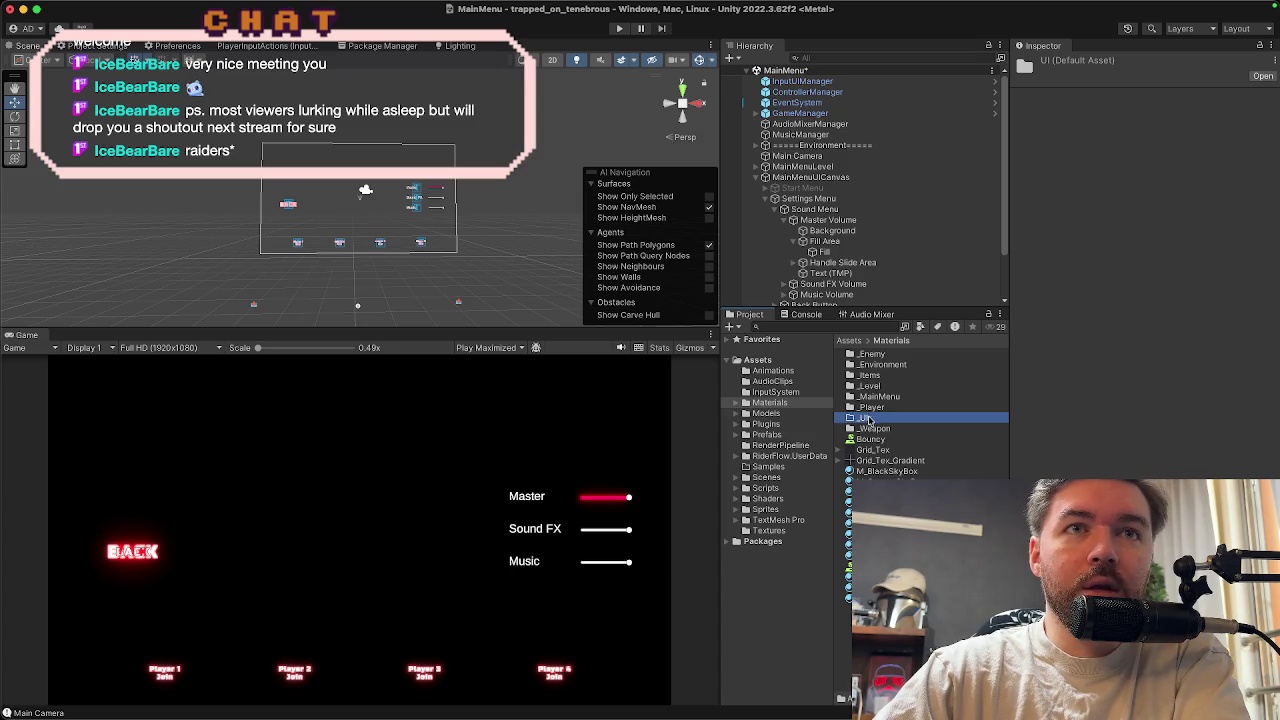
Move M_MainMenuUI and the other UI materials into _UI and open it to check
{"action": "left_click_drag", "start_coordinate": [849, 513], "coordinate": [865, 421]}
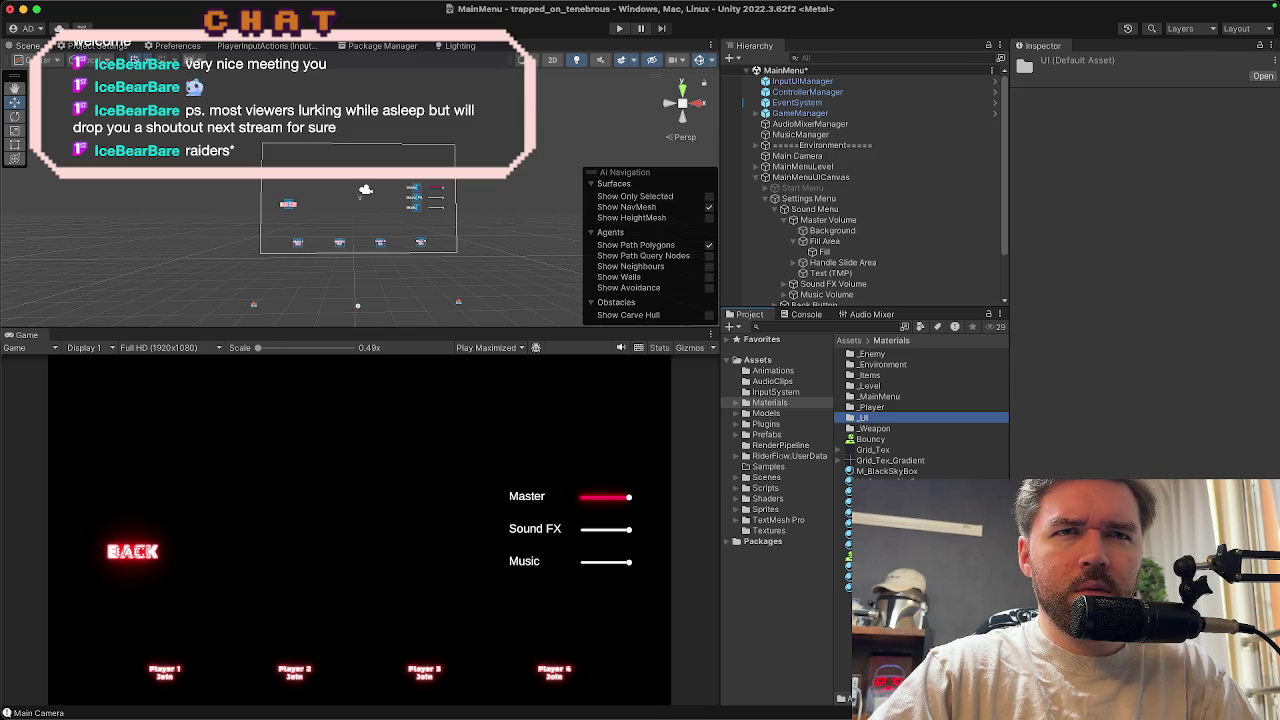
{"action": "left_click", "coordinate": [849, 492]}
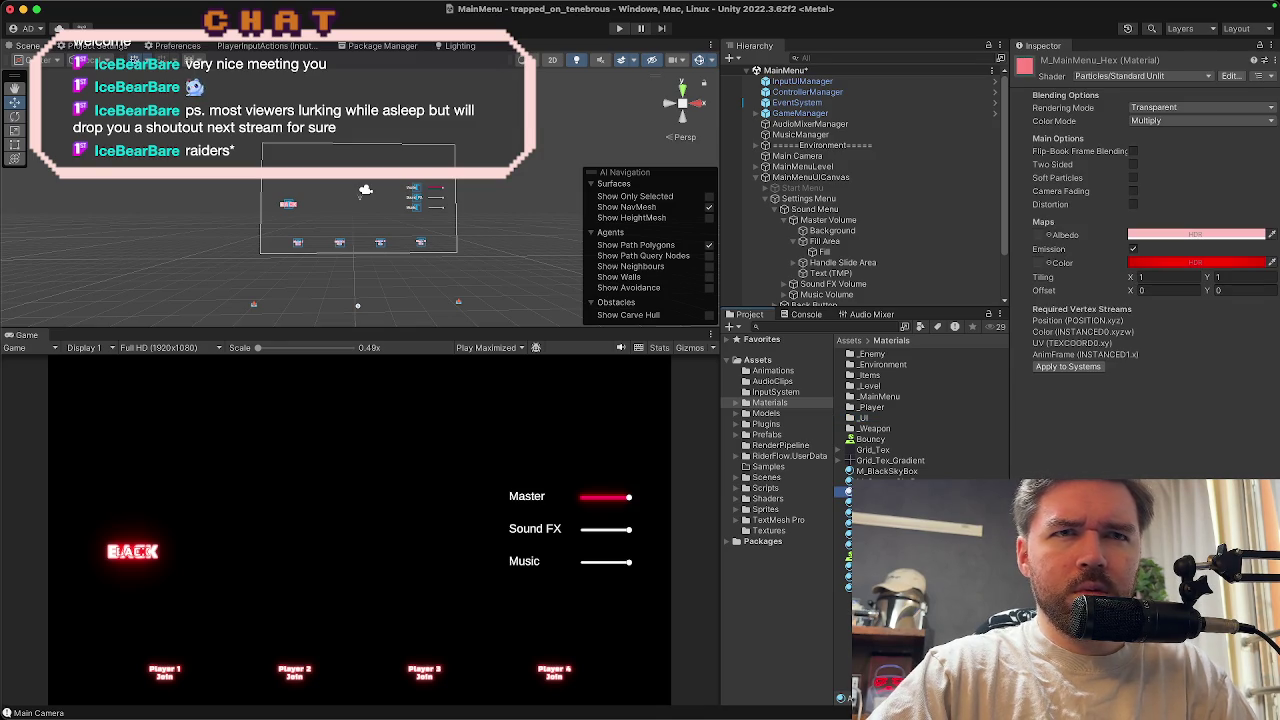
{"action": "left_click", "coordinate": [849, 524], "text": "shift"}
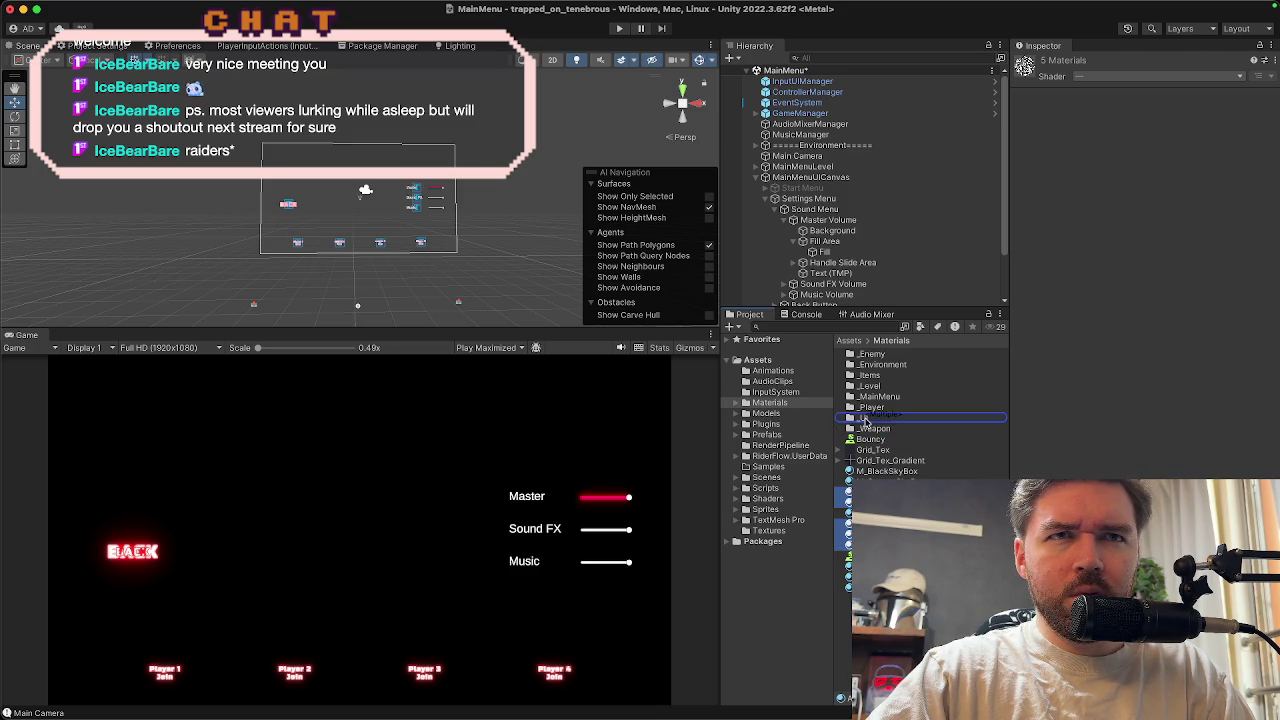
{"action": "double_click", "coordinate": [865, 419]}
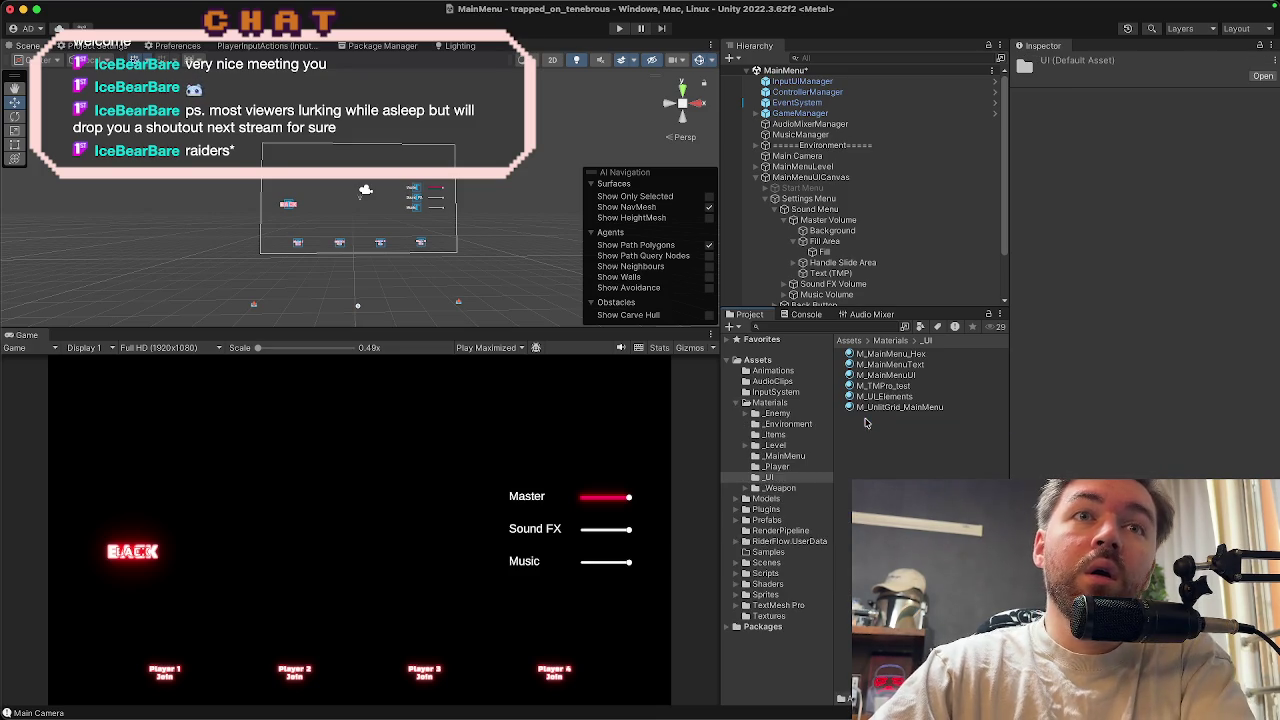
Select the Fill object and try the _UI materials on its Image, ending with M_UI_Elements
{"action": "left_click", "coordinate": [840, 252]}
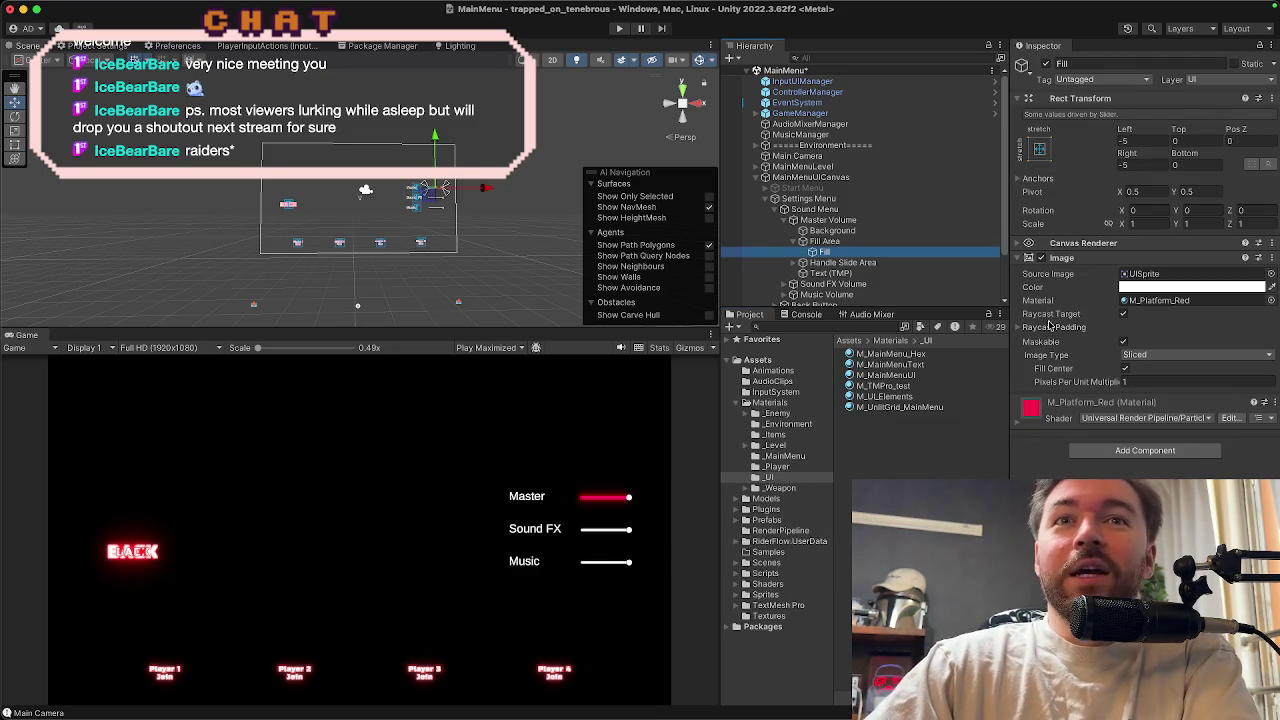
{"action": "mouse_move", "coordinate": [890, 356]}
{"action": "left_mouse_down"}
{"action": "mouse_move", "coordinate": [1067, 330]}
{"action": "mouse_move", "coordinate": [1126, 306]}
{"action": "left_mouse_up"}
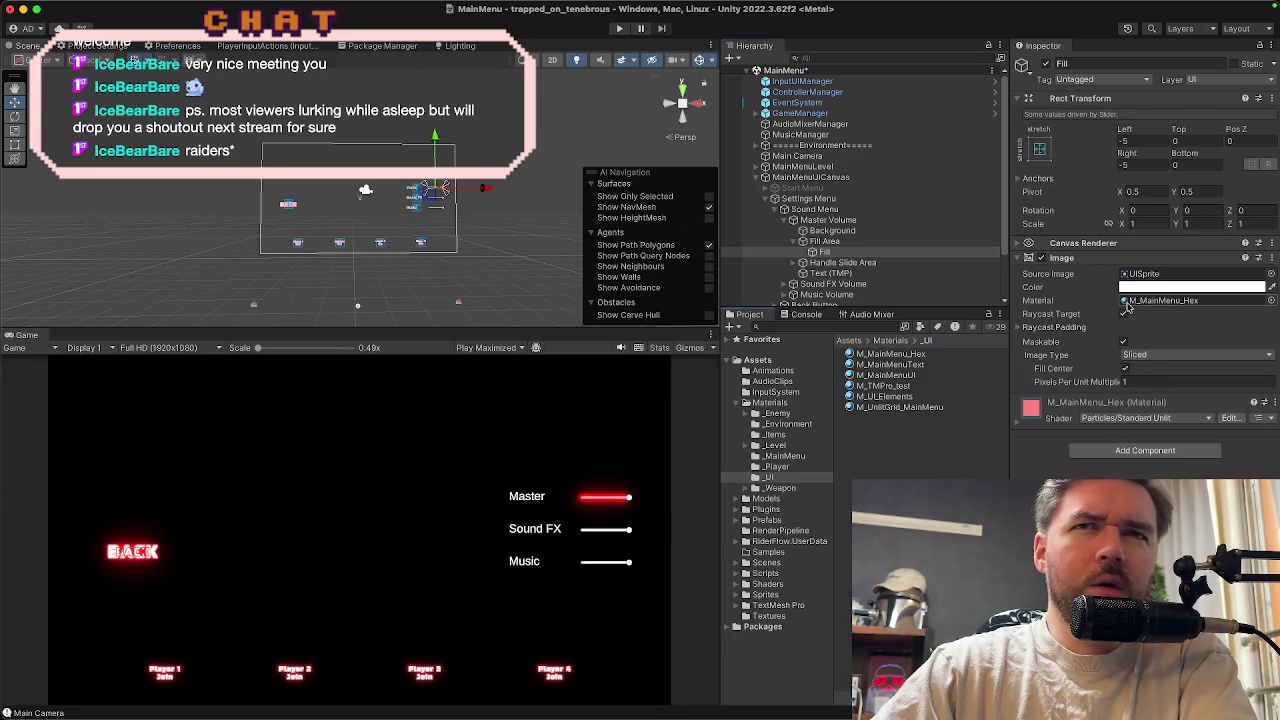
{"action": "mouse_move", "coordinate": [1168, 302]}
{"action": "left_mouse_down"}
{"action": "mouse_move", "coordinate": [1076, 328]}
{"action": "mouse_move", "coordinate": [1133, 304]}
{"action": "left_mouse_up"}
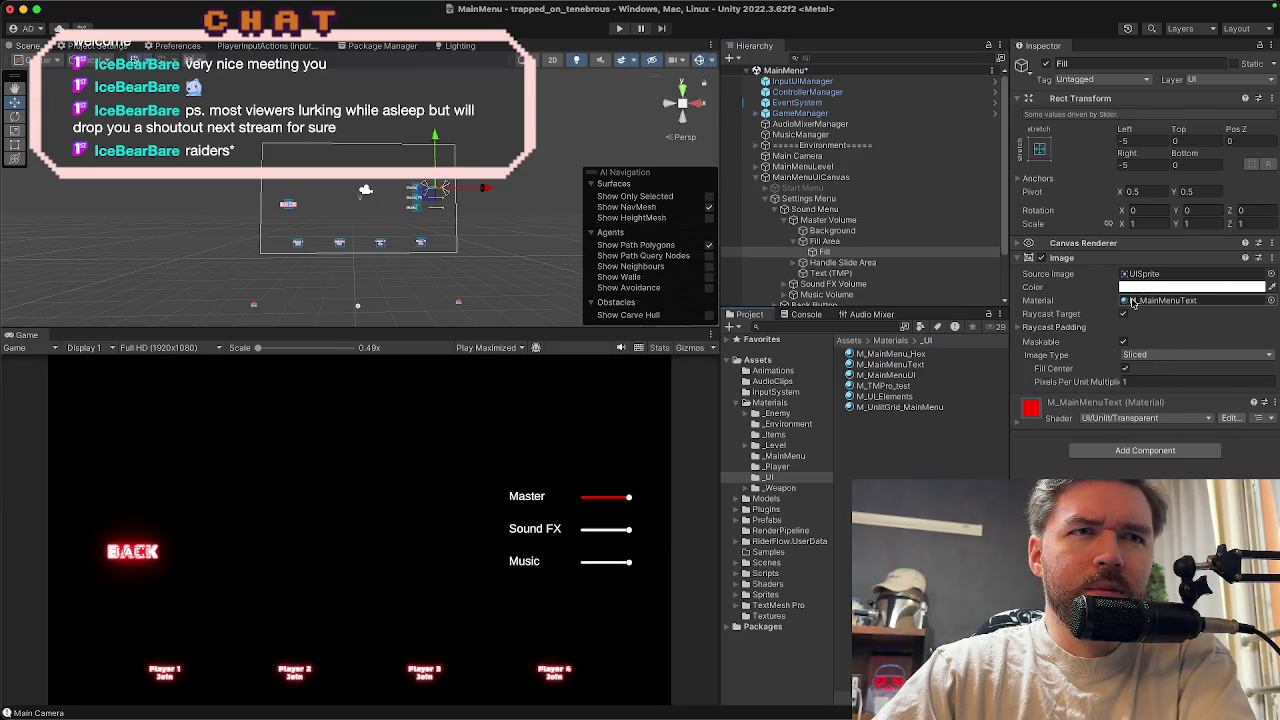
{"action": "left_click_drag", "start_coordinate": [886, 375], "coordinate": [1123, 306]}
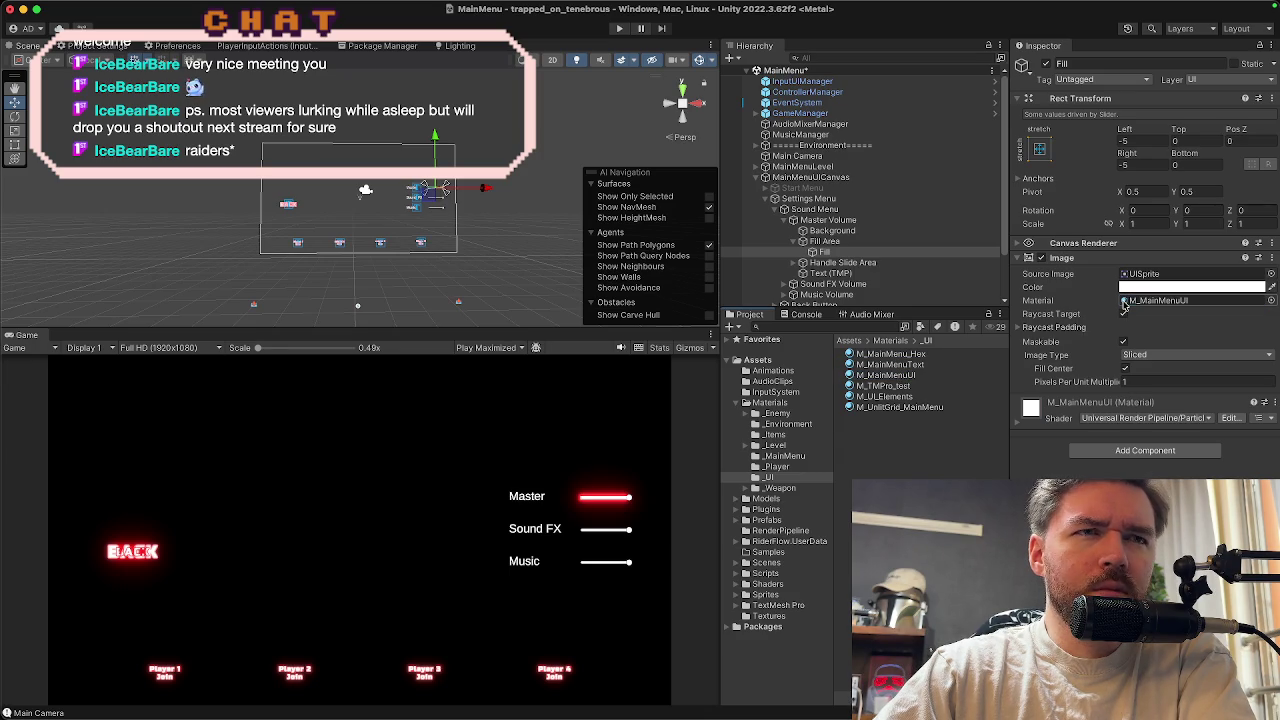
{"action": "left_click_drag", "start_coordinate": [900, 388], "coordinate": [1135, 306]}
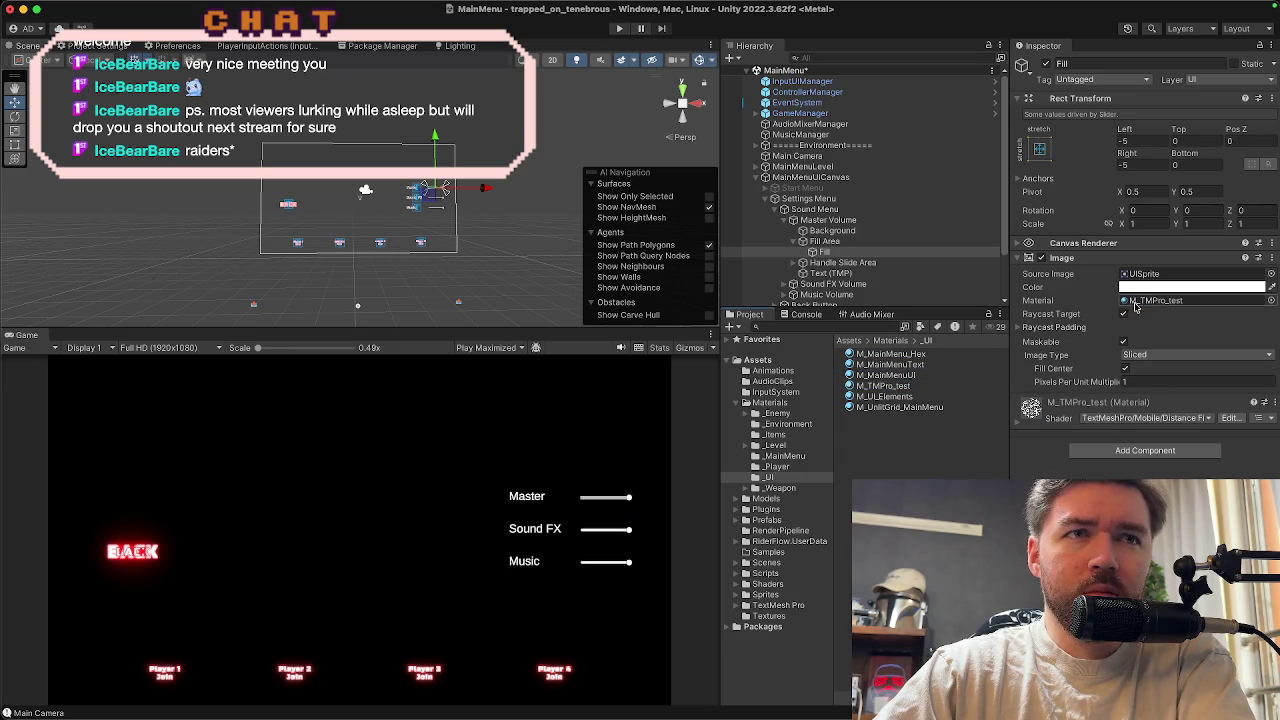
{"action": "mouse_move", "coordinate": [906, 398]}
{"action": "left_mouse_down"}
{"action": "mouse_move", "coordinate": [1090, 341]}
{"action": "mouse_move", "coordinate": [1135, 307]}
{"action": "left_mouse_up"}
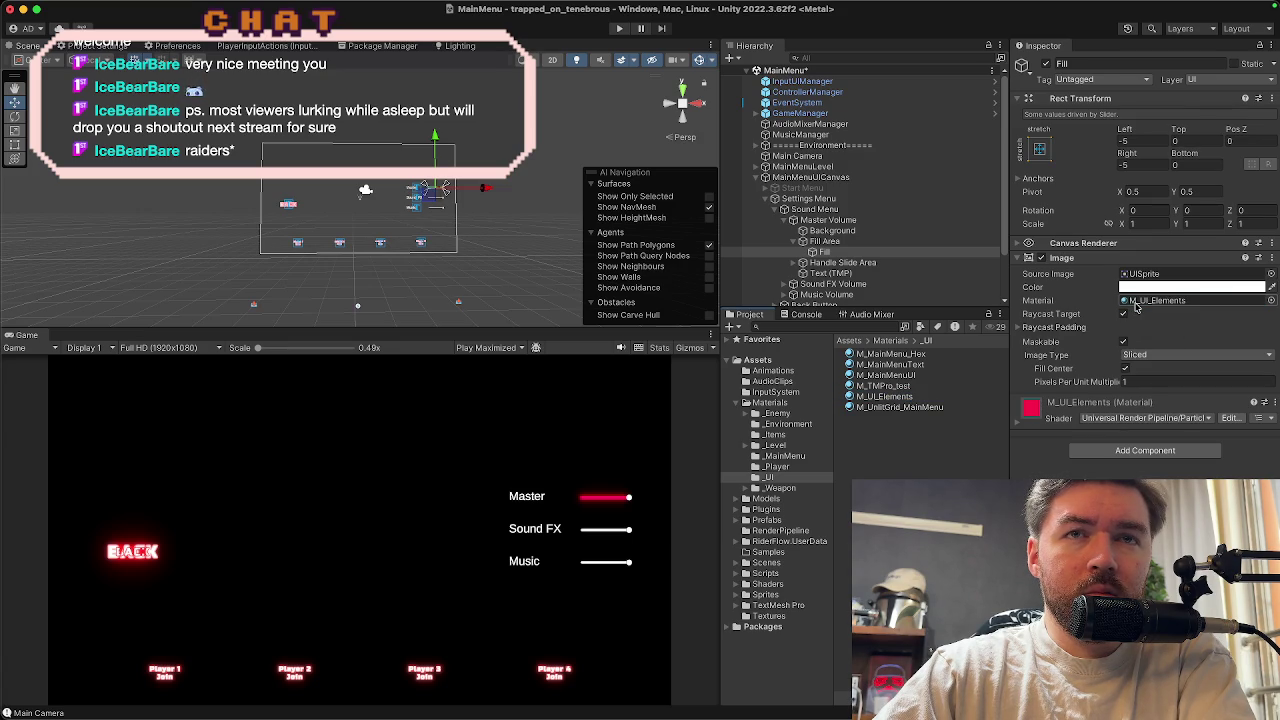
Reassign M_UI_Elements to the Fill image's Material field and inspect the material's settings
{"action": "left_click", "coordinate": [1133, 308]}
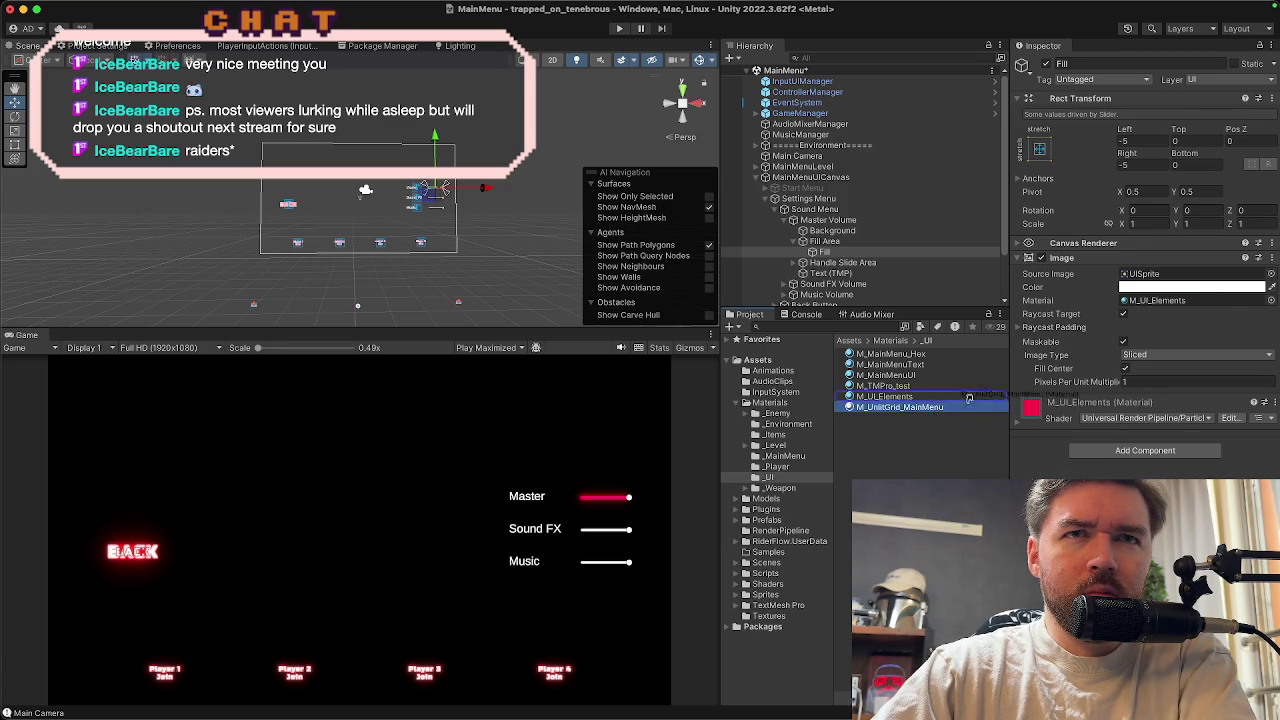
{"action": "key", "text": "ctrl+v"}
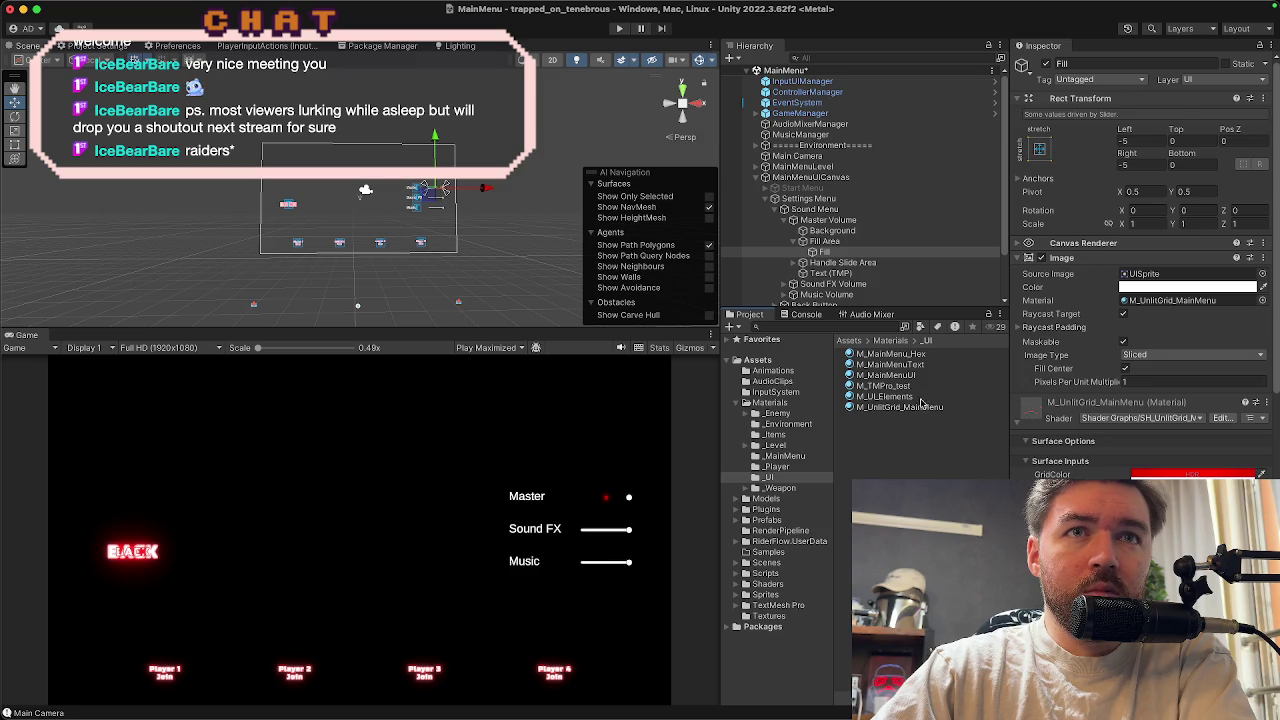
{"action": "mouse_move", "coordinate": [884, 397]}
{"action": "left_mouse_down"}
{"action": "mouse_move", "coordinate": [990, 388]}
{"action": "mouse_move", "coordinate": [1150, 302]}
{"action": "left_mouse_up"}
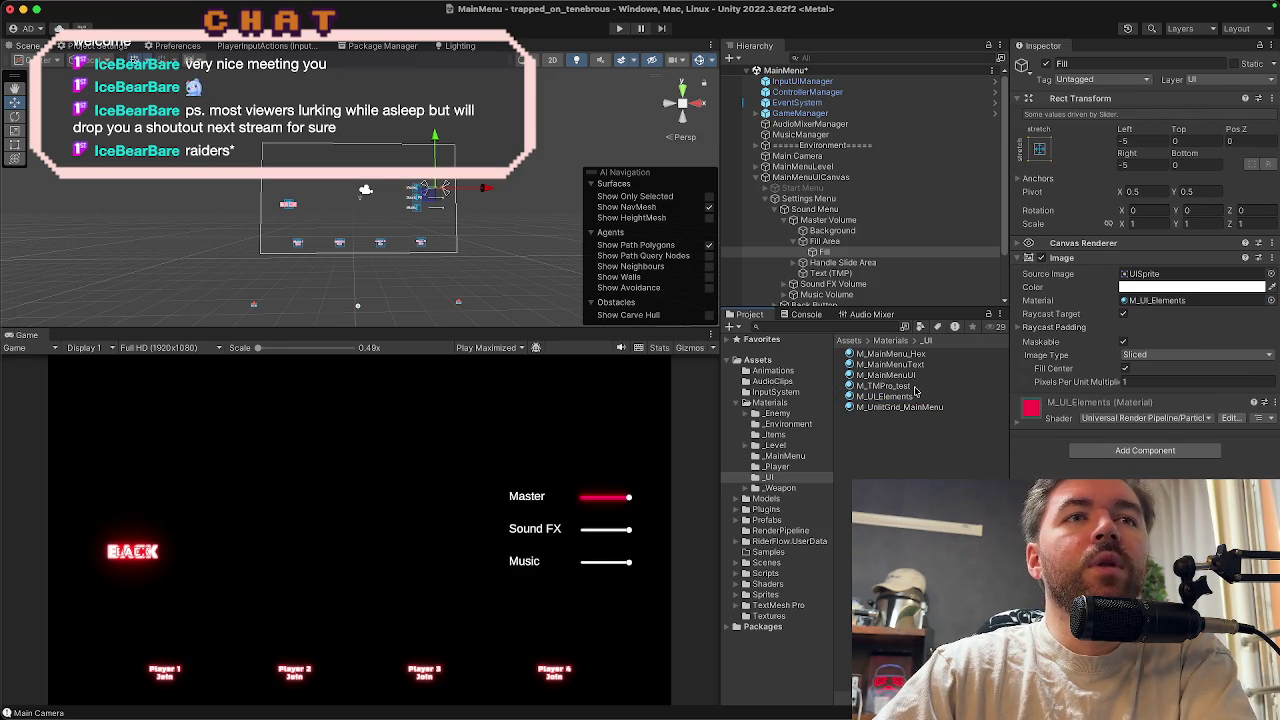
{"action": "scroll", "coordinate": [662, 475], "scroll_direction": "up", "scroll_amount": 10}
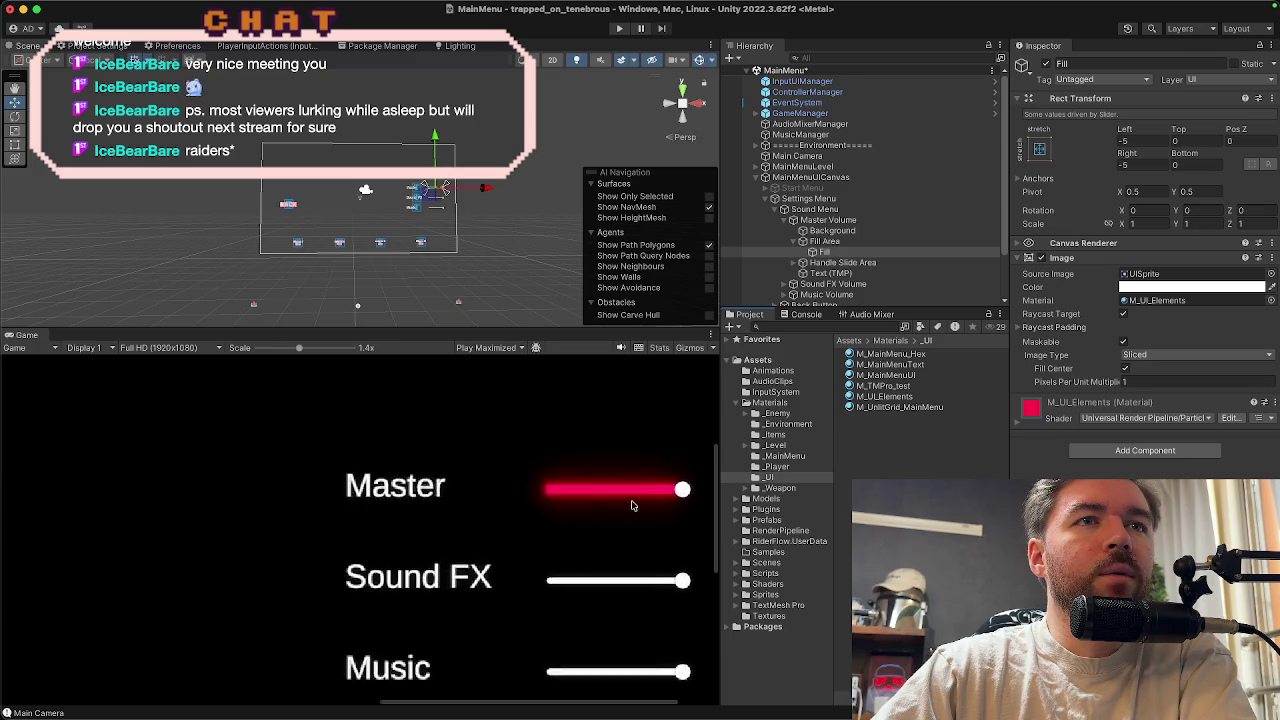
{"action": "scroll", "coordinate": [617, 500], "scroll_direction": "up", "scroll_amount": 5}
{"action": "scroll", "coordinate": [606, 491], "scroll_direction": "down", "scroll_amount": 4}
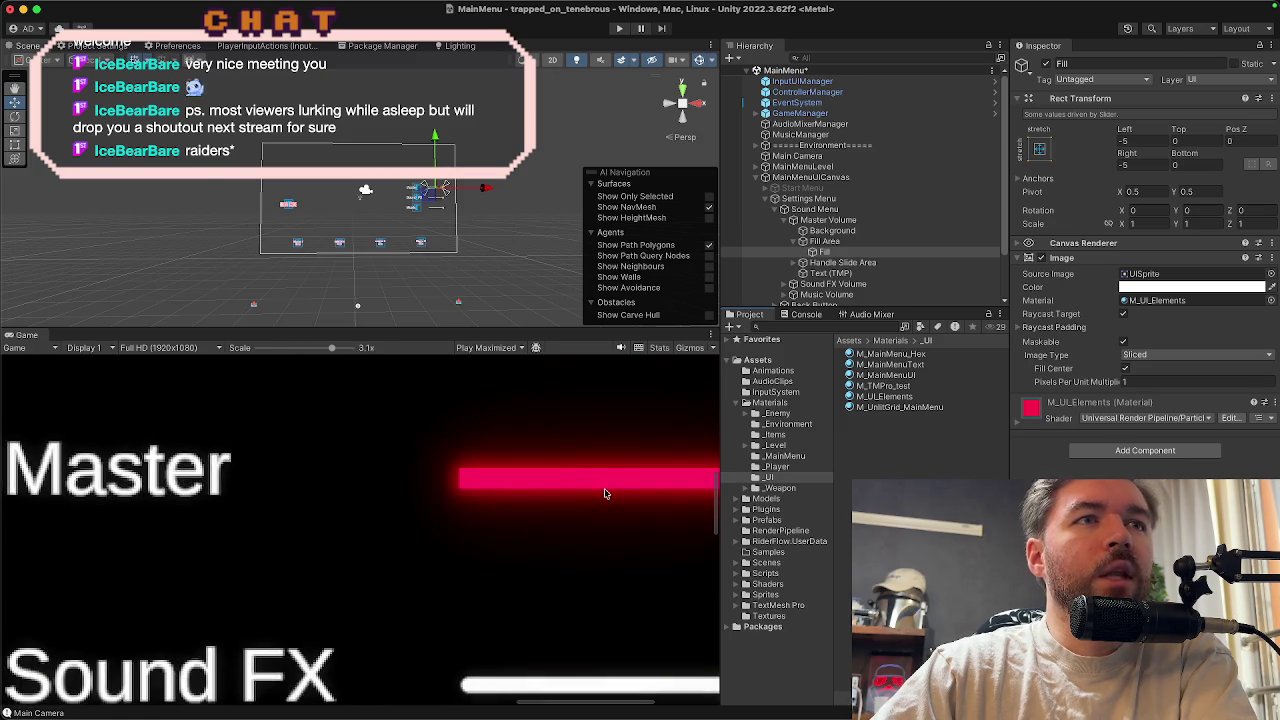
{"action": "scroll", "coordinate": [570, 477], "scroll_direction": "down", "scroll_amount": 7}
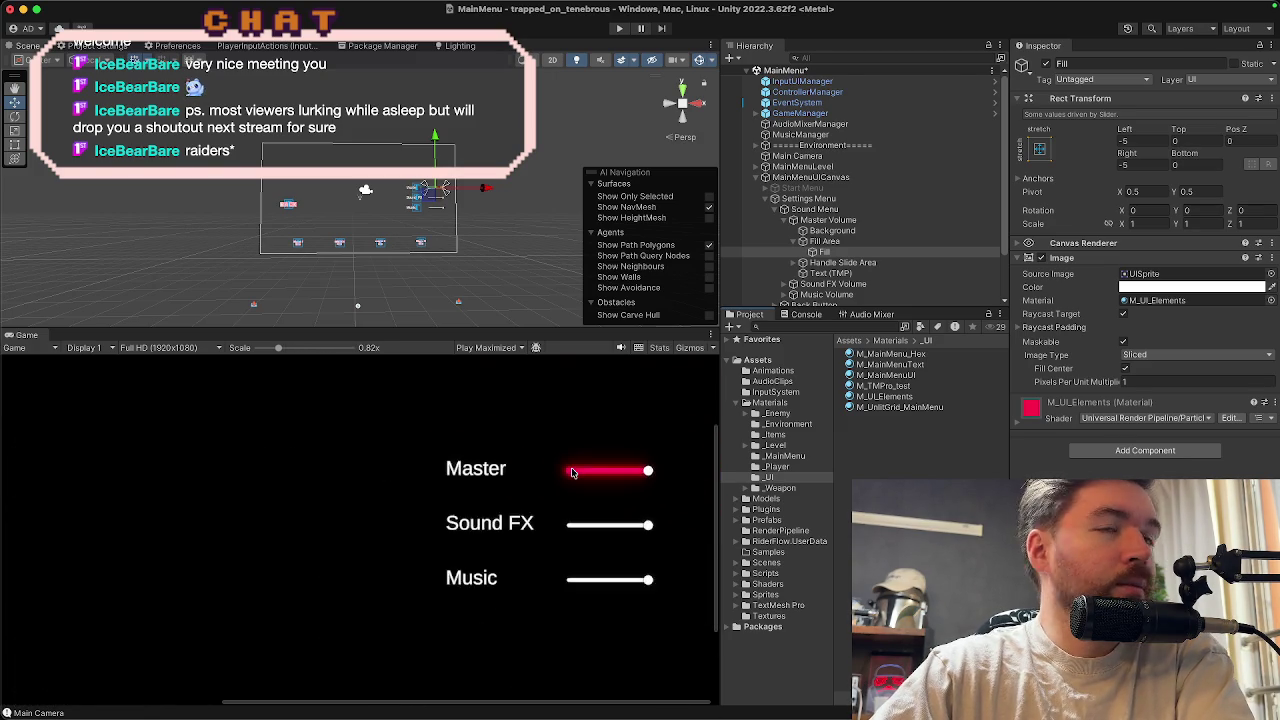
{"action": "scroll", "coordinate": [630, 482], "scroll_direction": "down", "scroll_amount": 2}
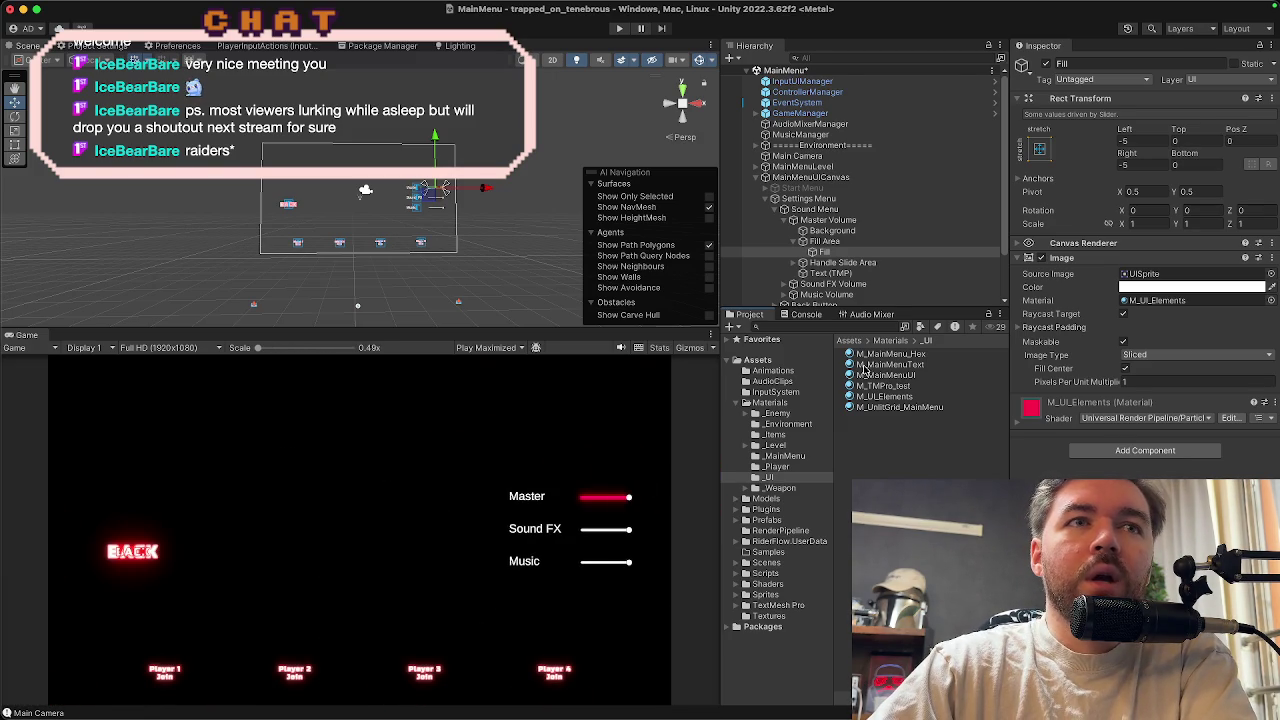
{"action": "left_click", "coordinate": [902, 398]}
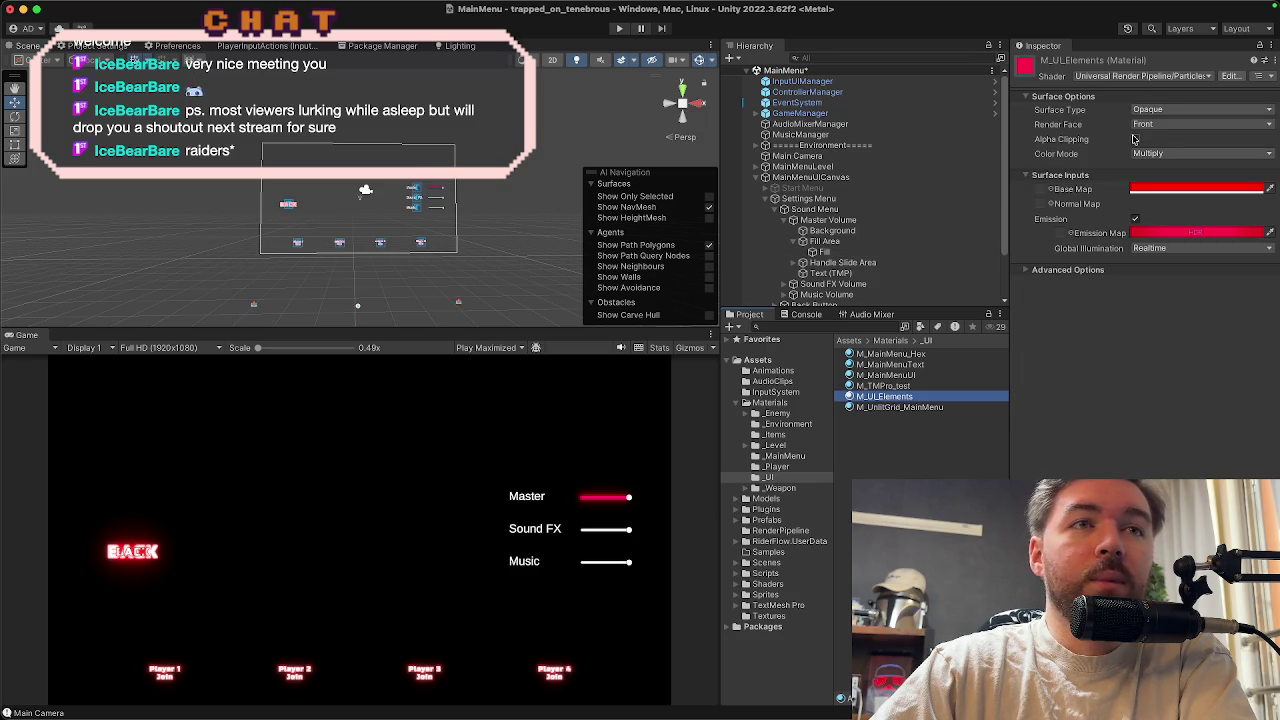
Expand Handle Slide Area and select the Master slider's Handle object
{"action": "left_click", "coordinate": [850, 253]}
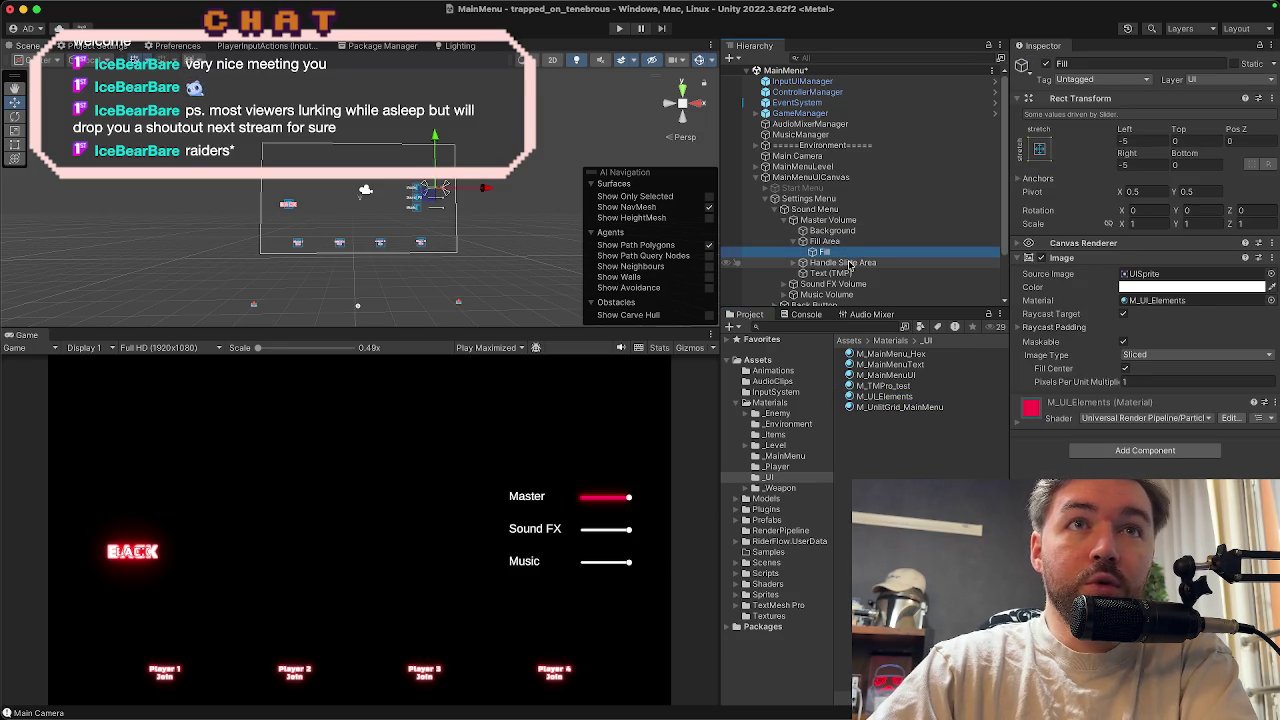
{"action": "left_click", "coordinate": [848, 263]}
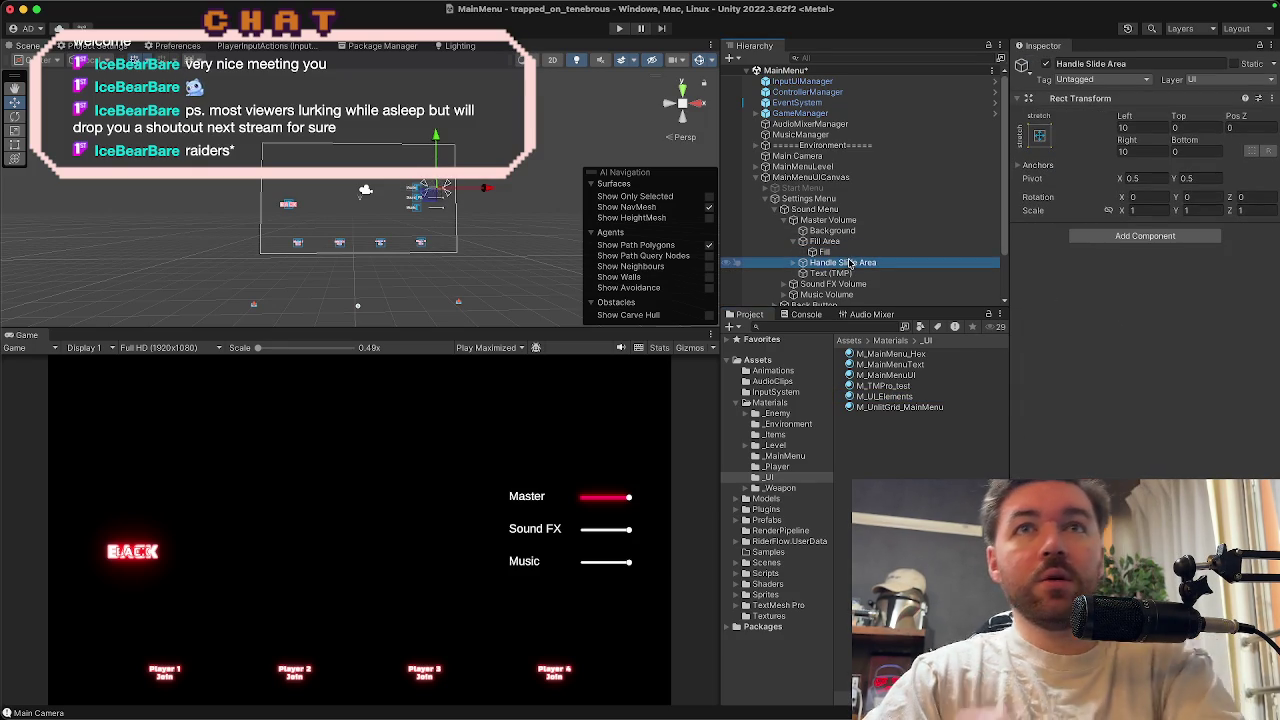
{"action": "left_click", "coordinate": [792, 263]}
{"action": "left_click", "coordinate": [830, 274]}
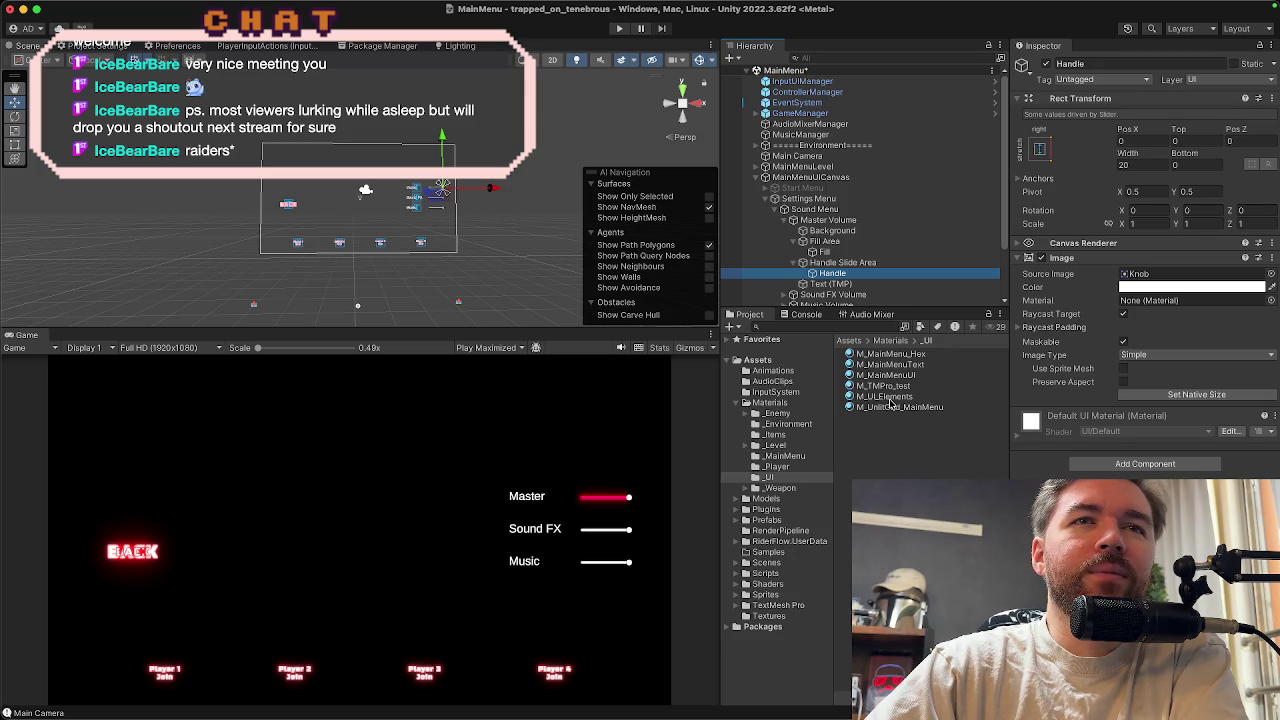
{"action": "left_click", "coordinate": [888, 398]}
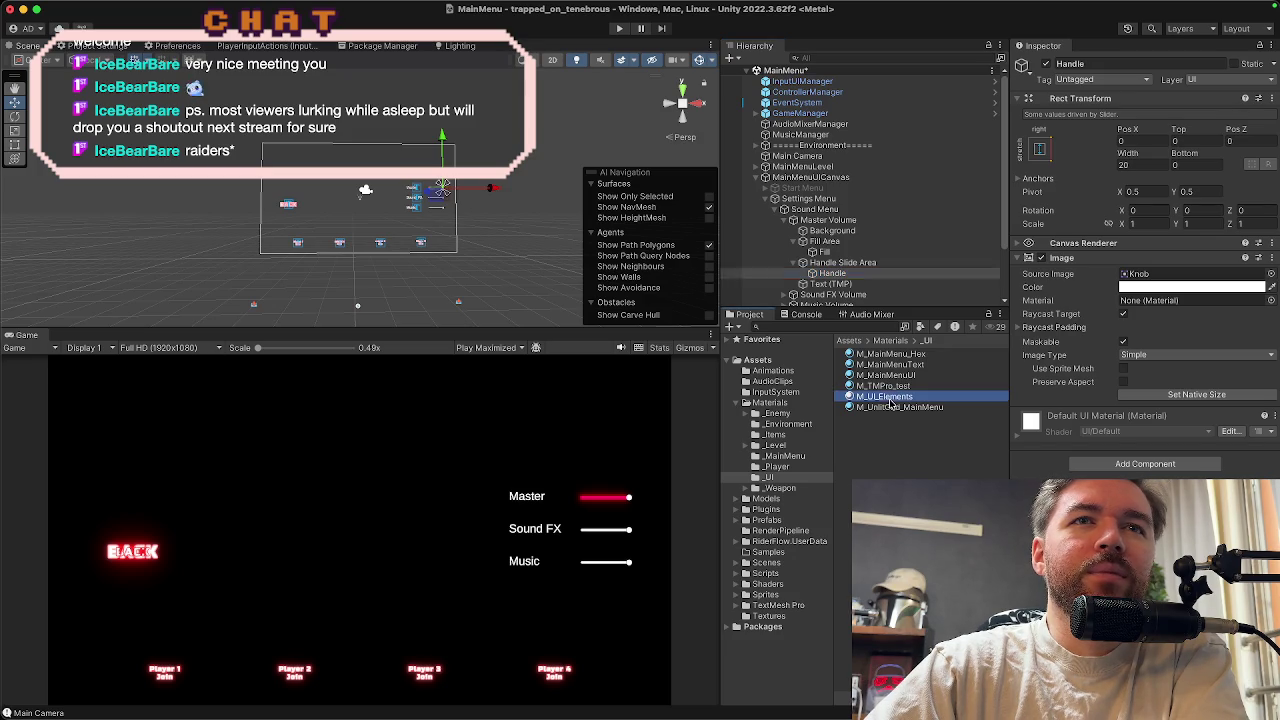
{"action": "left_click", "coordinate": [885, 273]}
Assign M_UI_Elements to the Handle's Image Material field so the knob glows red
{"action": "mouse_move", "coordinate": [885, 397]}
{"action": "left_mouse_down"}
{"action": "mouse_move", "coordinate": [1040, 330]}
{"action": "mouse_move", "coordinate": [1150, 306]}
{"action": "left_mouse_up"}
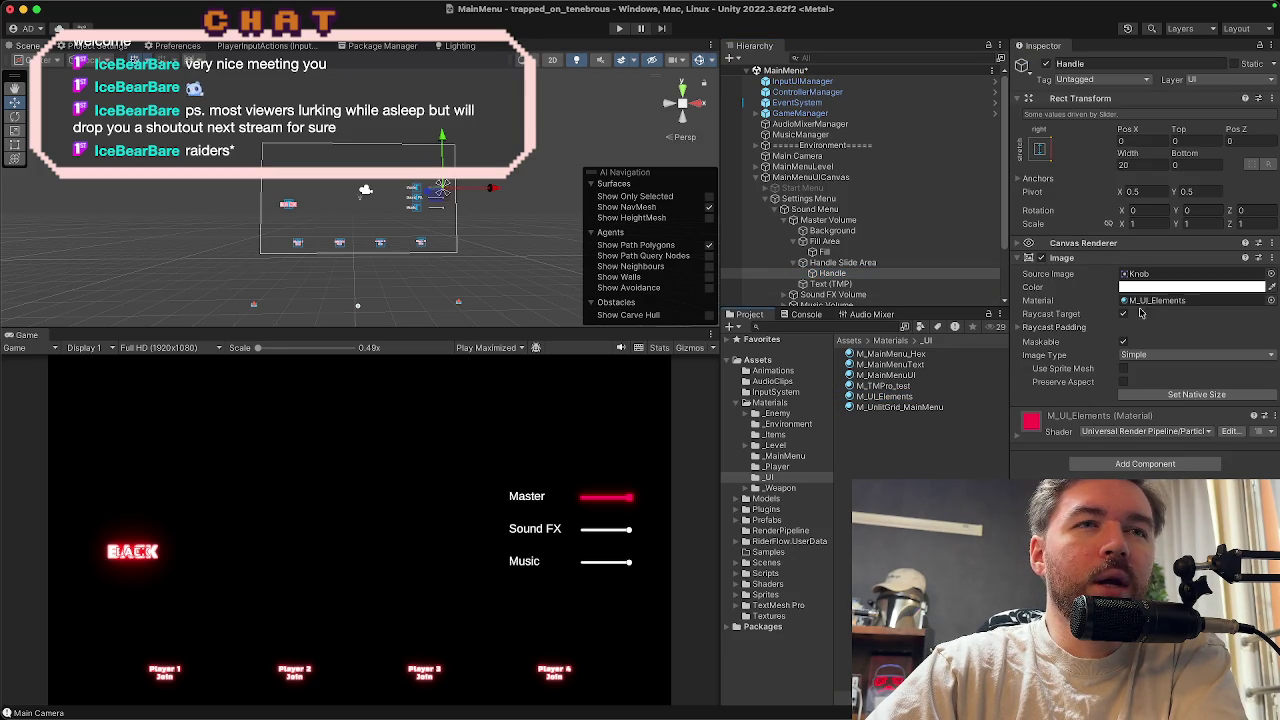
{"action": "scroll", "coordinate": [631, 508], "scroll_direction": "up", "scroll_amount": 3}
{"action": "scroll", "coordinate": [706, 498], "scroll_direction": "up", "scroll_amount": 8}
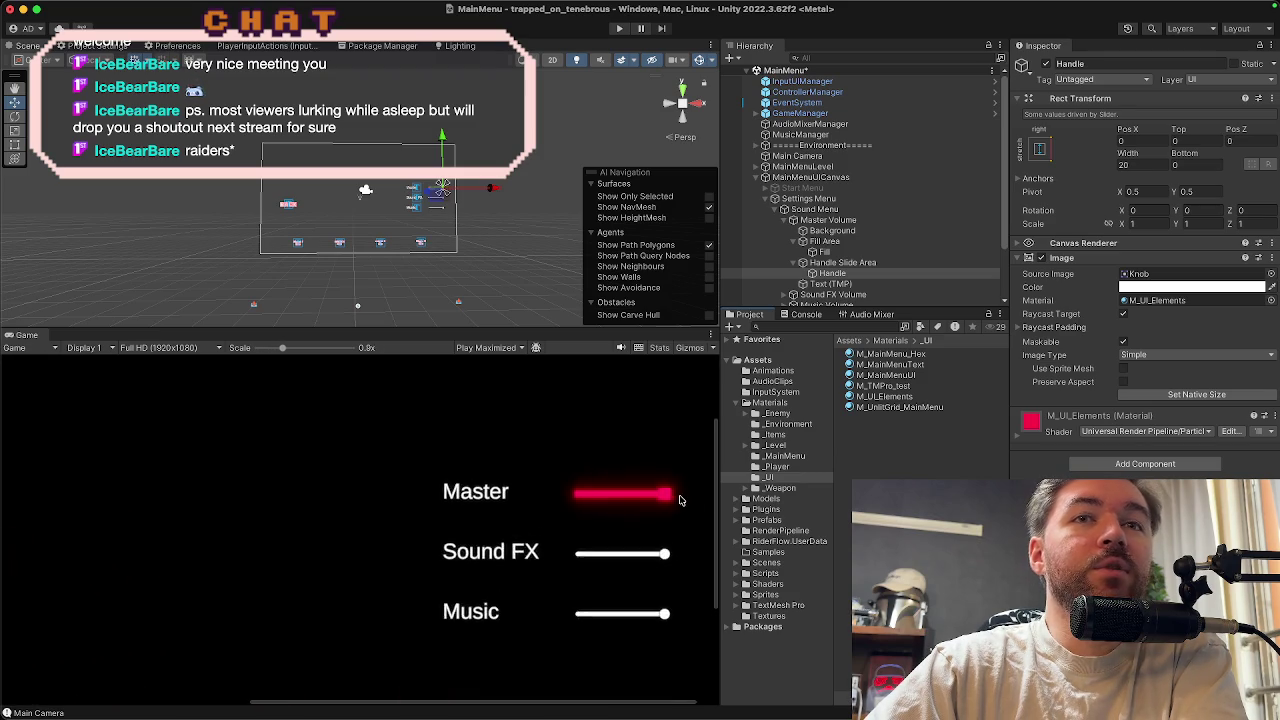
{"action": "scroll", "coordinate": [648, 505], "scroll_direction": "up", "scroll_amount": 5}
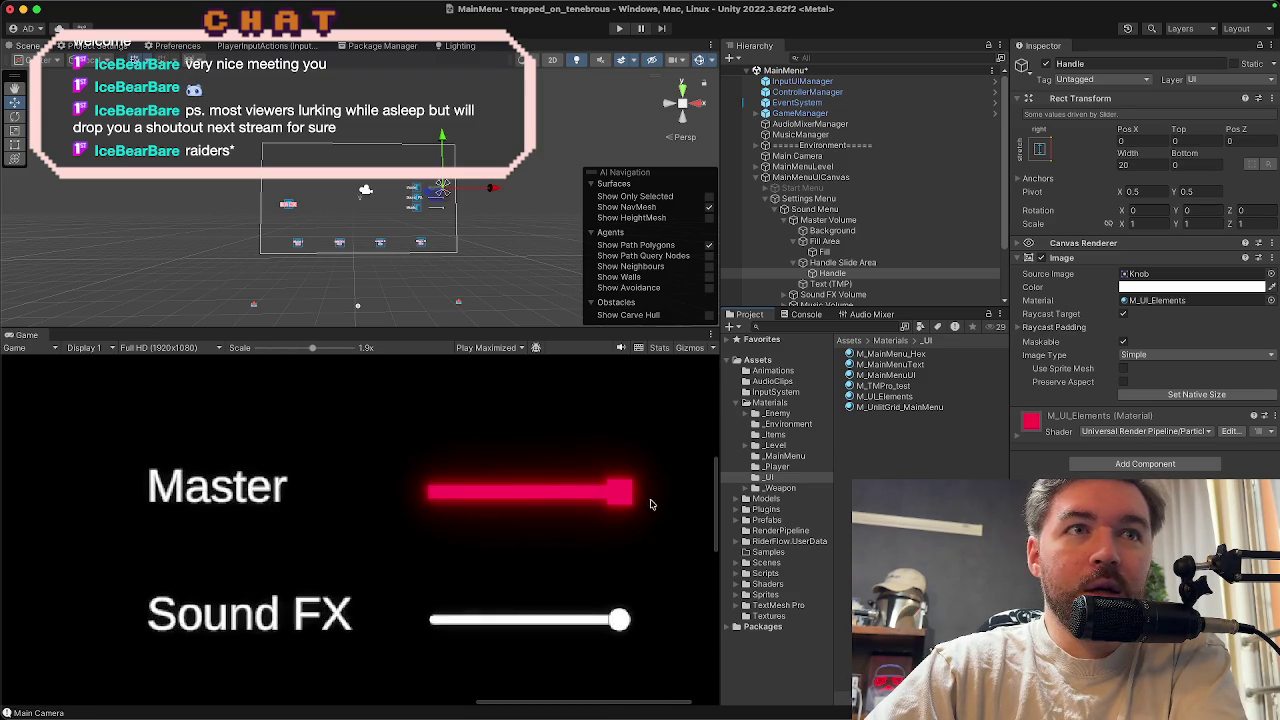
{"action": "scroll", "coordinate": [640, 504], "scroll_direction": "down", "scroll_amount": 10}
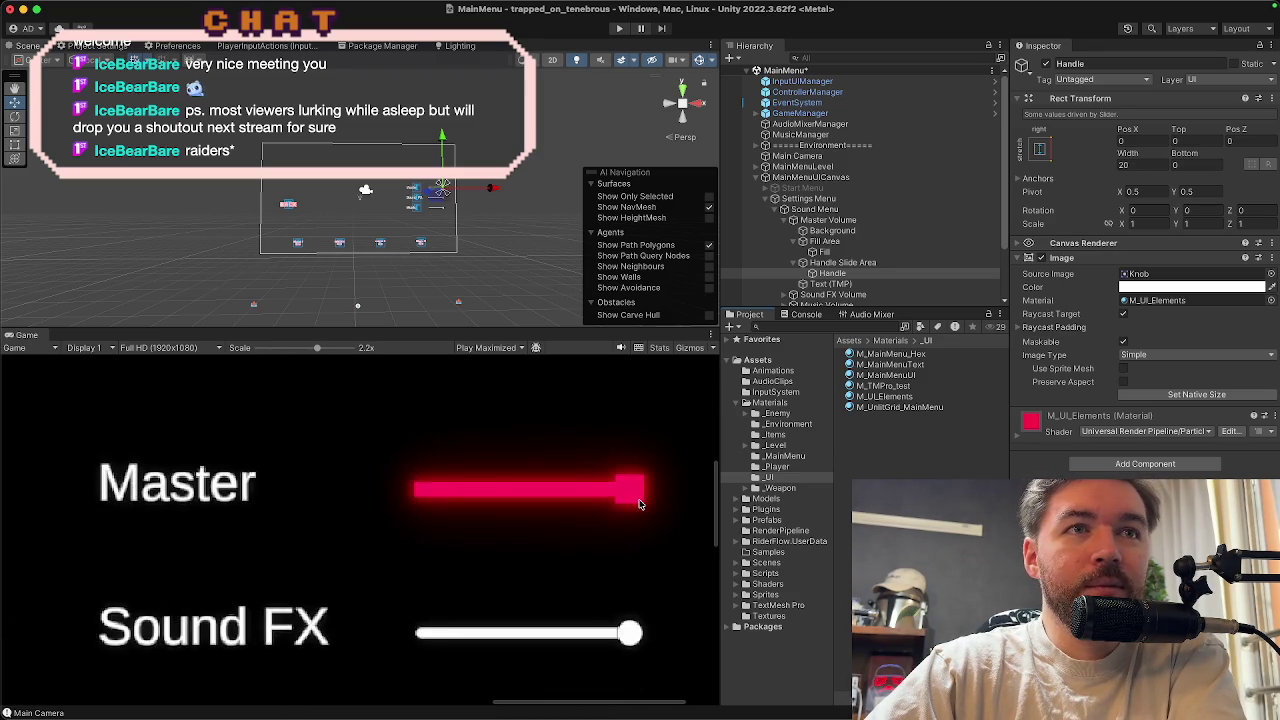
{"action": "scroll", "coordinate": [634, 508], "scroll_direction": "down", "scroll_amount": 4}
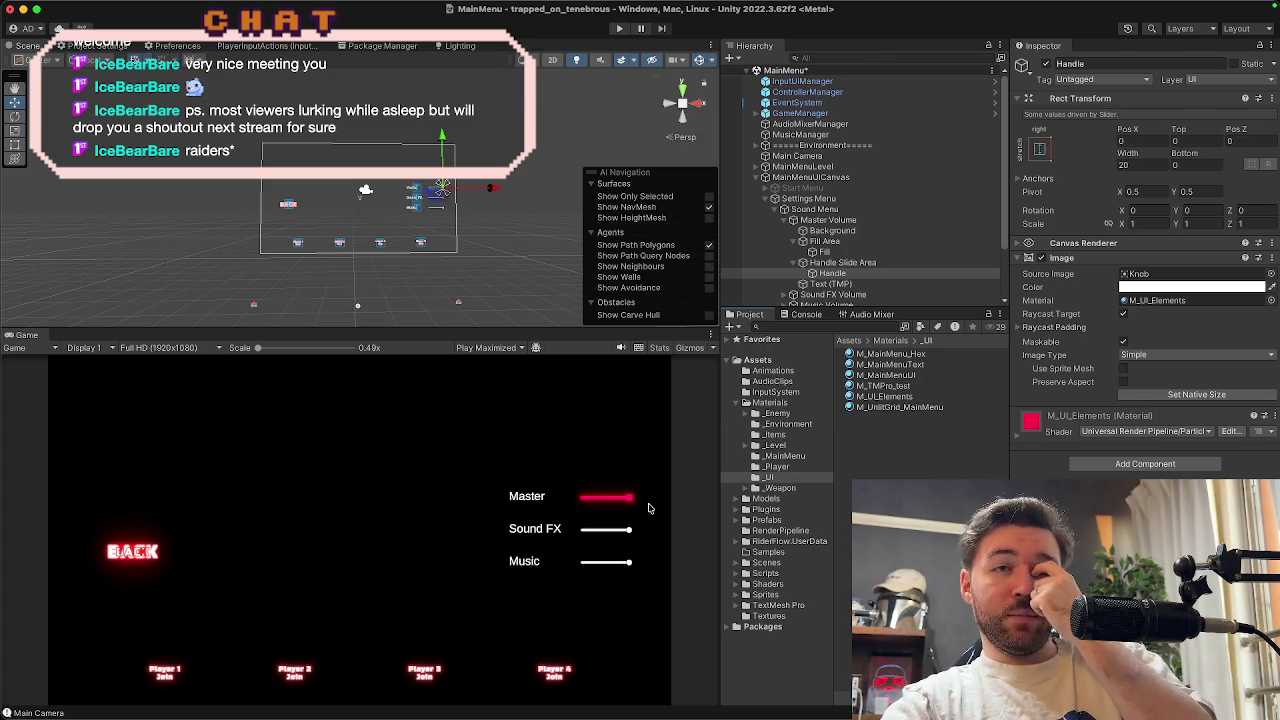
{"action": "scroll", "coordinate": [858, 238], "scroll_direction": "down", "scroll_amount": 2}
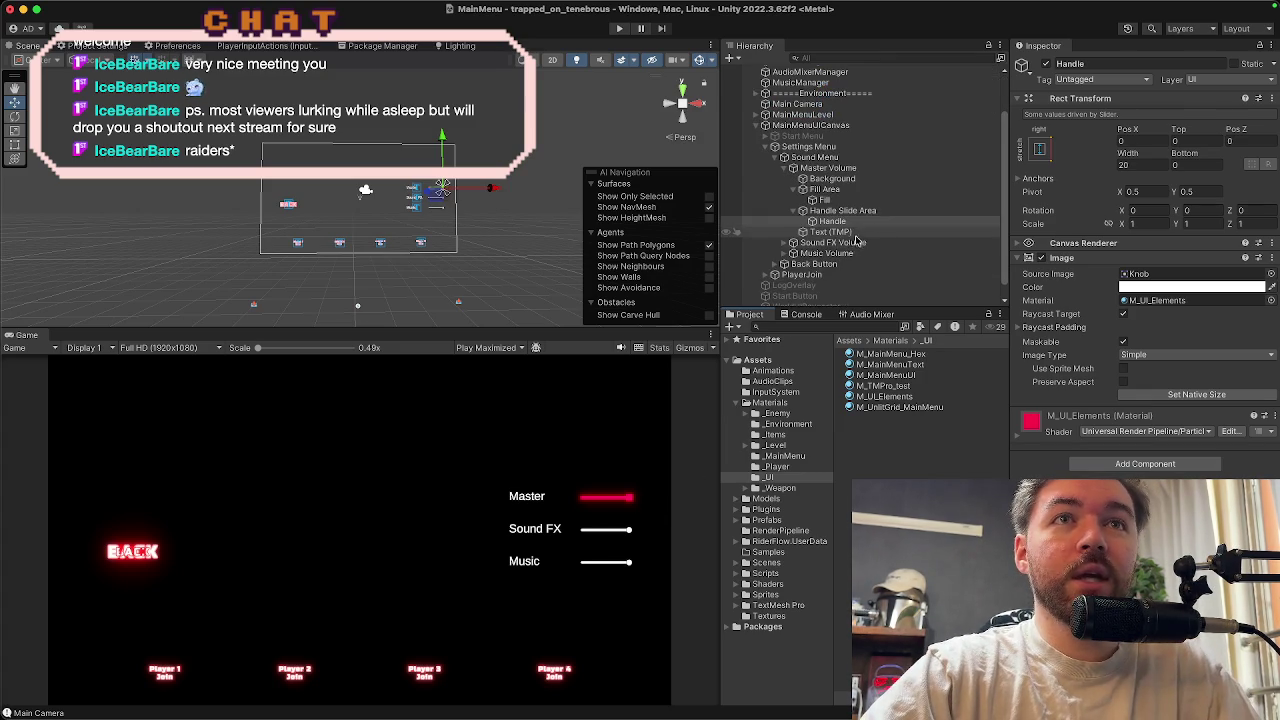
{"action": "left_click", "coordinate": [960, 232]}
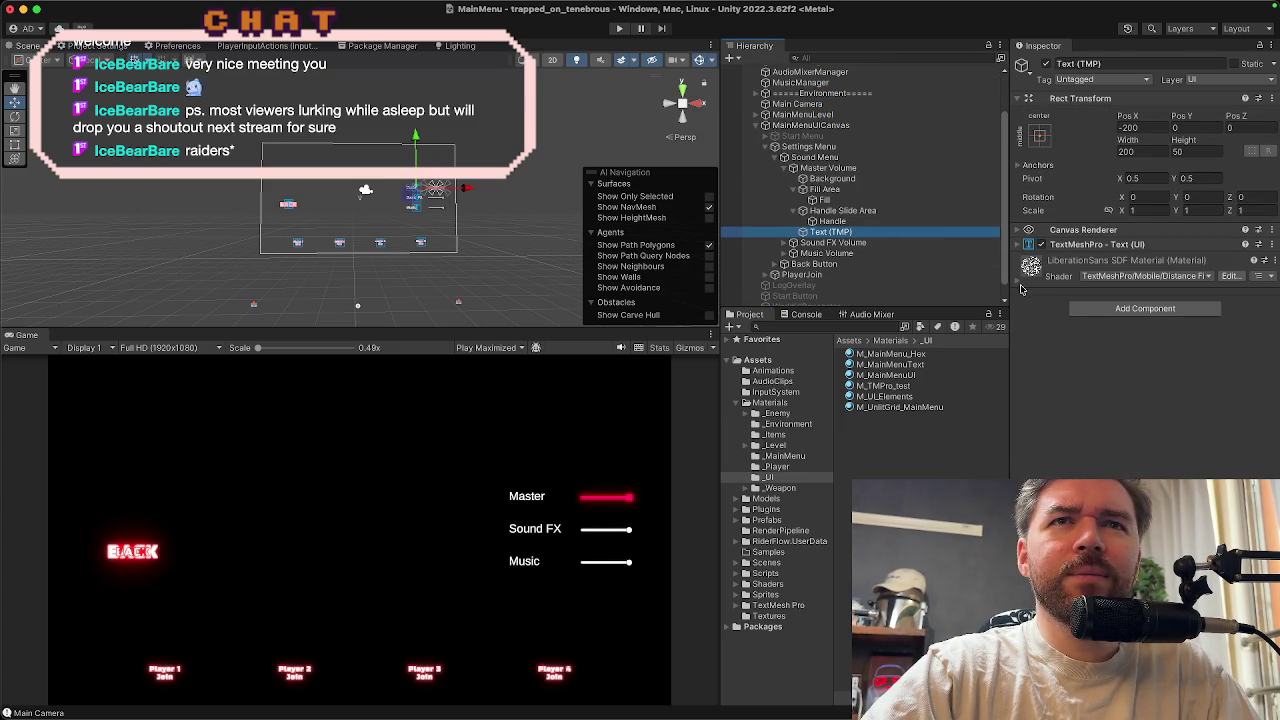